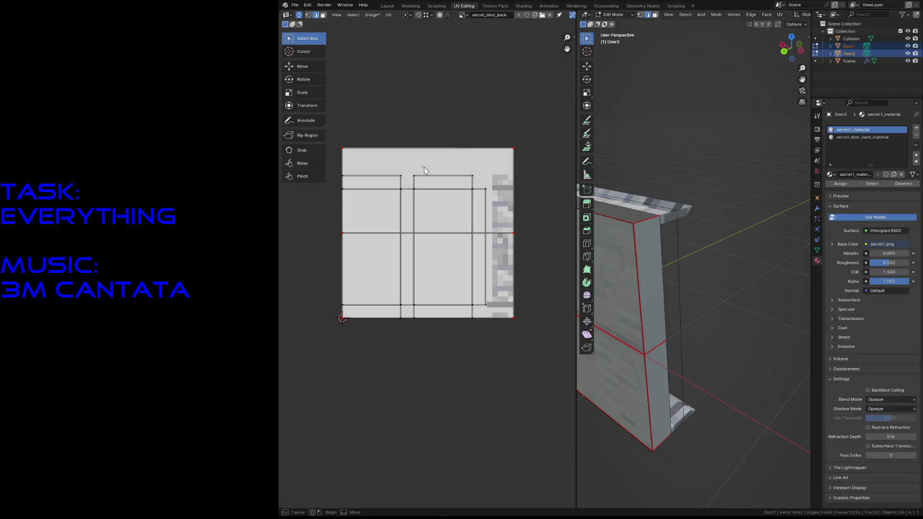
# In face select mode, select the tall middle UV face of the door layout.
pyautogui.press('3')
pyautogui.moveTo(418, 169); pyautogui.dragTo(480, 342)
pyautogui.hotkey('alt', 'a')
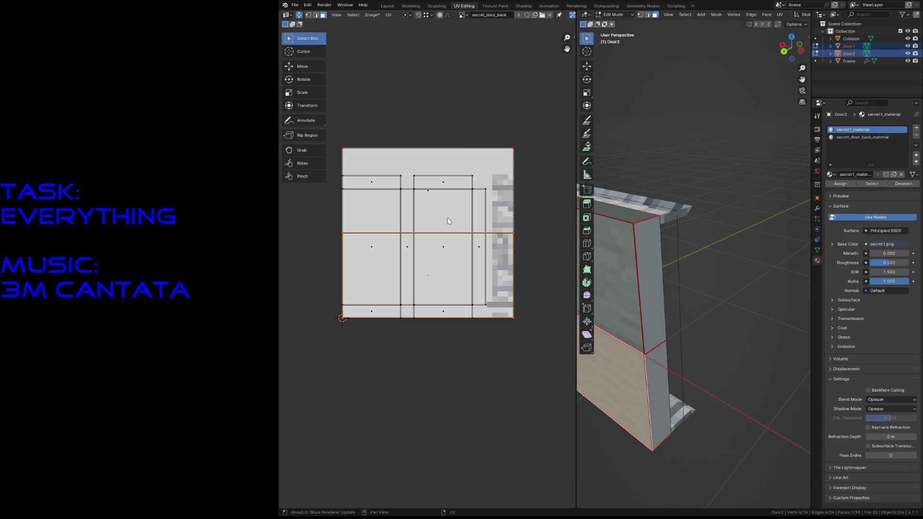
pyautogui.click(444, 203)
pyautogui.click(454, 250)
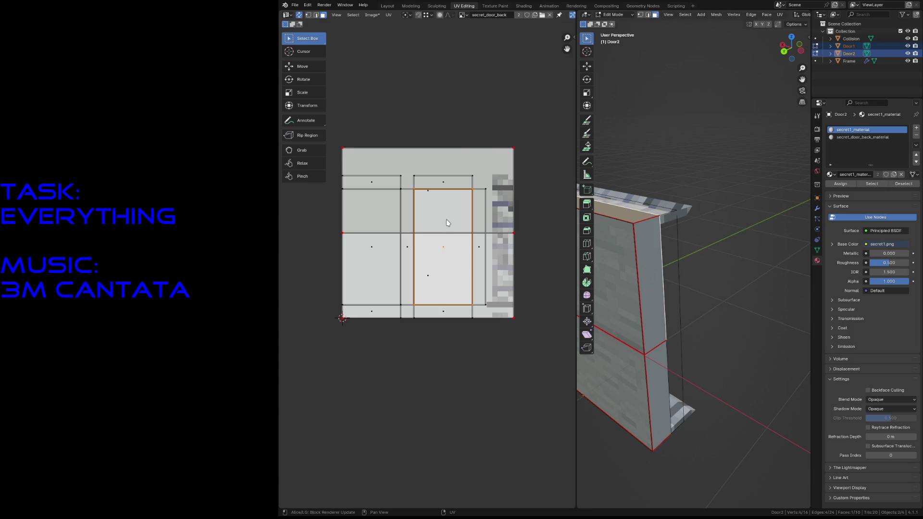
# Pick Door1's front faces in the 3D view, then clear the UV selection.
pyautogui.click(657, 293)
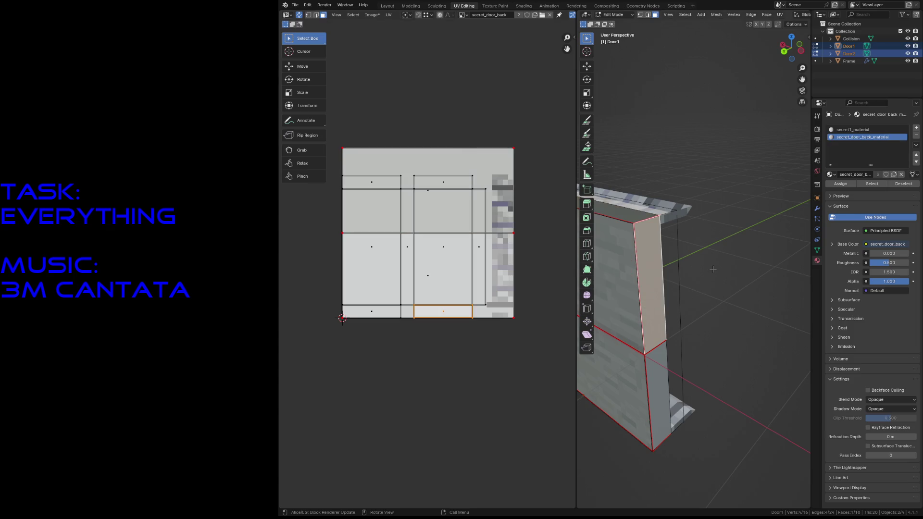
pyautogui.hotkey('alt', 'a')
pyautogui.hotkey('shift', '`')
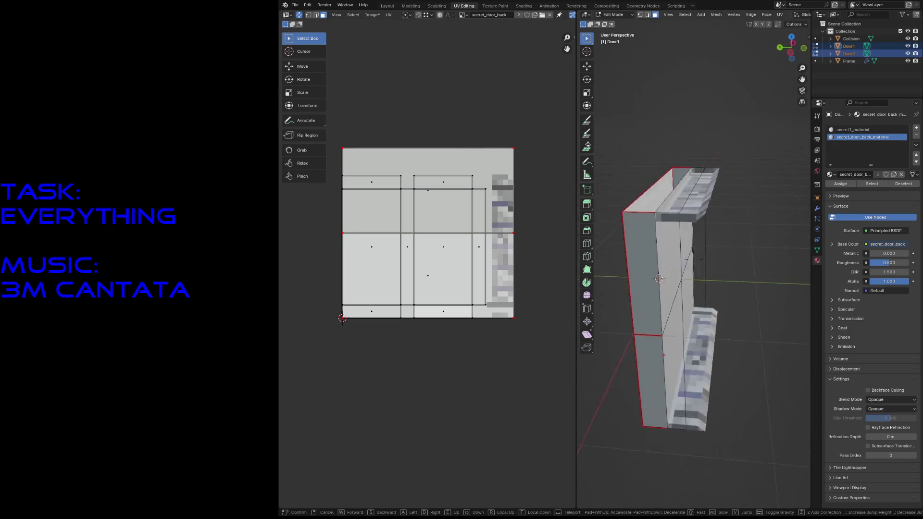
pyautogui.click(691, 218)
pyautogui.click(691, 217)
pyautogui.click(691, 294)
pyautogui.click(674, 228)
pyautogui.click(679, 281)
pyautogui.click(674, 239)
pyautogui.click(370, 343)
# Box-select Door1's left UV column and slide it along X onto the right-hand column.
pyautogui.moveTo(360, 181)
pyautogui.mouseDown()
pyautogui.moveTo(379, 214)
pyautogui.moveTo(409, 341)
pyautogui.mouseUp()
pyautogui.hotkey('shift', '`')
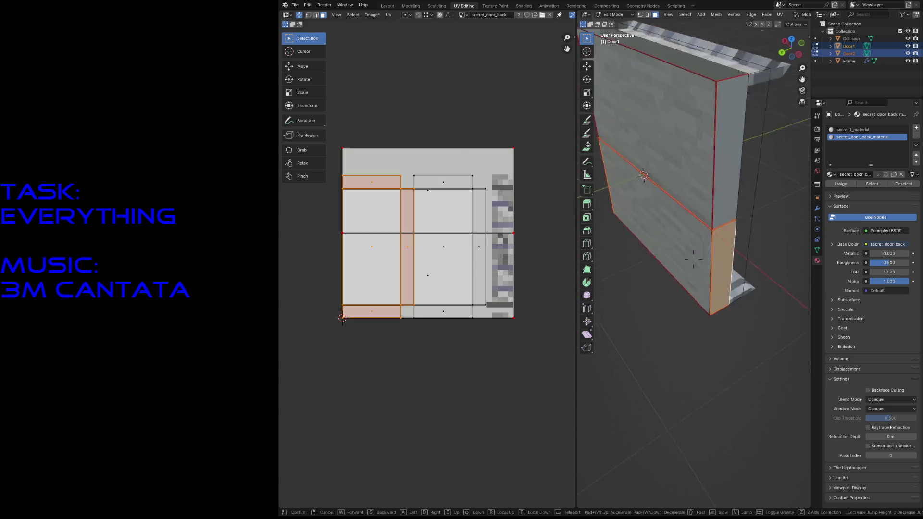
pyautogui.press('w')
pyautogui.press('s')
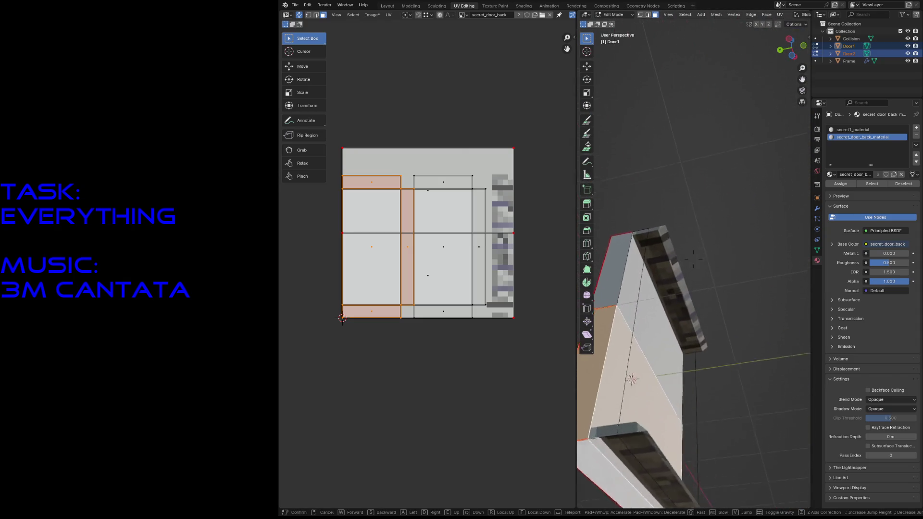
pyautogui.click(693, 258)
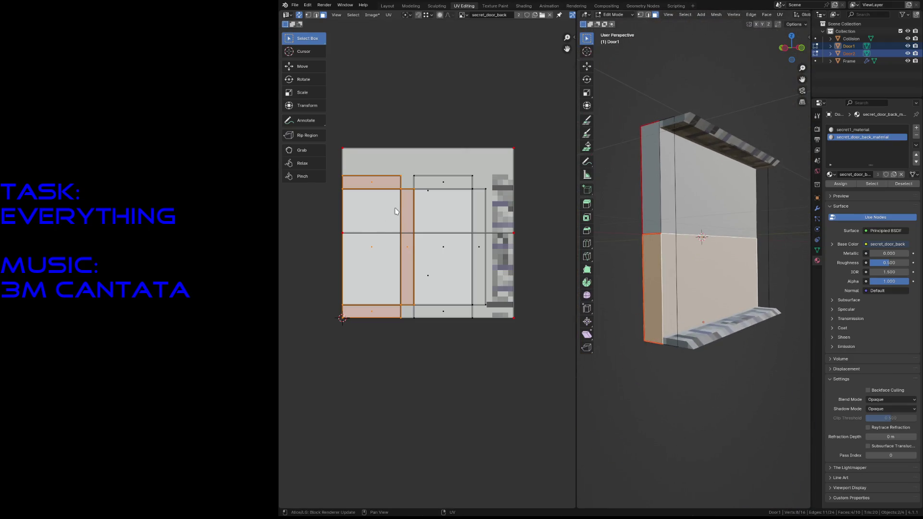
pyautogui.press('g')
pyautogui.press('x')
pyautogui.click(486, 197)
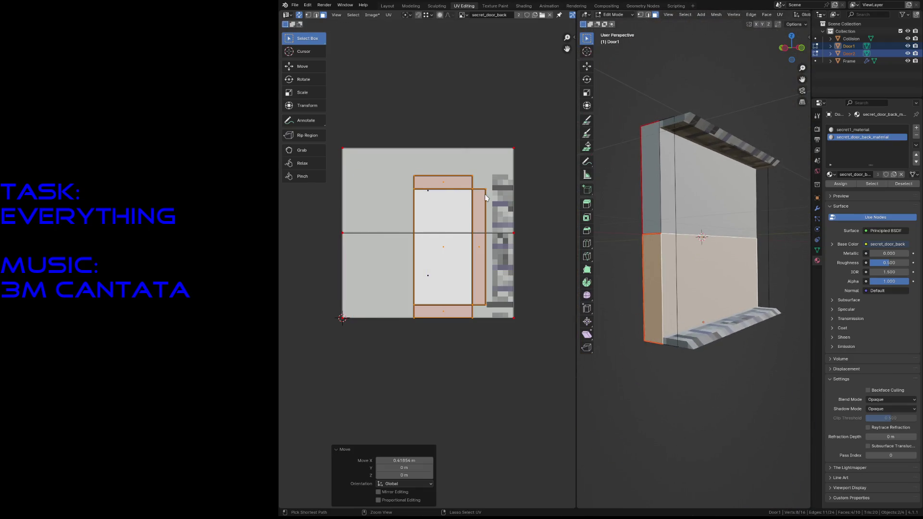
# Select the middle UV column together with the thin side strip.
pyautogui.click(433, 131)
pyautogui.moveTo(427, 183); pyautogui.dragTo(480, 333)
pyautogui.click(456, 291)
pyautogui.click(423, 280)
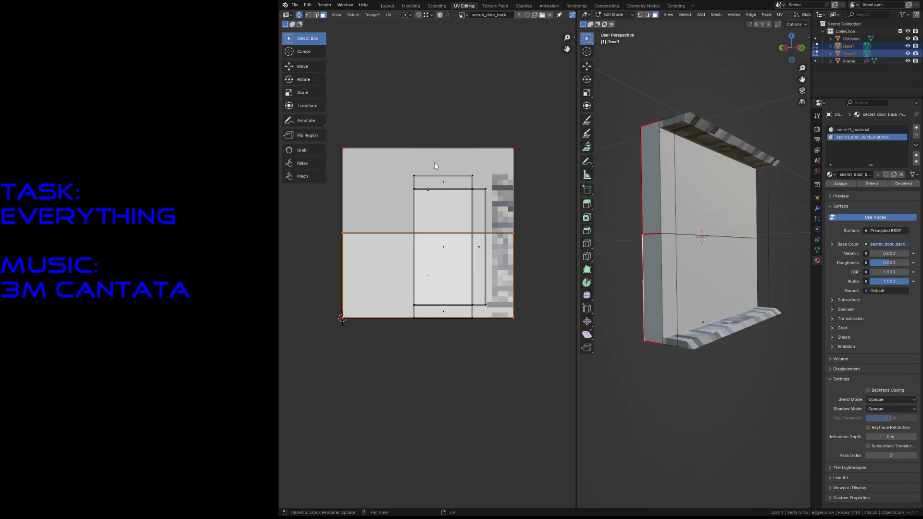
pyautogui.moveTo(435, 123); pyautogui.dragTo(459, 337)
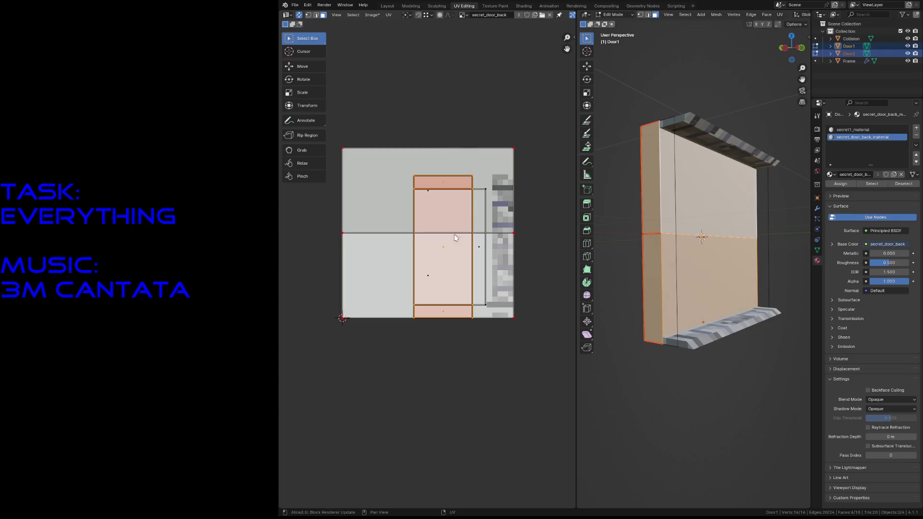
pyautogui.keyDown('shift'); pyautogui.click(480, 255); pyautogui.keyUp('shift')
# Rotate the selected UV islands so they stand upright.
pyautogui.press('r')
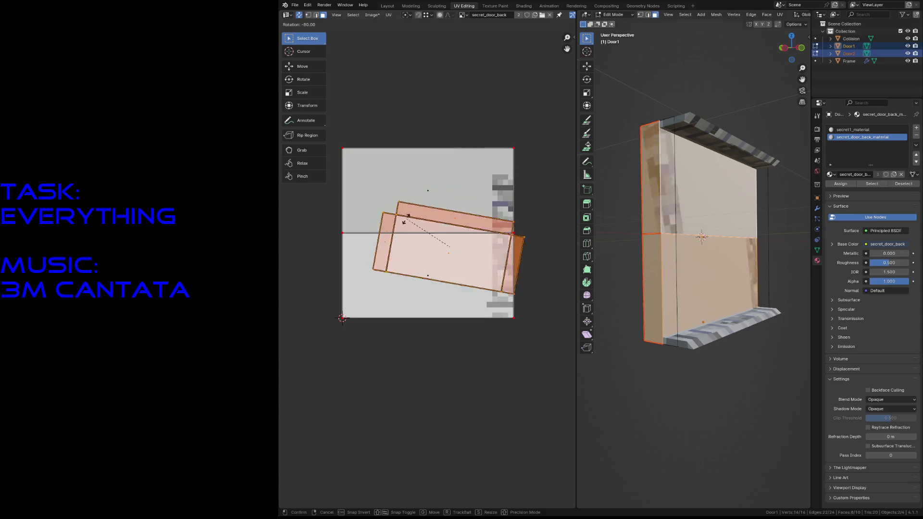
pyautogui.click(407, 217)
pyautogui.press('g')
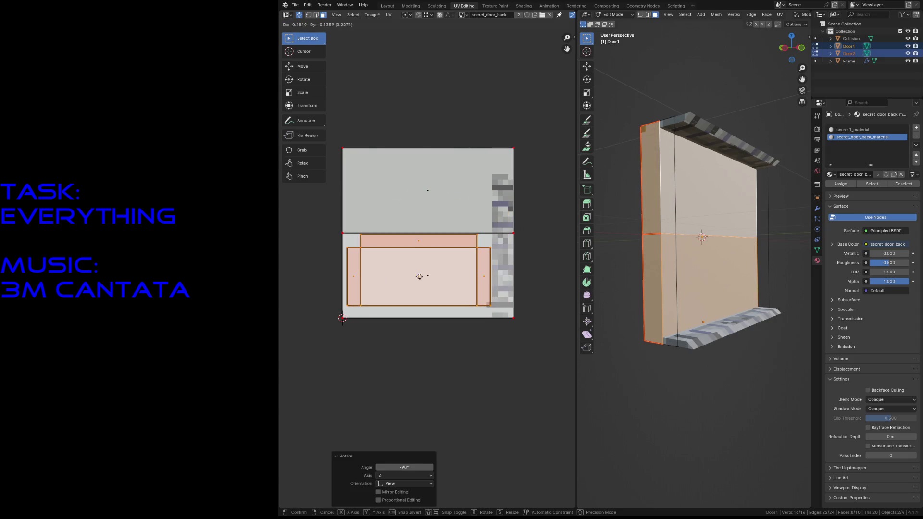
pyautogui.press('r')
pyautogui.click(425, 267)
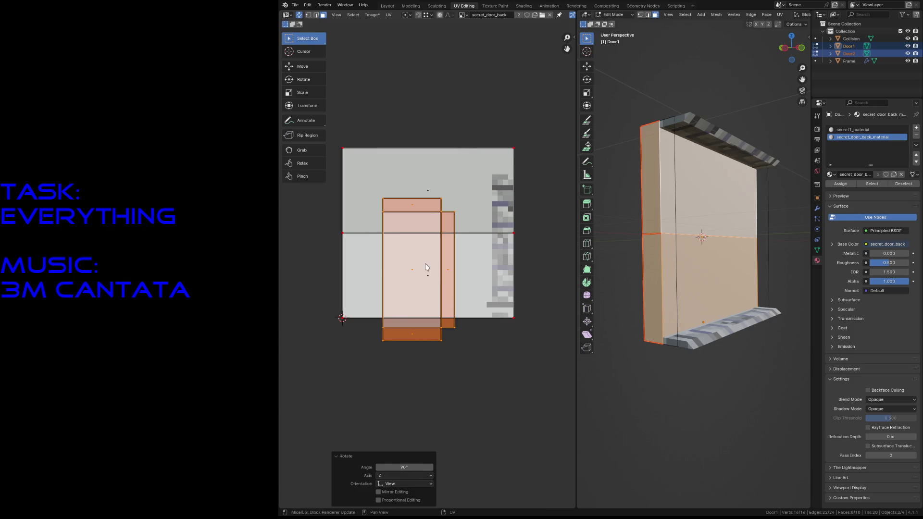
# Move the islands against the texture's left edge and scale them by 1.04.
pyautogui.press('g')
pyautogui.click(389, 229)
pyautogui.press('s')
pyautogui.press('Escape')
pyautogui.press('g')
pyautogui.click(462, 290)
pyautogui.press('s')
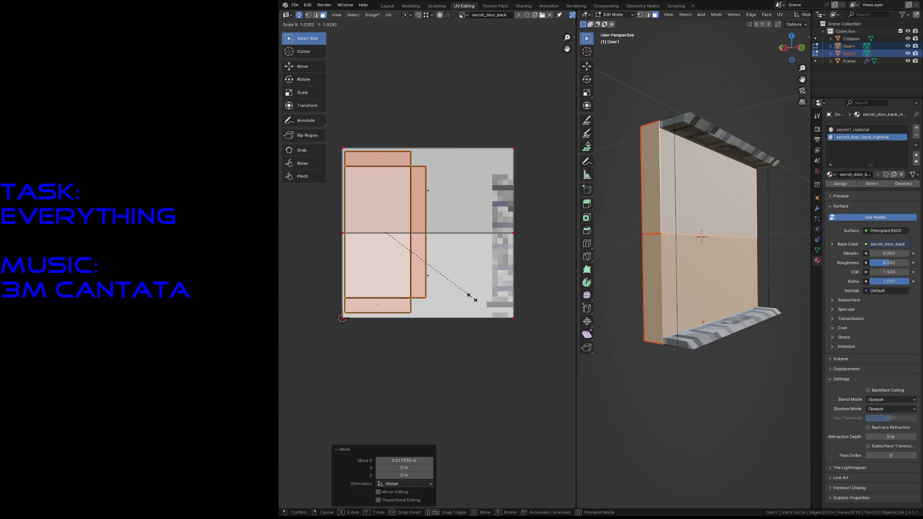
pyautogui.click(477, 302)
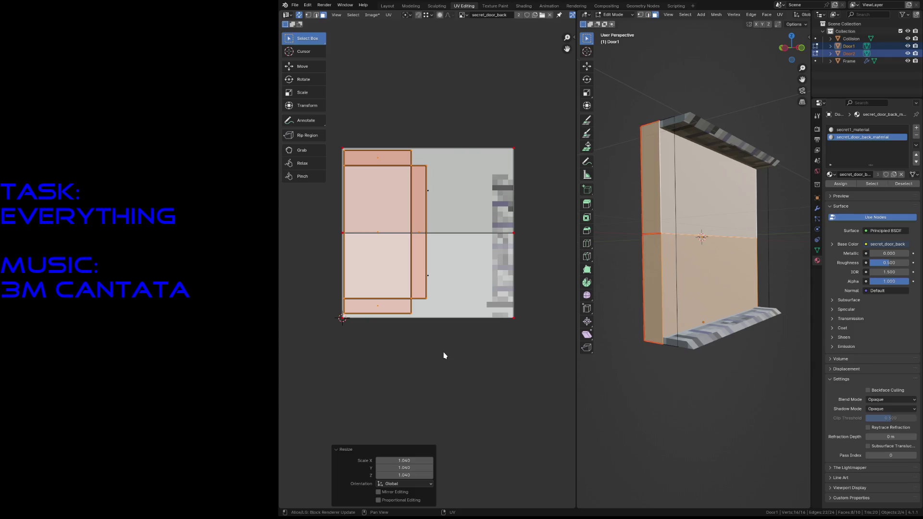
pyautogui.click(432, 313)
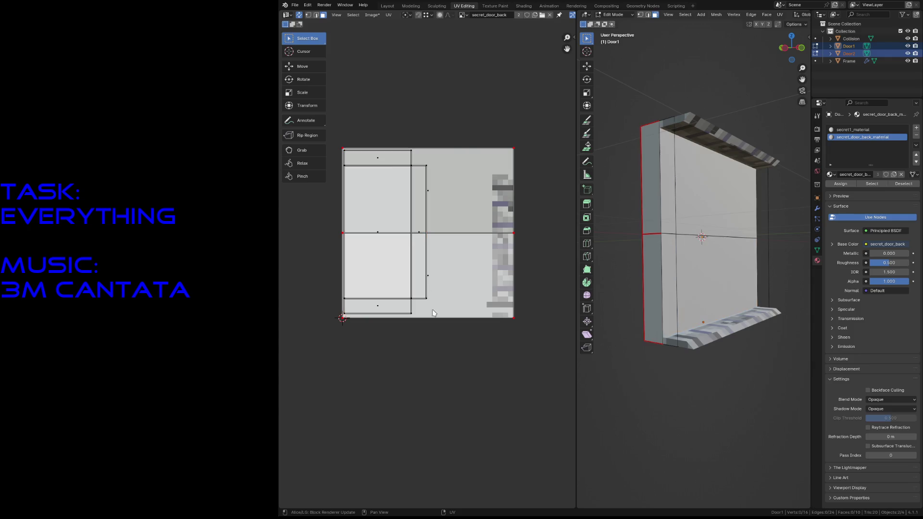
# Rotate the top UV strip upright and place it beside the panels.
pyautogui.click(376, 159)
pyautogui.moveTo(376, 159)
pyautogui.mouseDown()
pyautogui.moveTo(449, 173)
pyautogui.moveTo(460, 188)
pyautogui.mouseUp()
pyautogui.press('r')
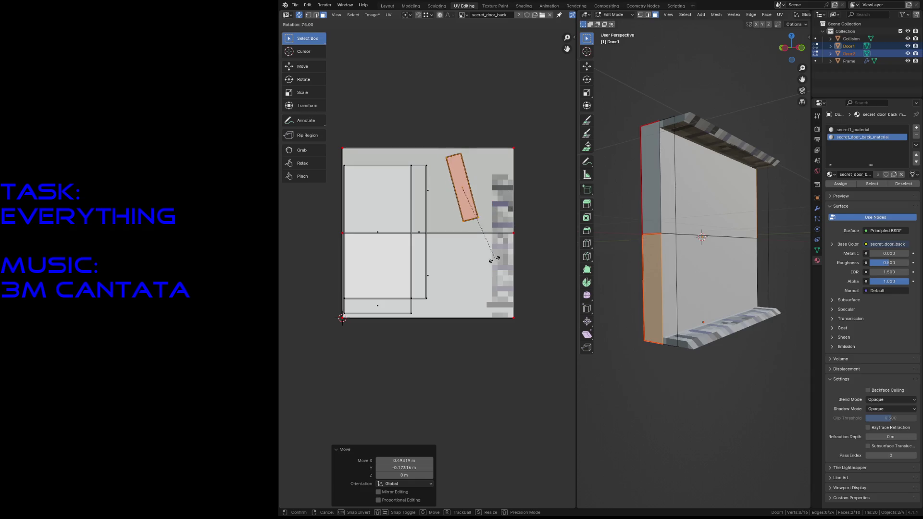
pyautogui.click(461, 202)
pyautogui.press('g')
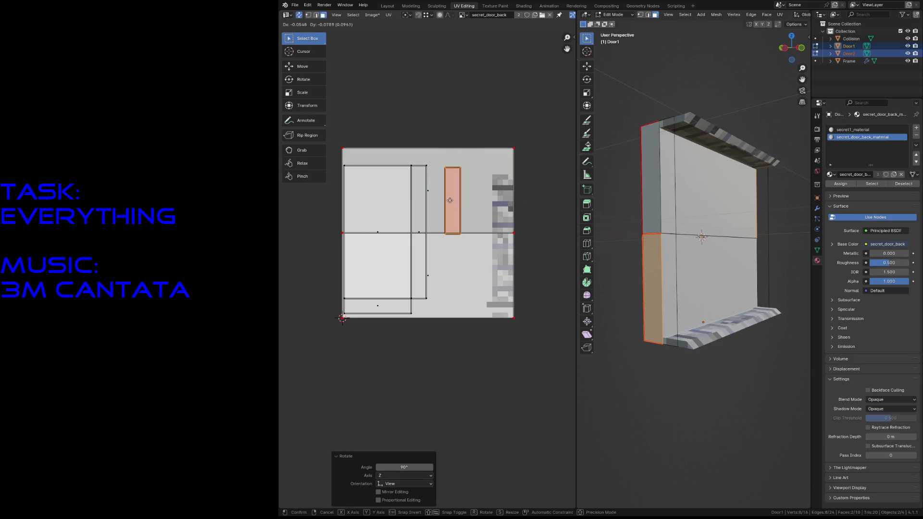
pyautogui.click(442, 198)
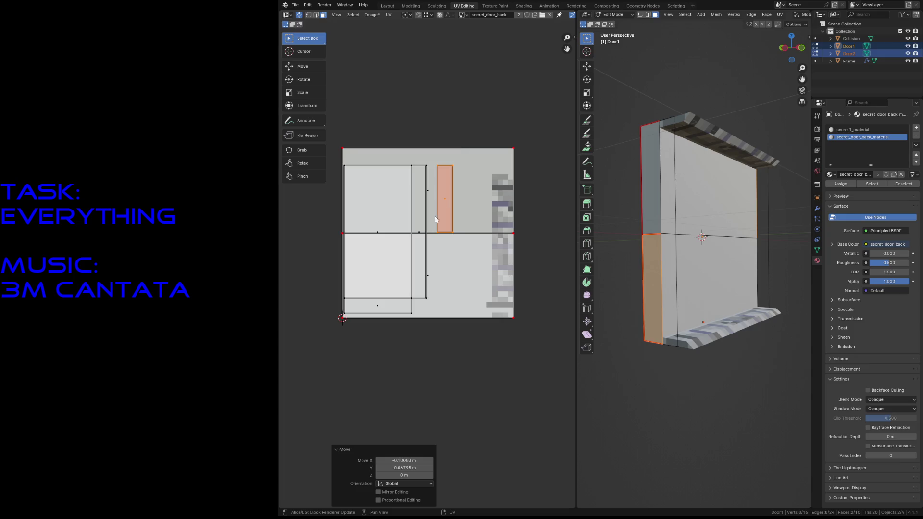
# Rotate the bottom UV strip upright and place it below the first strip.
pyautogui.click(397, 310)
pyautogui.press('r')
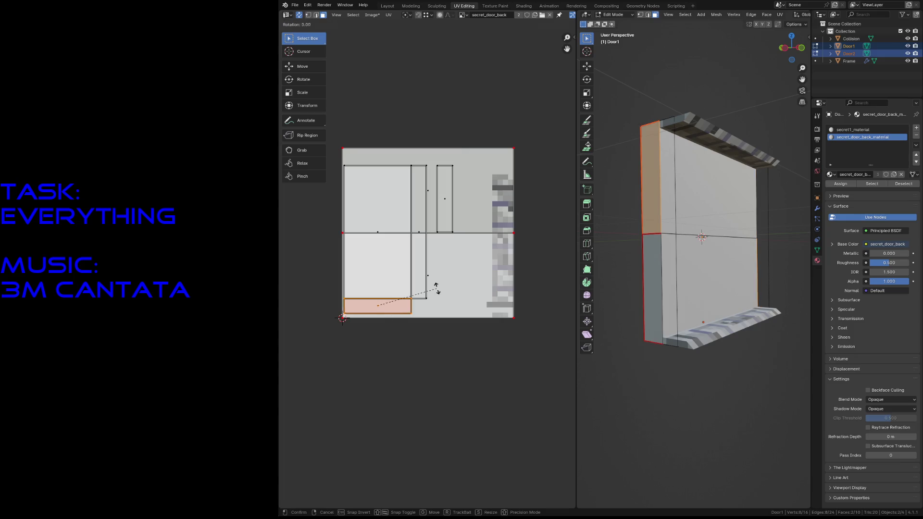
pyautogui.click(402, 375)
pyautogui.press('g')
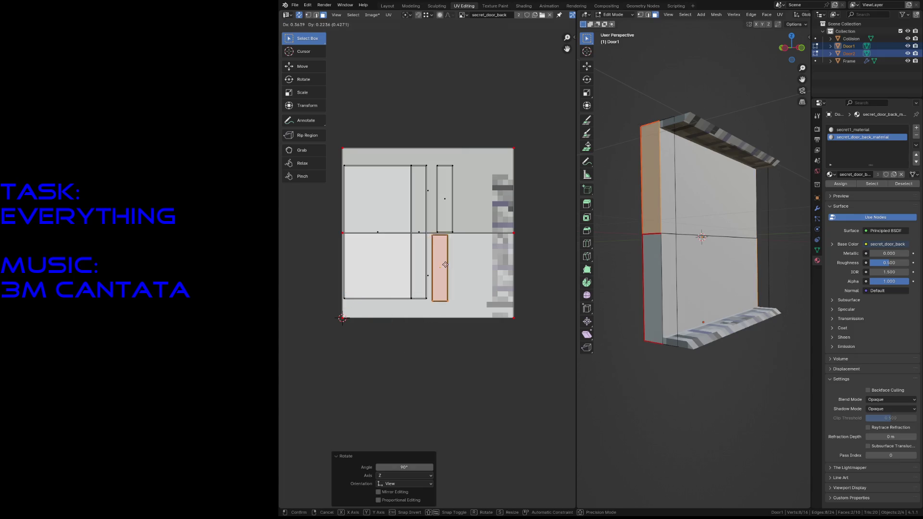
pyautogui.click(450, 264)
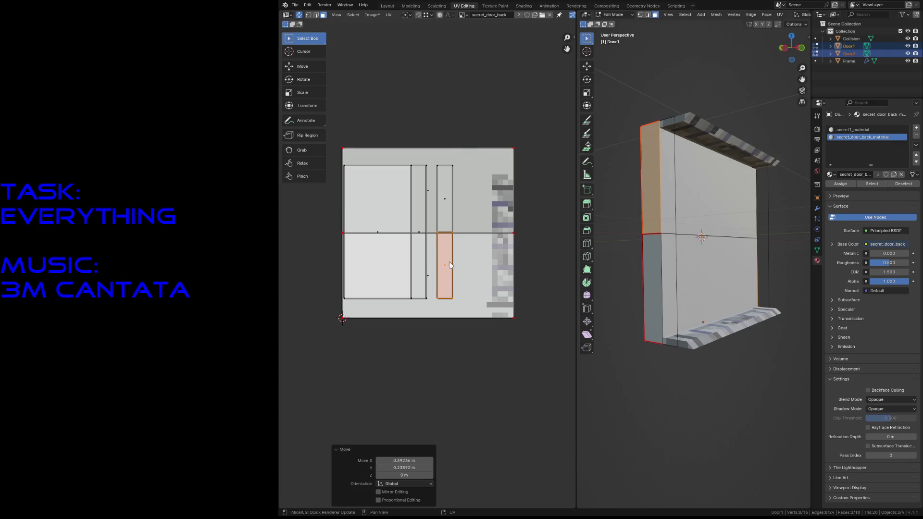
# Shift both vertical strips slightly left and enlarge them a little.
pyautogui.moveTo(435, 135)
pyautogui.mouseDown()
pyautogui.moveTo(435, 214)
pyautogui.moveTo(462, 307)
pyautogui.mouseUp()
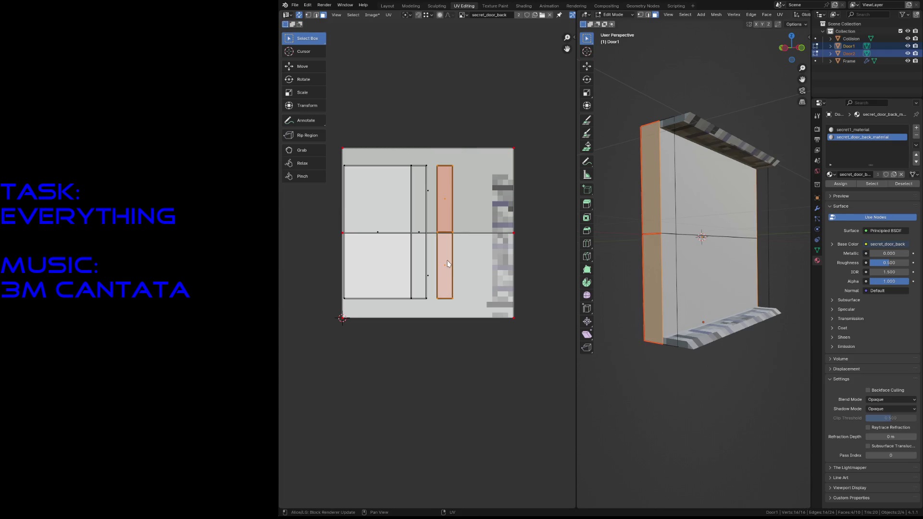
pyautogui.scroll(3, 478, 175)
pyautogui.press('g')
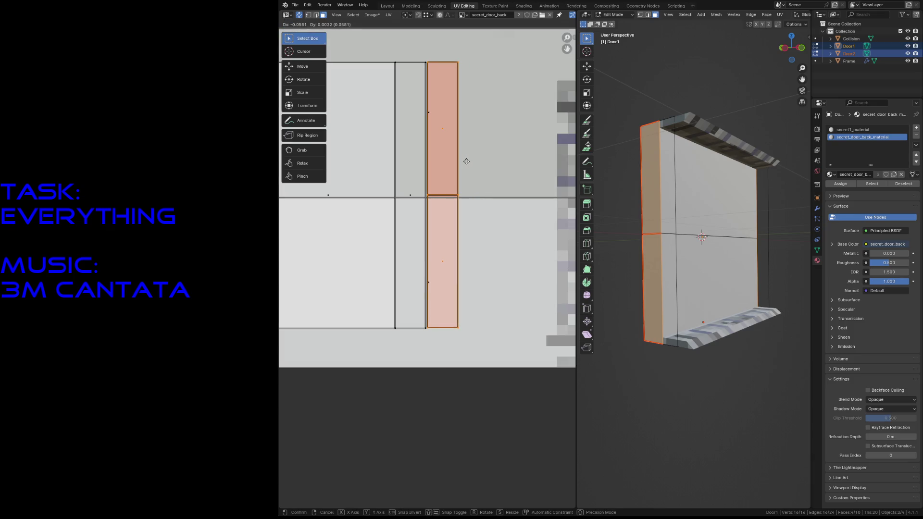
pyautogui.click(466, 169)
pyautogui.press('s')
pyautogui.click(473, 274)
pyautogui.press('g')
pyautogui.click(470, 216)
pyautogui.scroll(-5, 471, 216)
pyautogui.scroll(1, 381, 212)
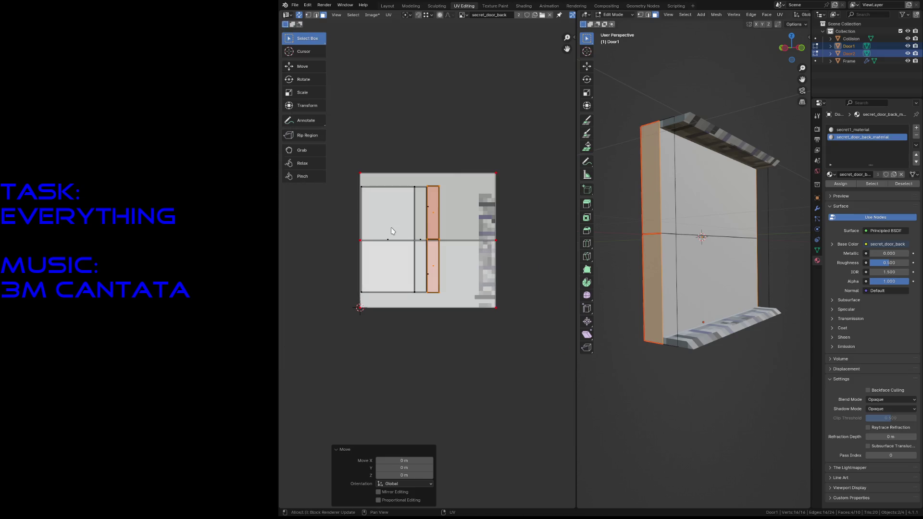
# Scale the panels and strip column by 1.015 to fill the texture square.
pyautogui.keyDown('shift'); pyautogui.moveTo(381, 232); pyautogui.dragTo(424, 254); pyautogui.keyUp('shift')
pyautogui.press('s')
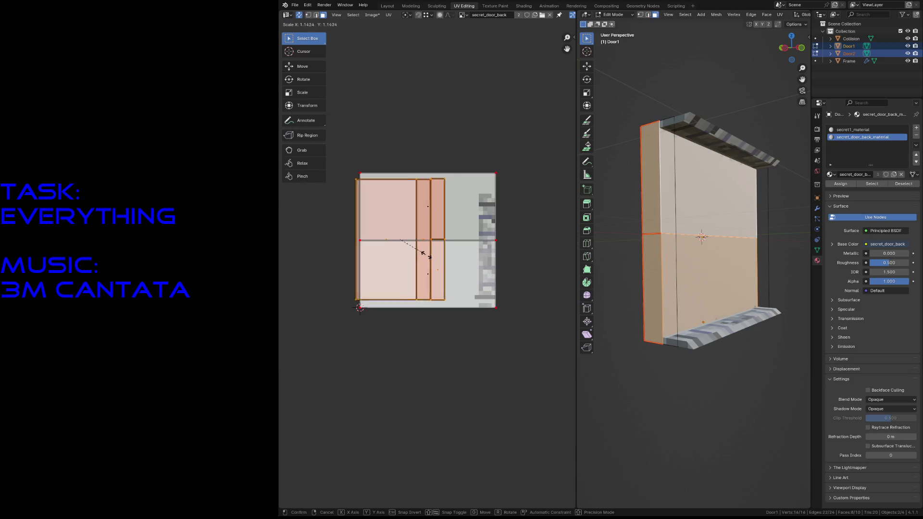
pyautogui.press('g')
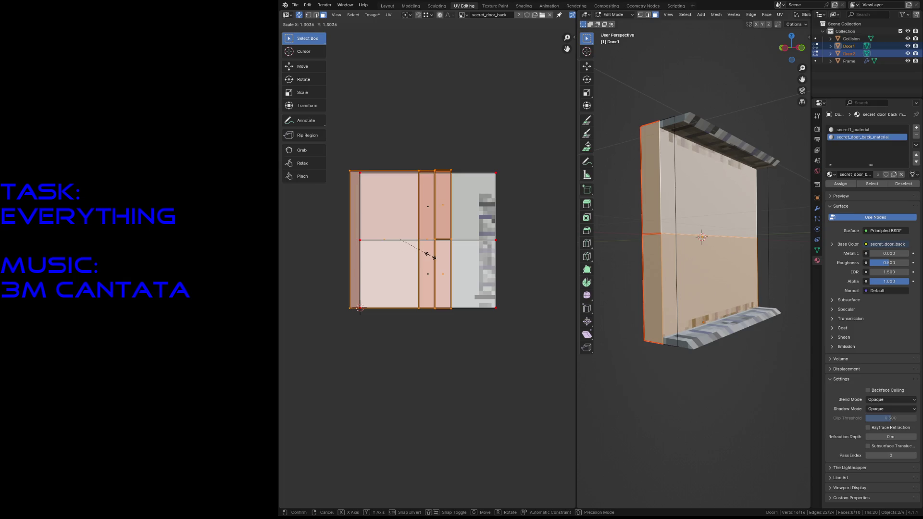
pyautogui.click(432, 250)
pyautogui.press('s')
pyautogui.rightClick(457, 350)
pyautogui.press('g')
pyautogui.click(412, 262)
pyautogui.press('s')
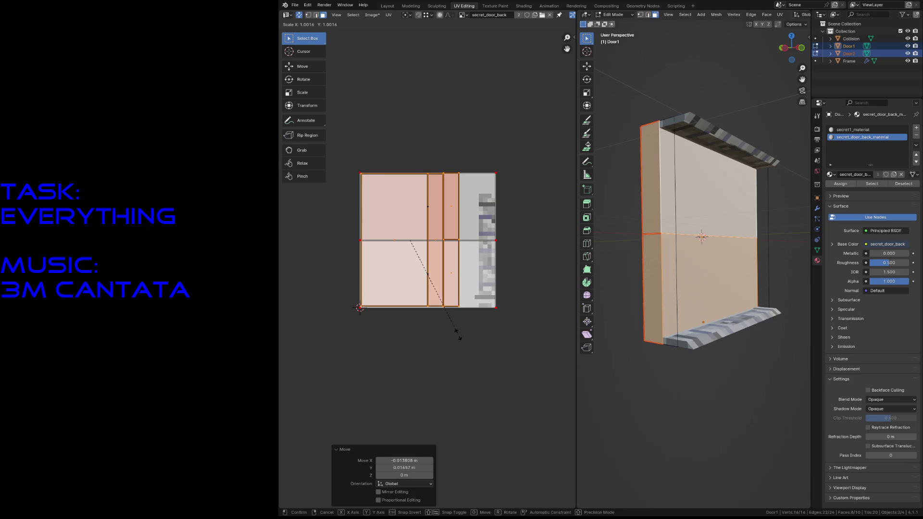
pyautogui.click(459, 335)
# Nudge the layout slightly left and save secret1_door.blend.
pyautogui.press('g')
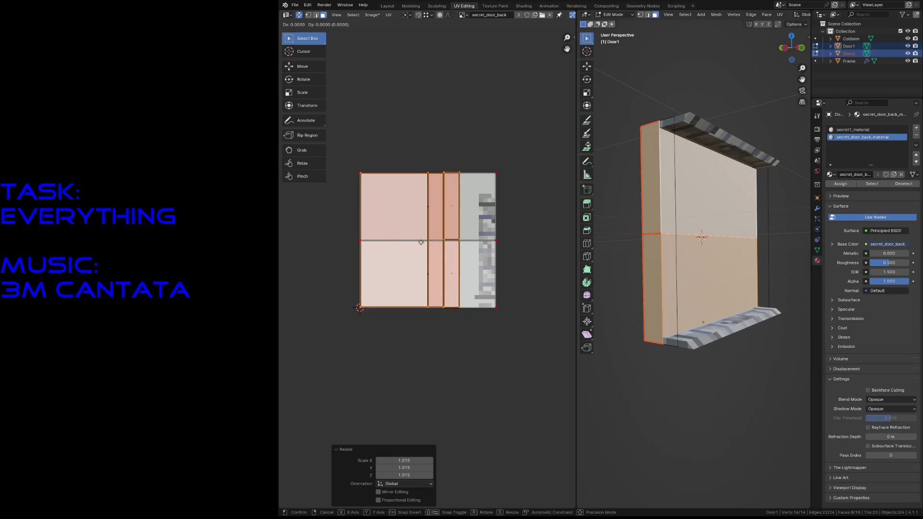
pyautogui.click(421, 244)
pyautogui.click(472, 342)
pyautogui.hotkey('ctrl', 's')
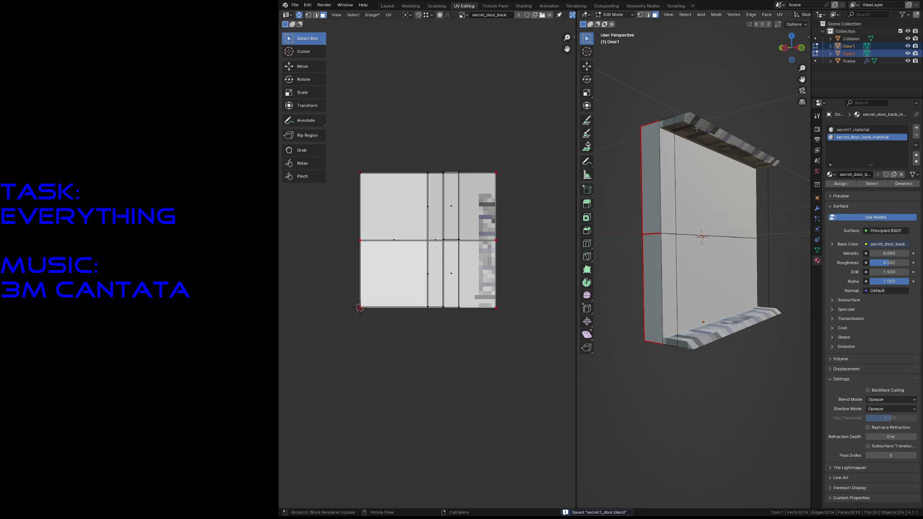
pyautogui.hotkey('alt', 'q')
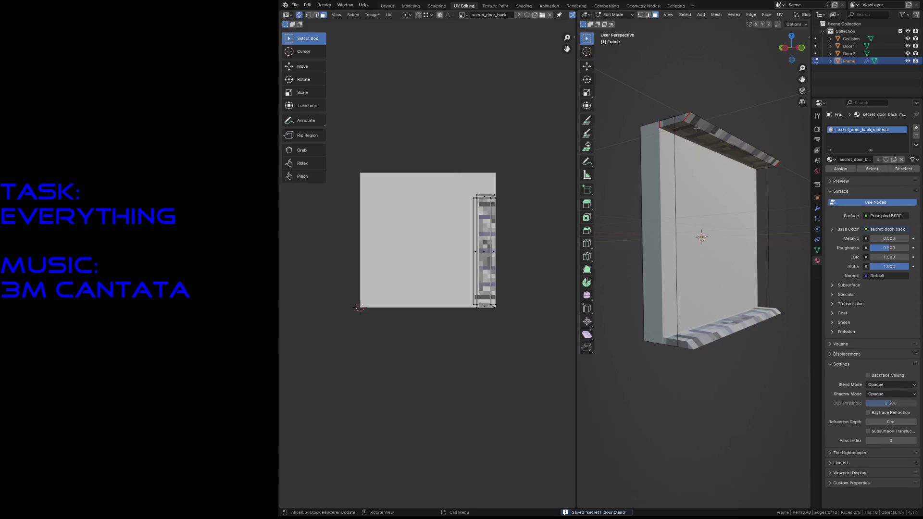
# Move the Frame's UV strip over the textured right strip, scale it by 1.046, and save.
pyautogui.moveTo(449, 179)
pyautogui.mouseDown()
pyautogui.moveTo(503, 338)
pyautogui.moveTo(508, 330)
pyautogui.mouseUp()
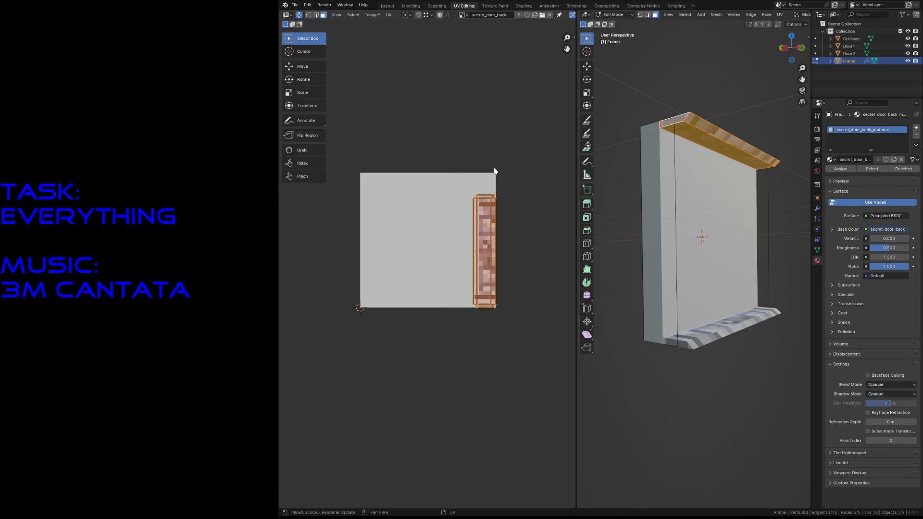
pyautogui.press('g')
pyautogui.click(514, 159)
pyautogui.press('g')
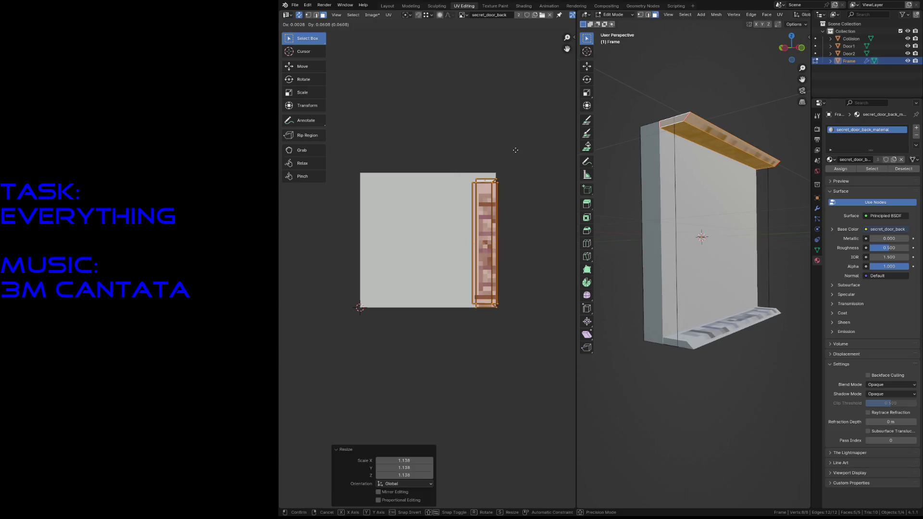
pyautogui.press('s')
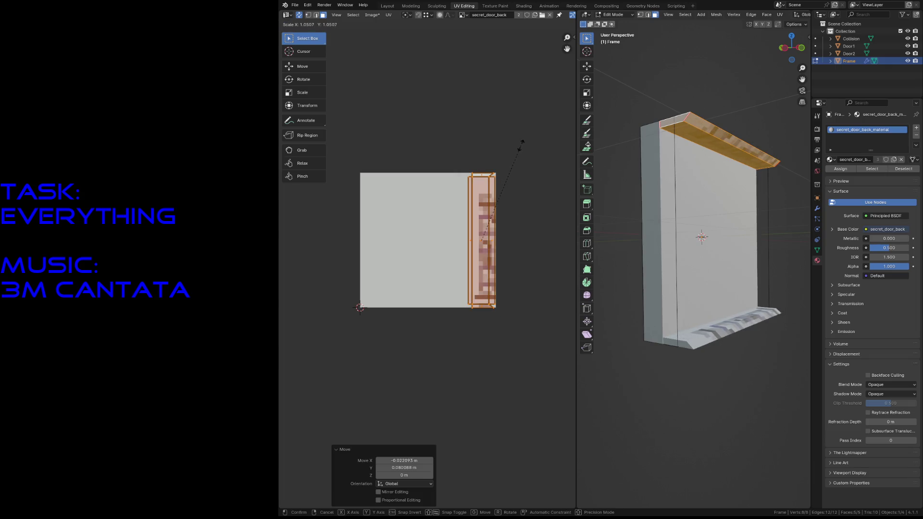
pyautogui.click(520, 148)
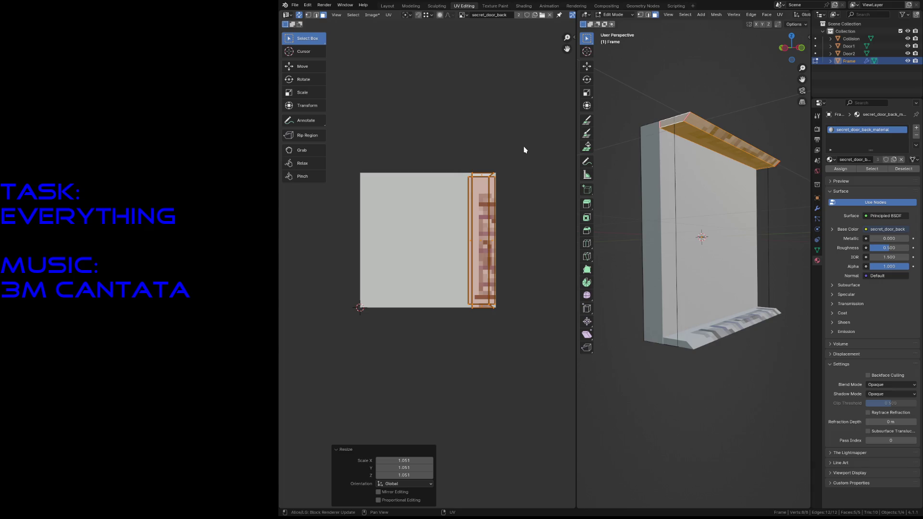
pyautogui.press('s')
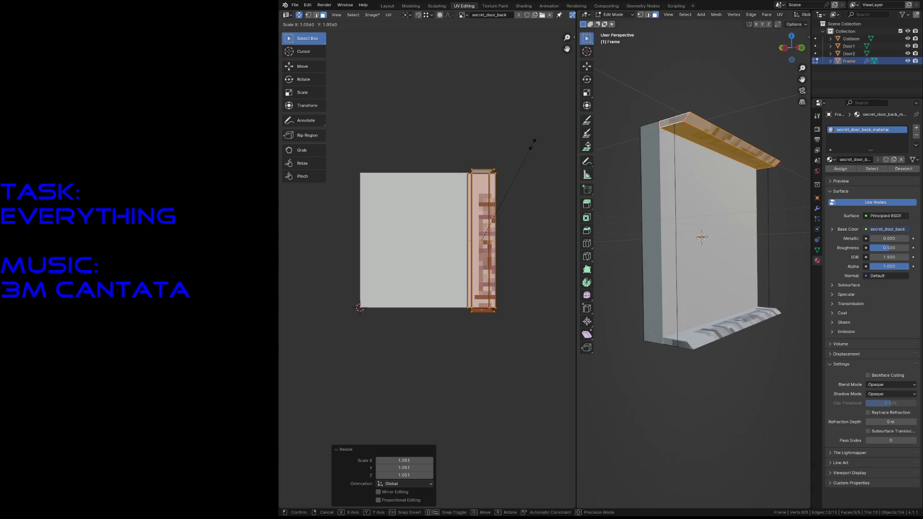
pyautogui.click(531, 147)
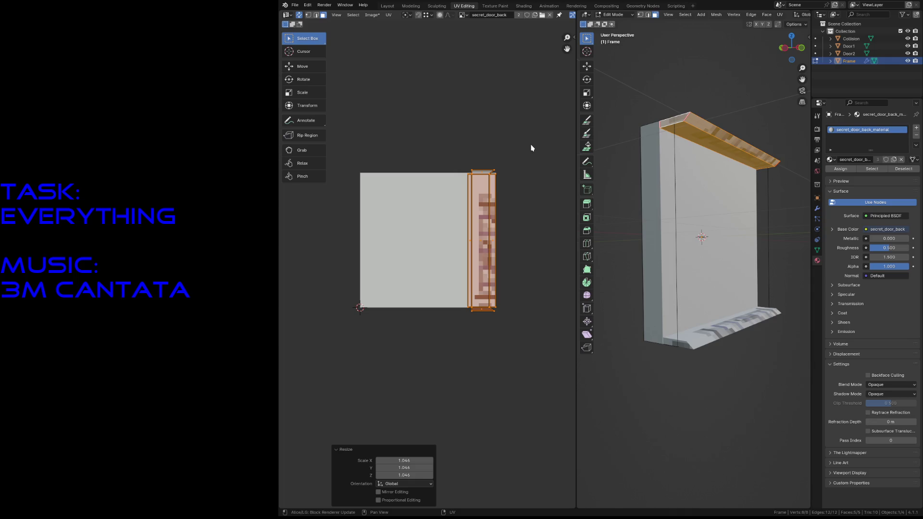
pyautogui.press('g')
pyautogui.click(531, 147)
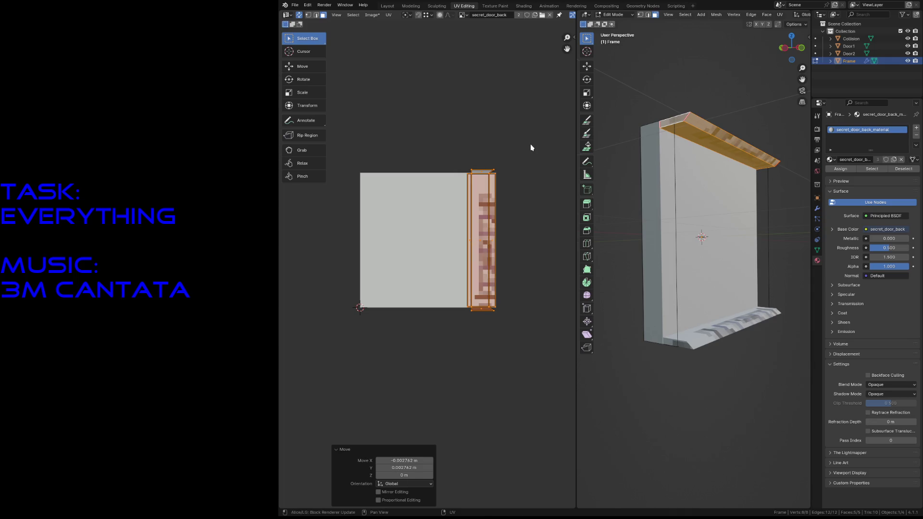
pyautogui.hotkey('alt', 'a')
pyautogui.hotkey('ctrl', 's')
# Delete the frame's top corner face.
pyautogui.rightClick(675, 121)
pyautogui.hotkey('shift', '`')
pyautogui.press('w')
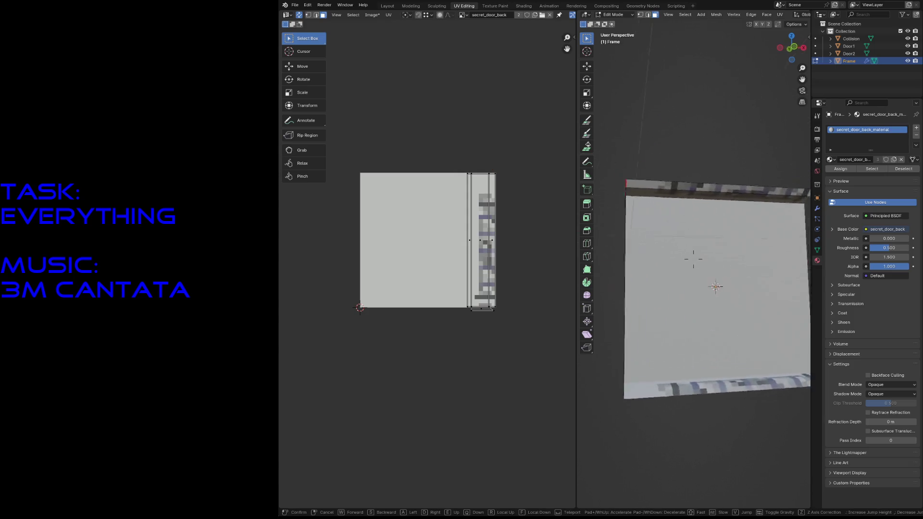
pyautogui.click(717, 170)
pyautogui.click(717, 173)
pyautogui.press('x')
pyautogui.click(714, 175)
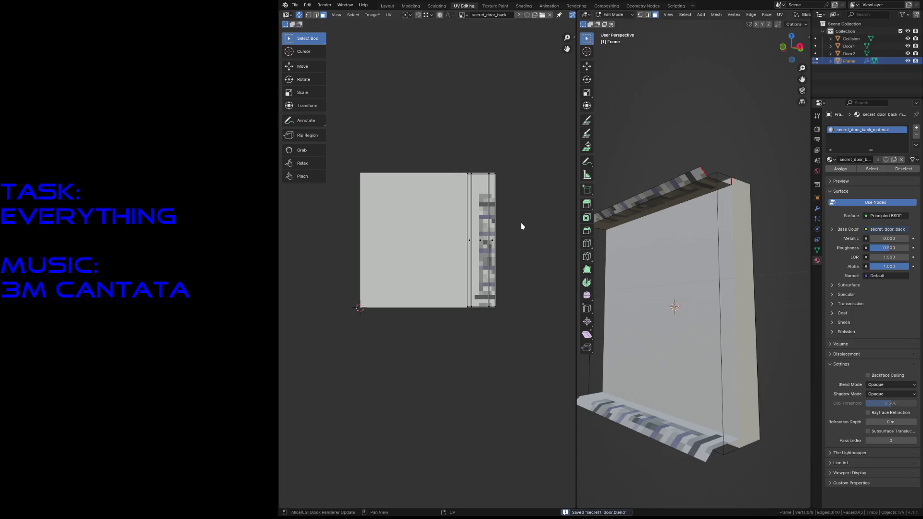
# Save the file and move to the Texture Paint workspace.
pyautogui.hotkey('shift', '`')
pyautogui.press('w')
pyautogui.press('s')
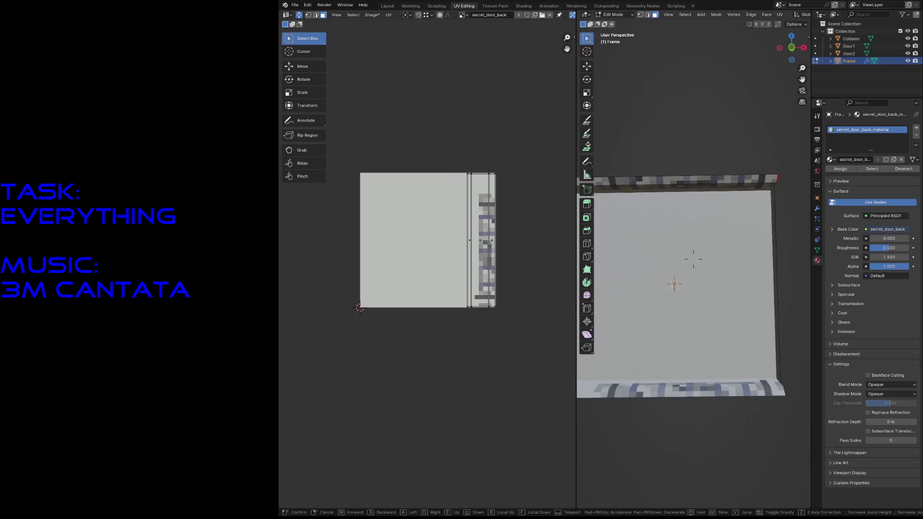
pyautogui.press('Return')
pyautogui.hotkey('ctrl', 's')
pyautogui.scroll(3, 491, 207)
pyautogui.moveTo(491, 207); pyautogui.dragTo(390, 216, button='middle')
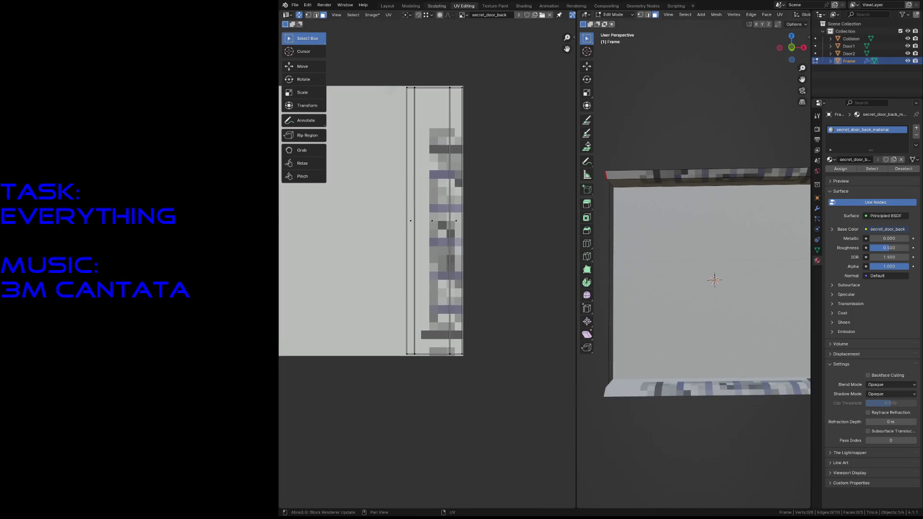
pyautogui.click(495, 6)
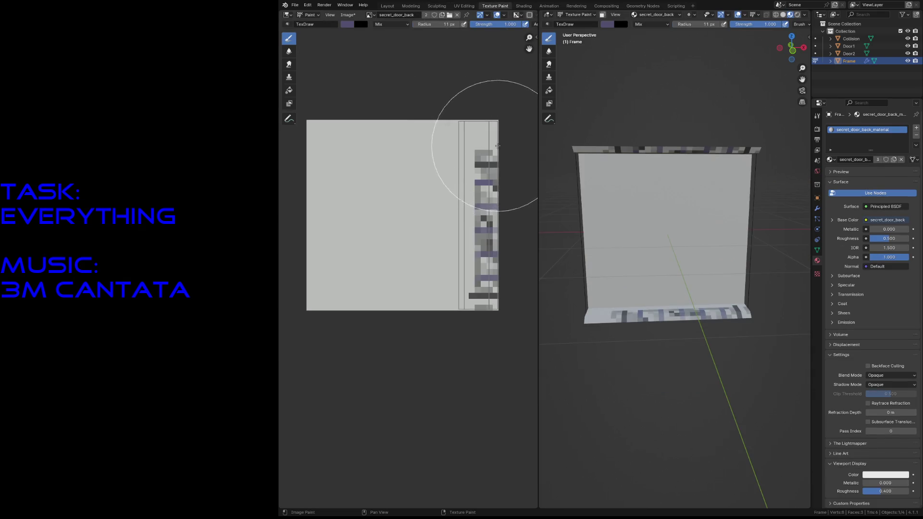
# With a 1 px brush, paint dark grey pixels at the top and lower part of the strip.
pyautogui.press('f')
pyautogui.click(483, 165)
pyautogui.press('s')
pyautogui.click(478, 129)
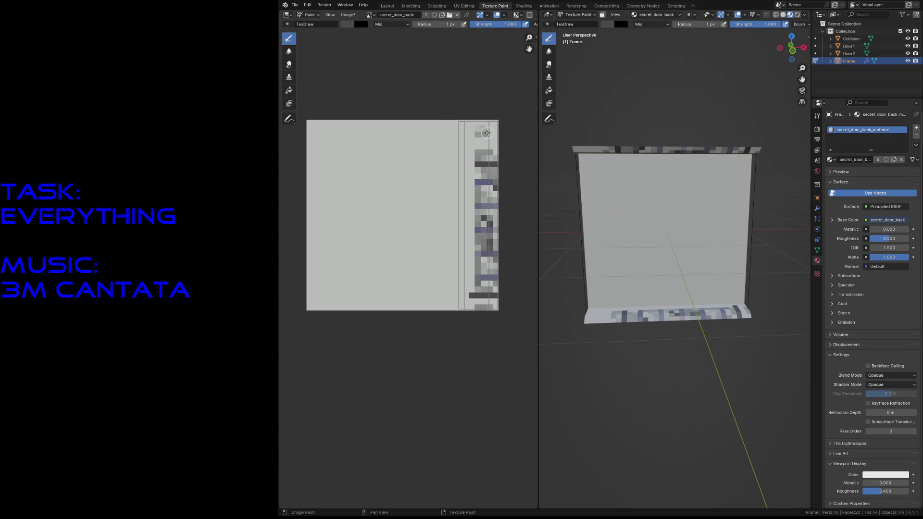
pyautogui.click(482, 136)
pyautogui.click(493, 134)
pyautogui.click(473, 265)
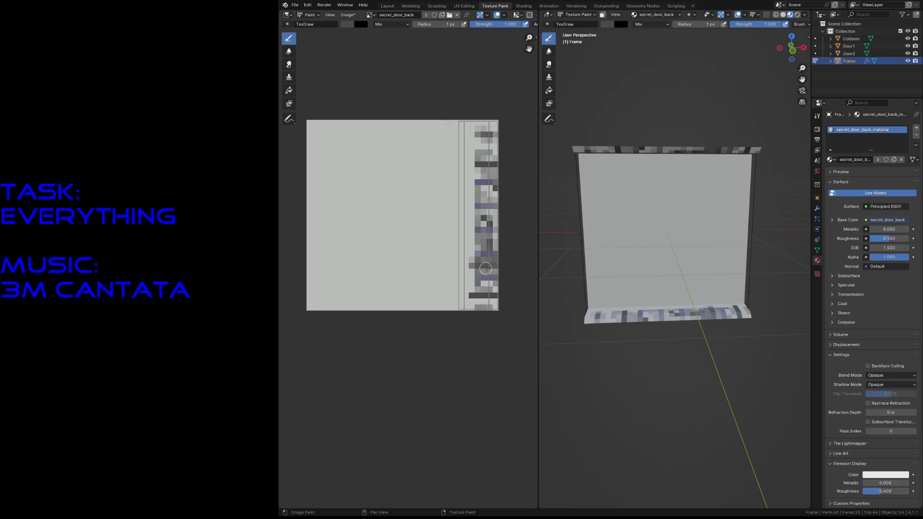
# Sample purple-grey, dark grey and lighter grey, painting a dark row and a grey column.
pyautogui.press('s')
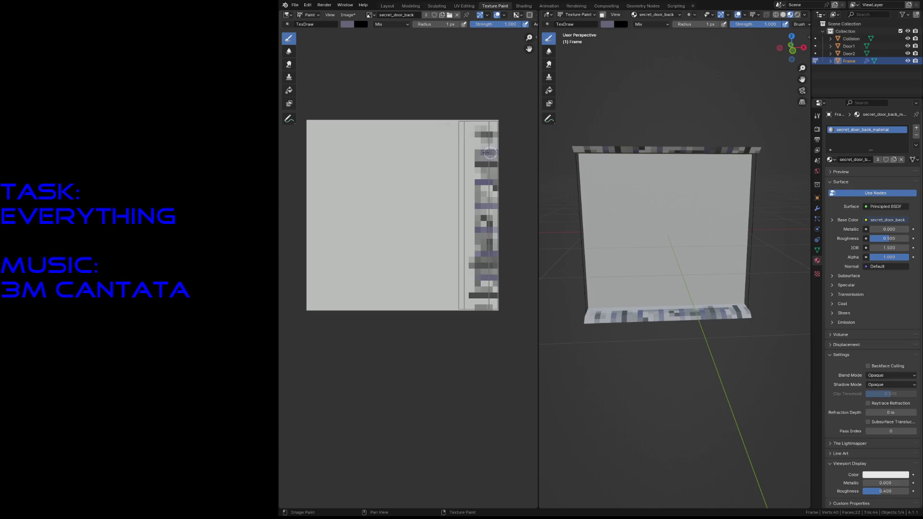
pyautogui.press('s')
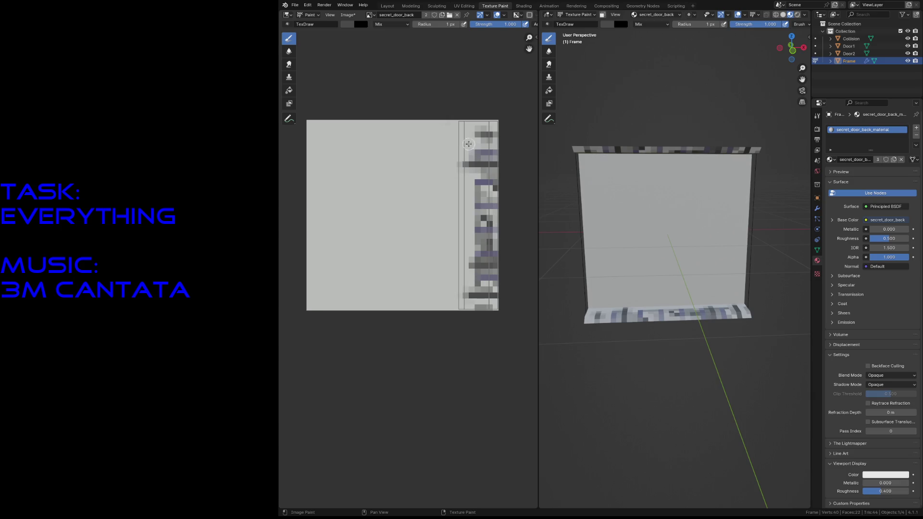
pyautogui.moveTo(465, 135); pyautogui.dragTo(473, 133)
pyautogui.press('s')
pyautogui.moveTo(471, 240)
pyautogui.mouseDown()
pyautogui.moveTo(467, 180)
pyautogui.moveTo(471, 305)
pyautogui.mouseUp()
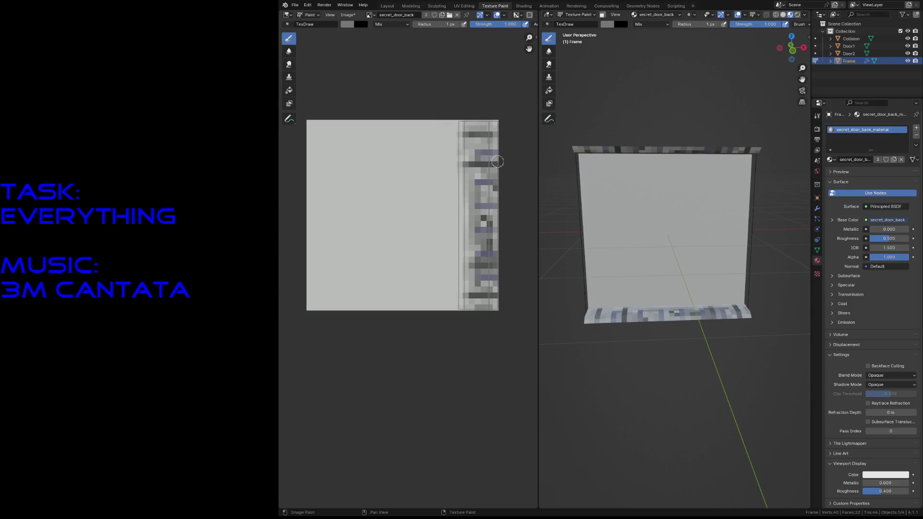
# Save the blend file and make Door1 the active object.
pyautogui.hotkey('ctrl', 's')
pyautogui.click(875, 45)
pyautogui.press('Tab')
pyautogui.press('Tab')
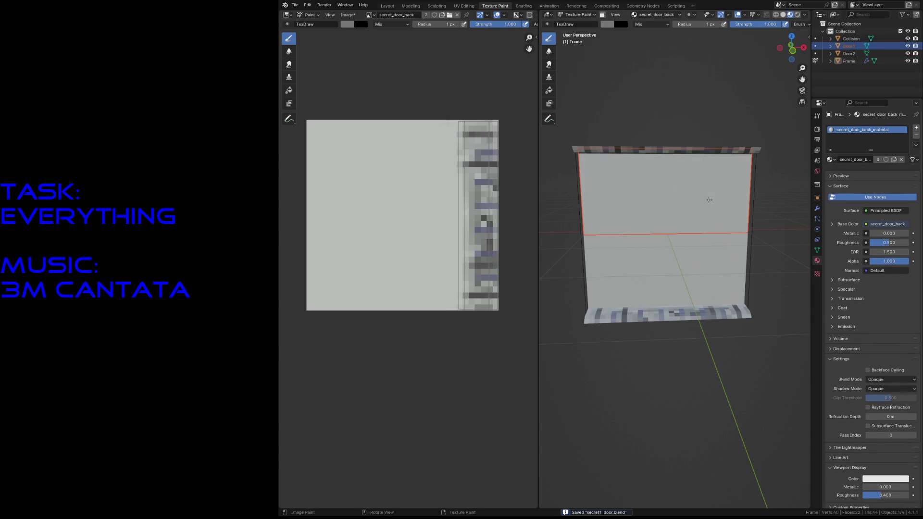
pyautogui.press('Tab')
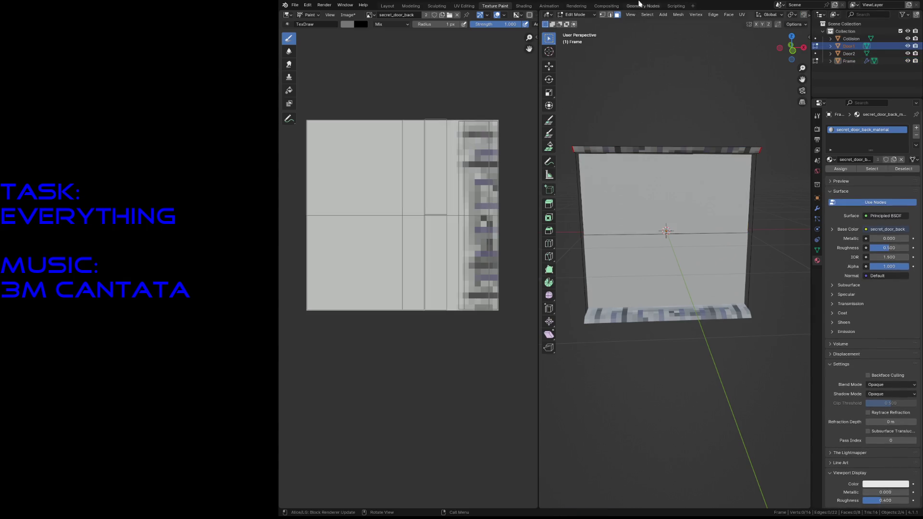
# In the Layout workspace, reselect Door1 and save the file.
pyautogui.click(388, 6)
pyautogui.click(582, 263)
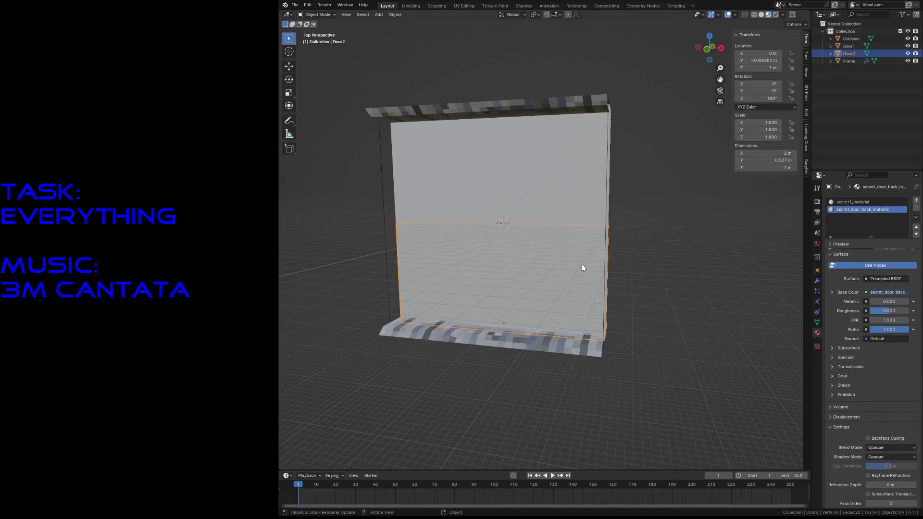
pyautogui.click(572, 182)
pyautogui.hotkey('ctrl', 's')
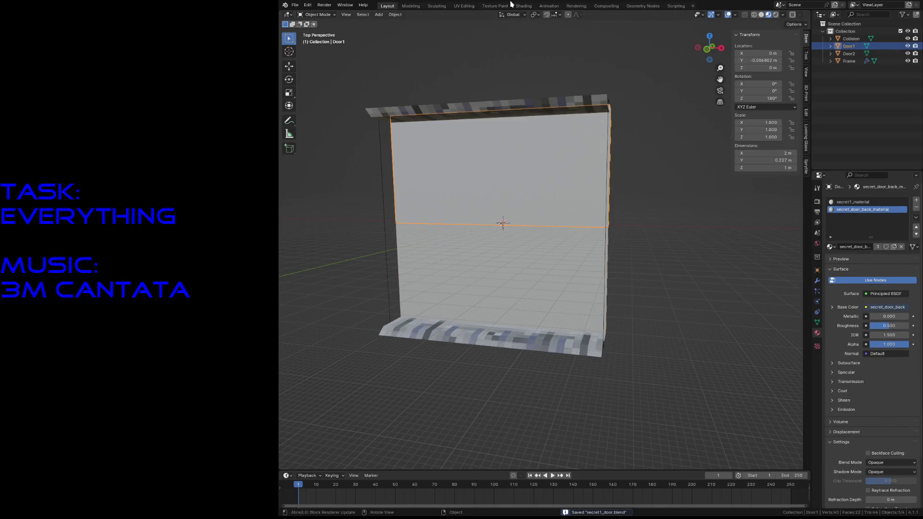
# Return to Texture Paint, view Door1's broad face head-on, and save.
pyautogui.click(500, 6)
pyautogui.hotkey('shift', '`')
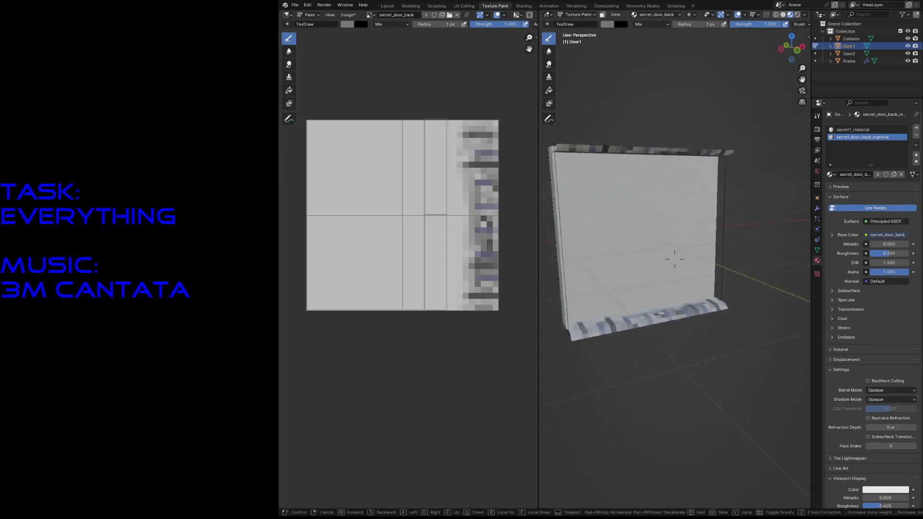
pyautogui.press('d')
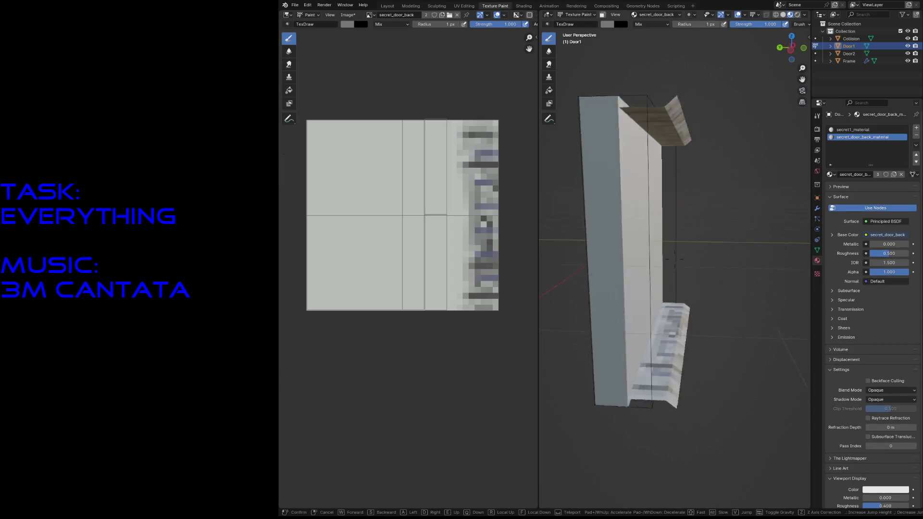
pyautogui.press('s')
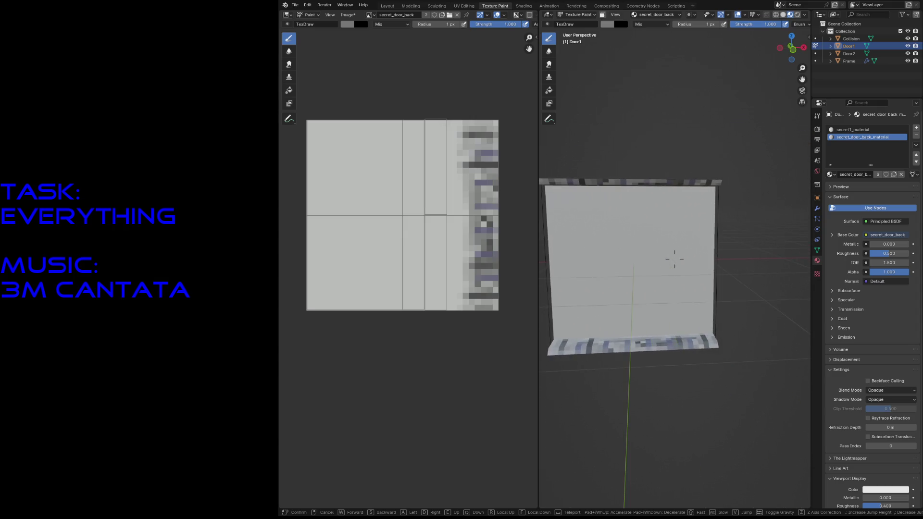
pyautogui.click(674, 259)
pyautogui.hotkey('ctrl', 's')
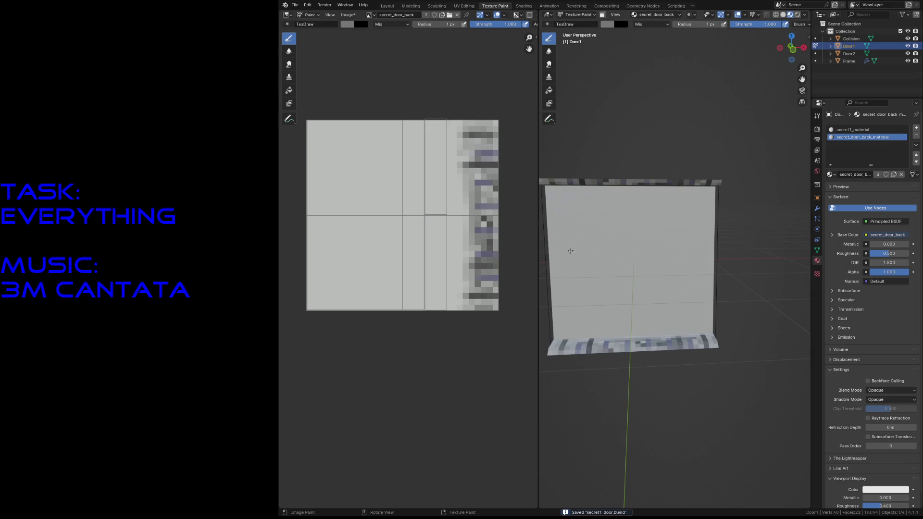
# Sample dark grey and paint a horizontal bar across the upper panel of the texture.
pyautogui.moveTo(331, 160); pyautogui.dragTo(365, 176)
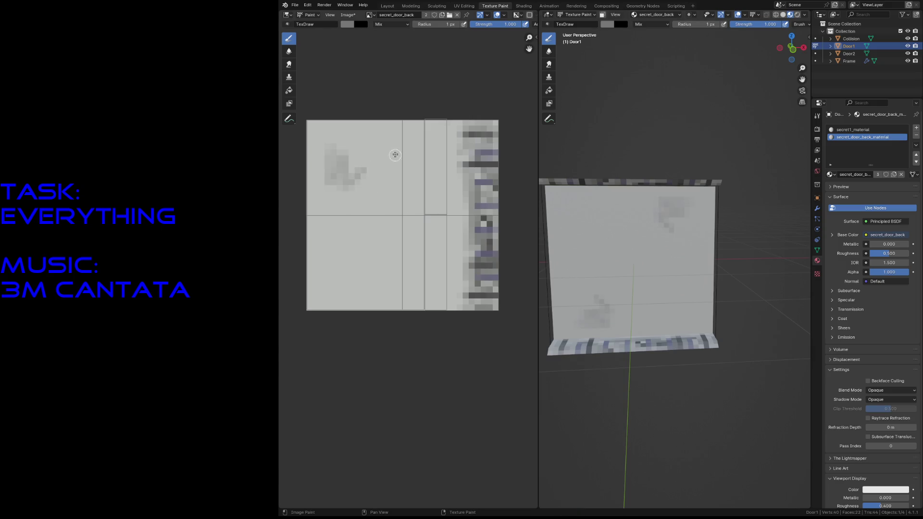
pyautogui.hotkey('ctrl', 'z')
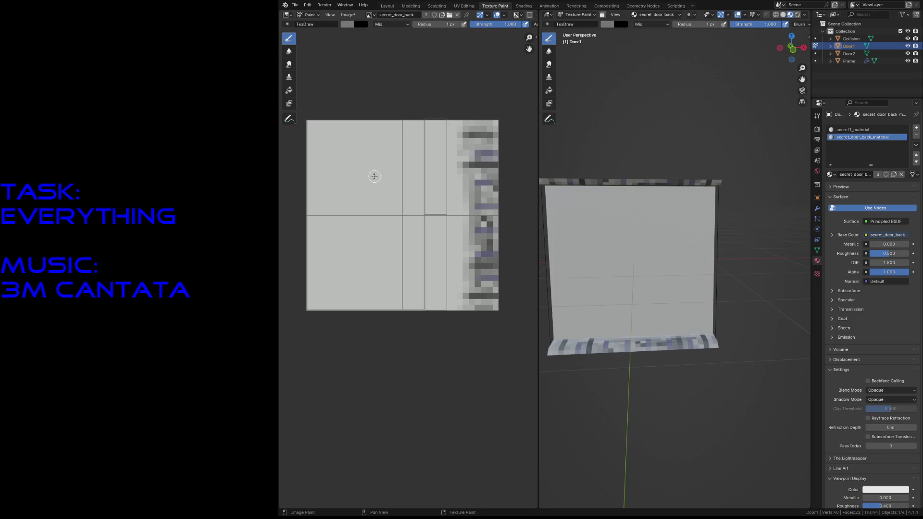
pyautogui.press('s')
pyautogui.moveTo(330, 170); pyautogui.dragTo(384, 174)
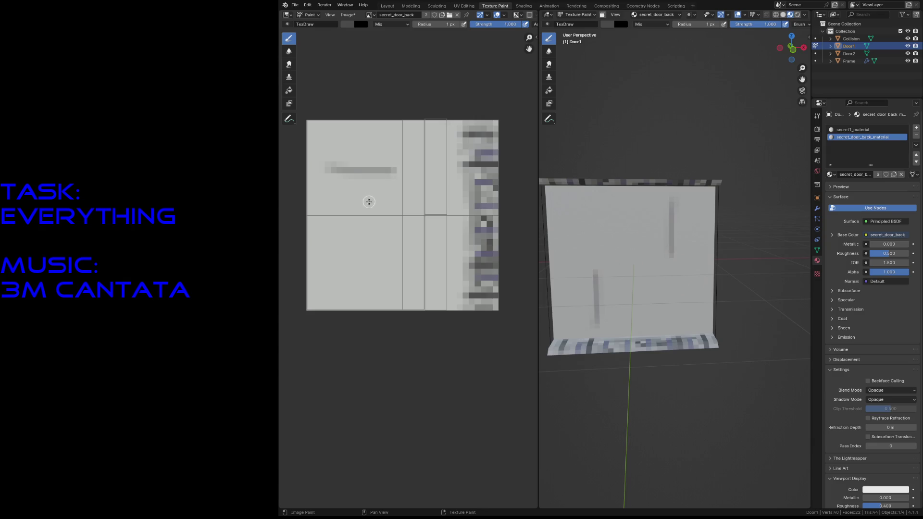
pyautogui.hotkey('ctrl', 'z')
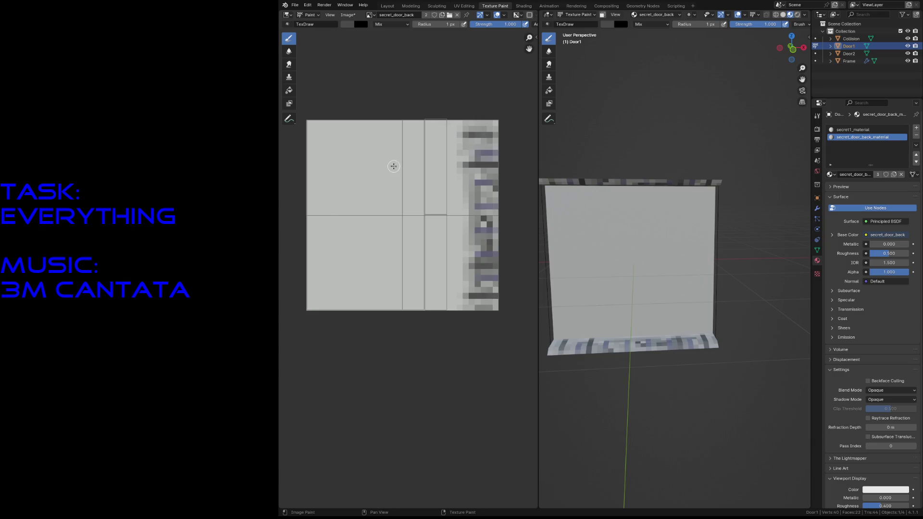
pyautogui.moveTo(318, 164)
pyautogui.mouseDown()
pyautogui.moveTo(395, 165)
pyautogui.moveTo(308, 165)
pyautogui.mouseUp()
# Paint a second grey bar across the lower panel, extending its right end.
pyautogui.moveTo(323, 265)
pyautogui.mouseDown()
pyautogui.moveTo(390, 267)
pyautogui.moveTo(351, 265)
pyautogui.mouseUp()
pyautogui.hotkey('ctrl', 'z')
pyautogui.hotkey('ctrl', 'z')
pyautogui.hotkey('ctrl', 'z')
pyautogui.moveTo(318, 260); pyautogui.dragTo(399, 260)
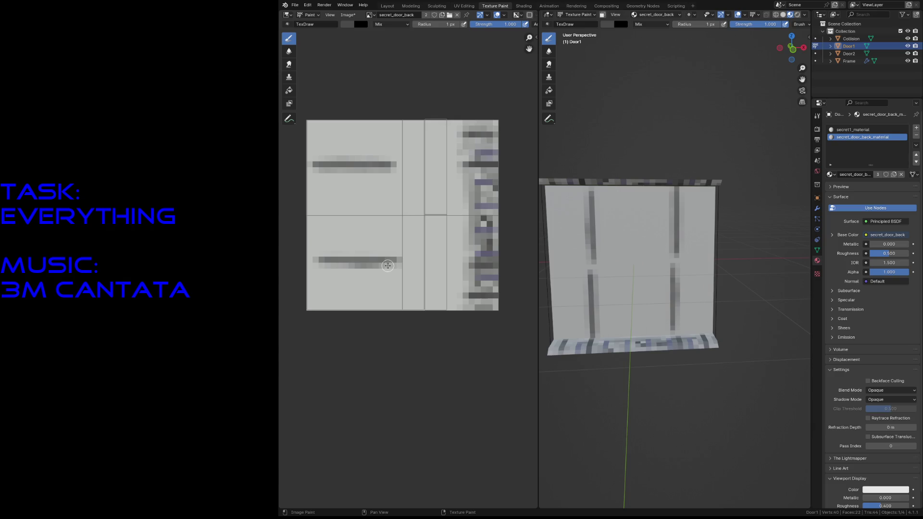
pyautogui.moveTo(398, 265)
pyautogui.mouseDown()
pyautogui.moveTo(330, 262)
pyautogui.moveTo(399, 263)
pyautogui.mouseUp()
# Darken both bars along their full width, adding a vertical stroke below the upper bar.
pyautogui.moveTo(315, 167); pyautogui.dragTo(398, 165)
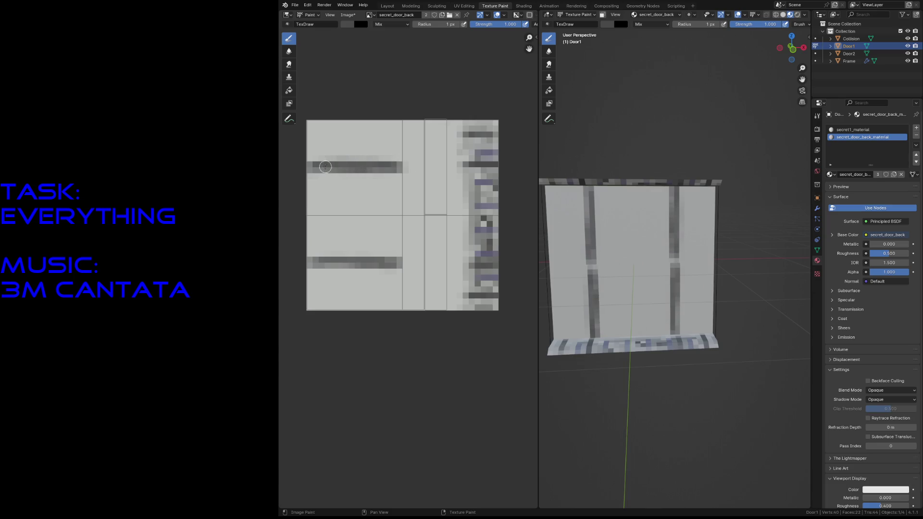
pyautogui.moveTo(309, 168); pyautogui.dragTo(403, 168)
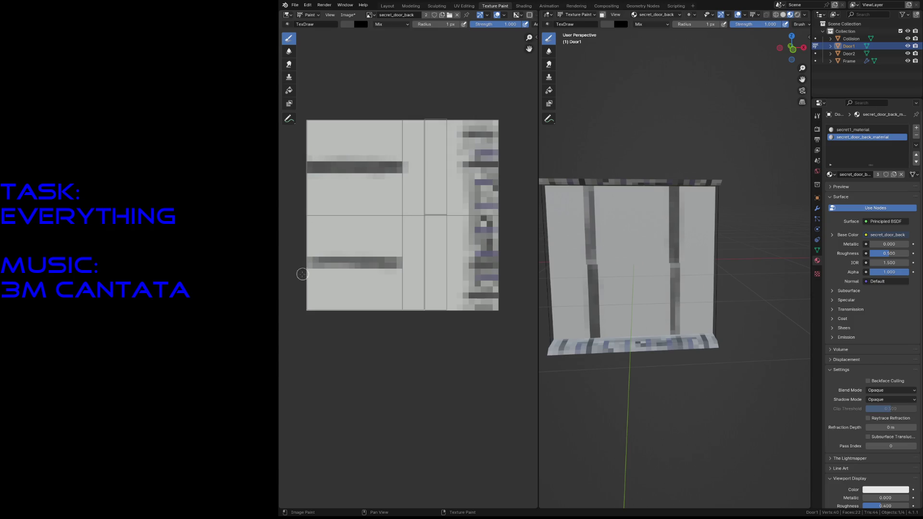
pyautogui.moveTo(315, 263); pyautogui.dragTo(395, 265)
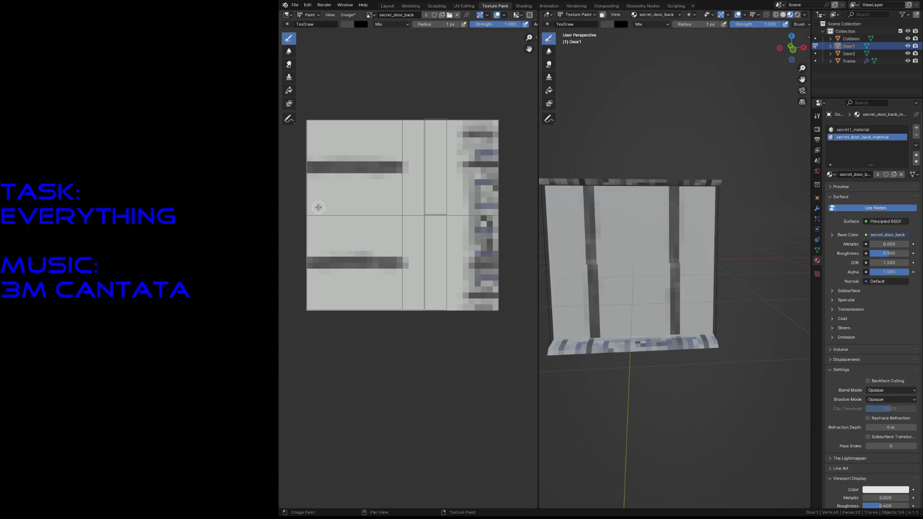
pyautogui.moveTo(318, 171); pyautogui.dragTo(319, 233)
# Replace the stray stroke with five dark vertical streaks running down the texture.
pyautogui.hotkey('ctrl', 'z')
pyautogui.moveTo(322, 310); pyautogui.dragTo(322, 263)
pyautogui.moveTo(321, 120); pyautogui.dragTo(322, 310)
pyautogui.moveTo(337, 127); pyautogui.dragTo(336, 317)
pyautogui.moveTo(354, 120); pyautogui.dragTo(354, 313)
pyautogui.hotkey('ctrl', 'z')
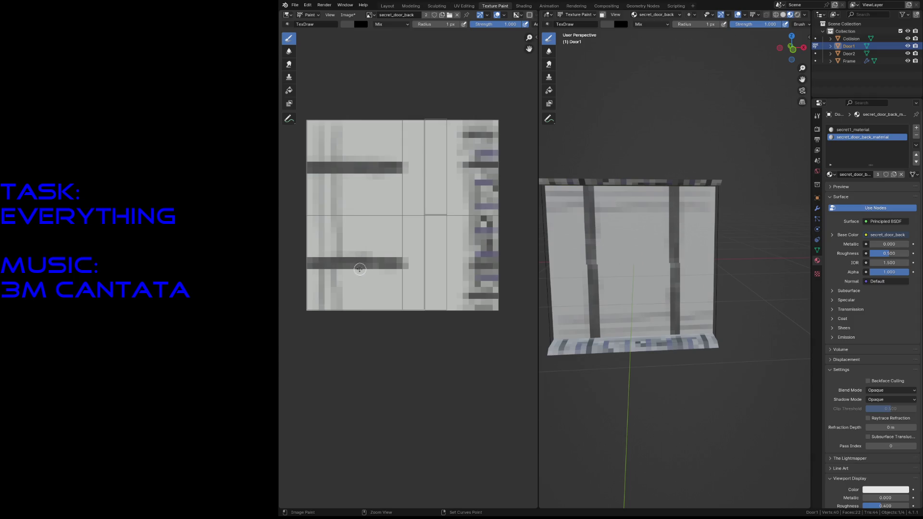
pyautogui.moveTo(357, 121); pyautogui.dragTo(358, 315)
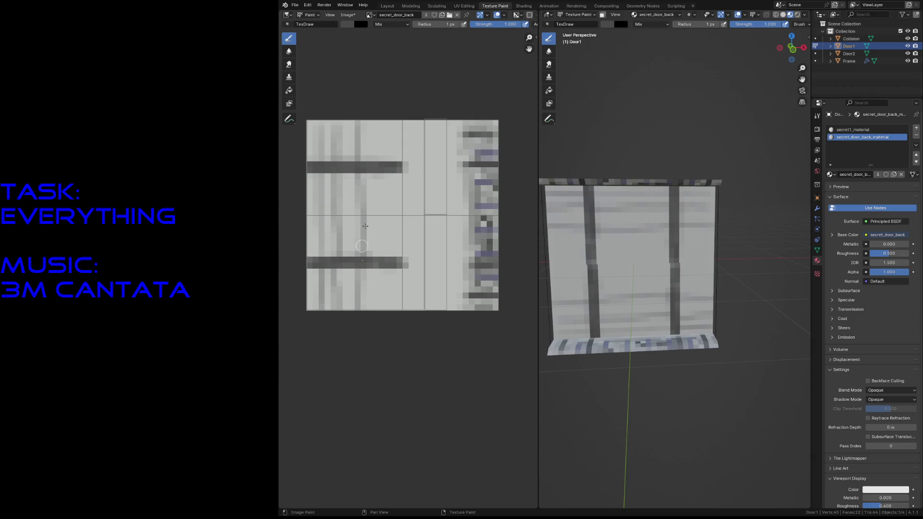
pyautogui.moveTo(375, 115); pyautogui.dragTo(378, 310)
pyautogui.moveTo(394, 120); pyautogui.dragTo(396, 329)
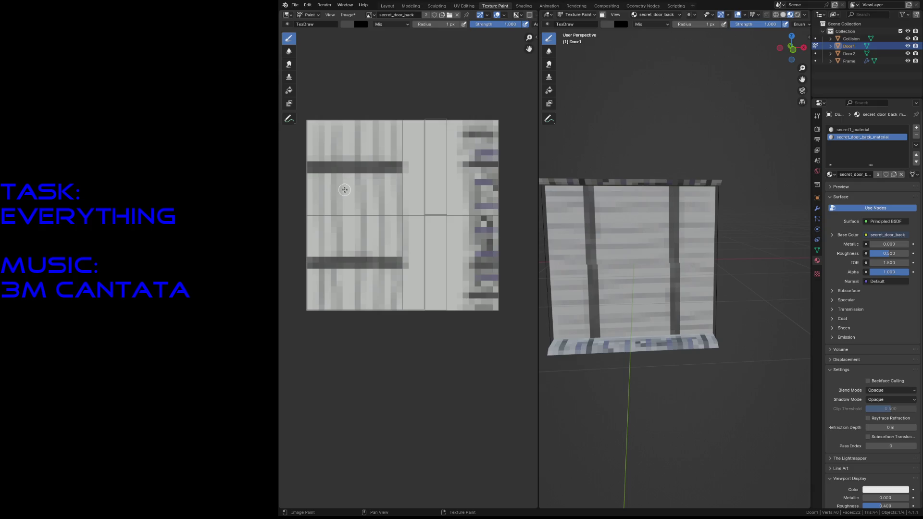
# Dab small dark spots with a 3 px brush at strength 0.460.
pyautogui.press('f')
pyautogui.click(367, 182)
pyautogui.click(388, 130)
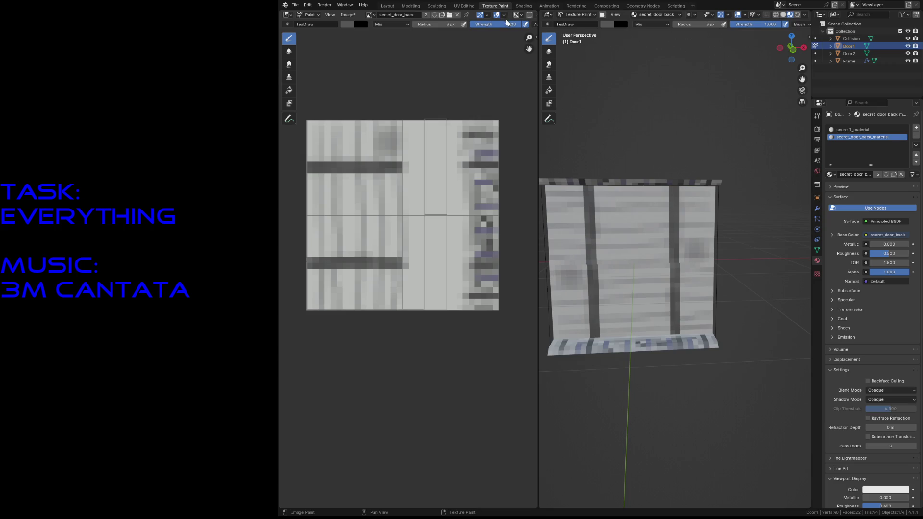
pyautogui.moveTo(503, 25); pyautogui.dragTo(475, 25)
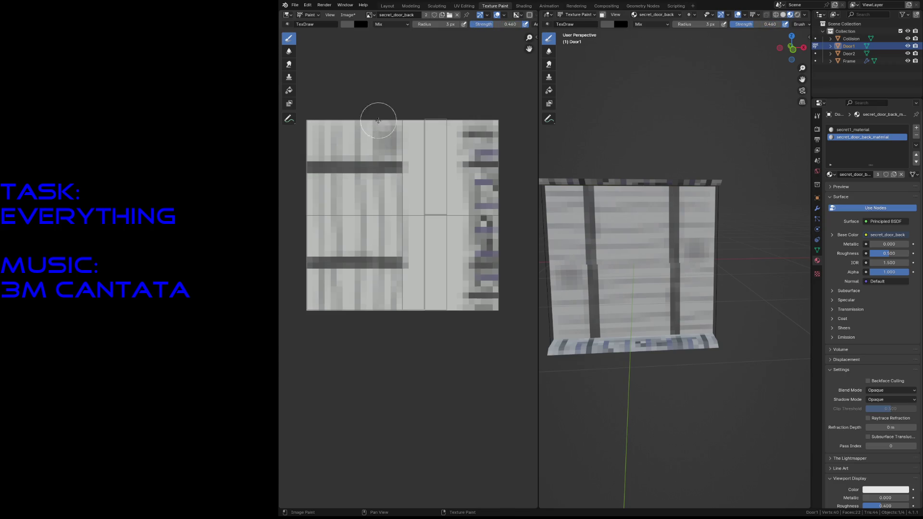
pyautogui.click(349, 144)
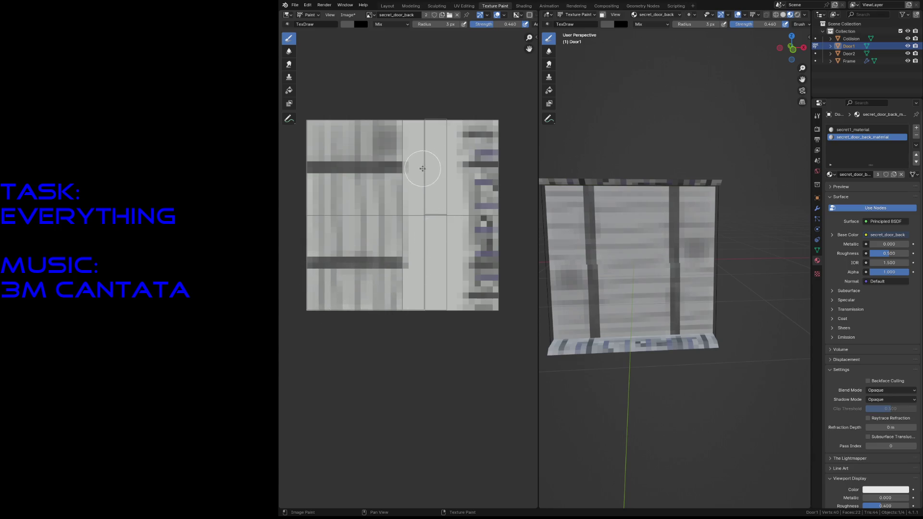
# Paint two black 1 px vertical stripes near the texture's middle from the top edge.
pyautogui.press('x')
pyautogui.press('f')
pyautogui.click(410, 160)
pyautogui.moveTo(415, 121); pyautogui.dragTo(412, 321)
pyautogui.moveTo(414, 203)
pyautogui.mouseDown()
pyautogui.moveTo(413, 308)
pyautogui.moveTo(422, 284)
pyautogui.moveTo(416, 185)
pyautogui.mouseUp()
pyautogui.moveTo(437, 119)
pyautogui.mouseDown()
pyautogui.moveTo(435, 314)
pyautogui.moveTo(441, 255)
pyautogui.mouseUp()
# With a 2 px grey brush, add a darker patch lower left and a dab near the top.
pyautogui.press('s')
pyautogui.press('f')
pyautogui.click(383, 278)
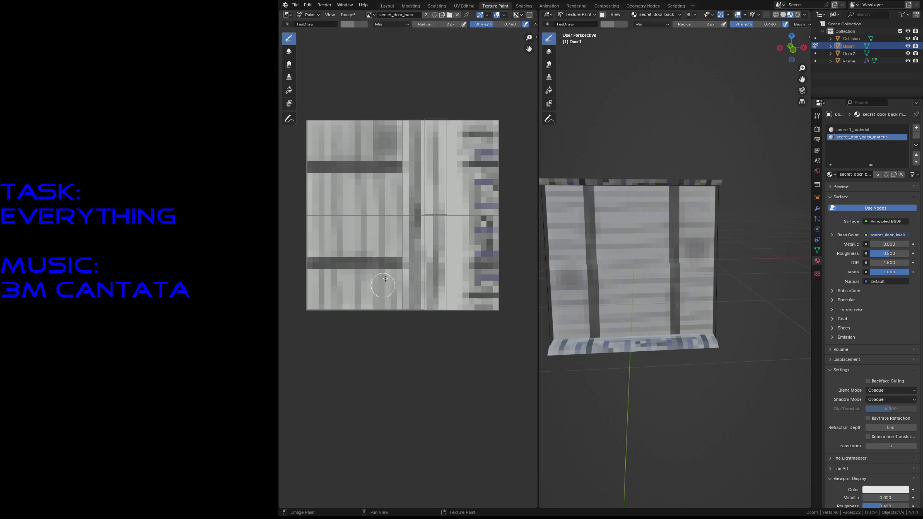
pyautogui.moveTo(387, 282)
pyautogui.mouseDown()
pyautogui.moveTo(391, 264)
pyautogui.moveTo(399, 284)
pyautogui.moveTo(407, 277)
pyautogui.mouseUp()
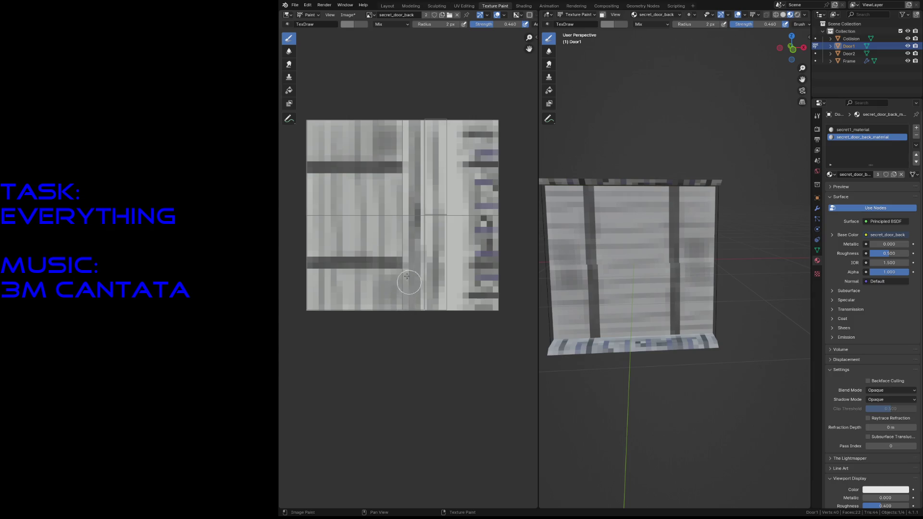
pyautogui.moveTo(400, 150); pyautogui.dragTo(405, 153)
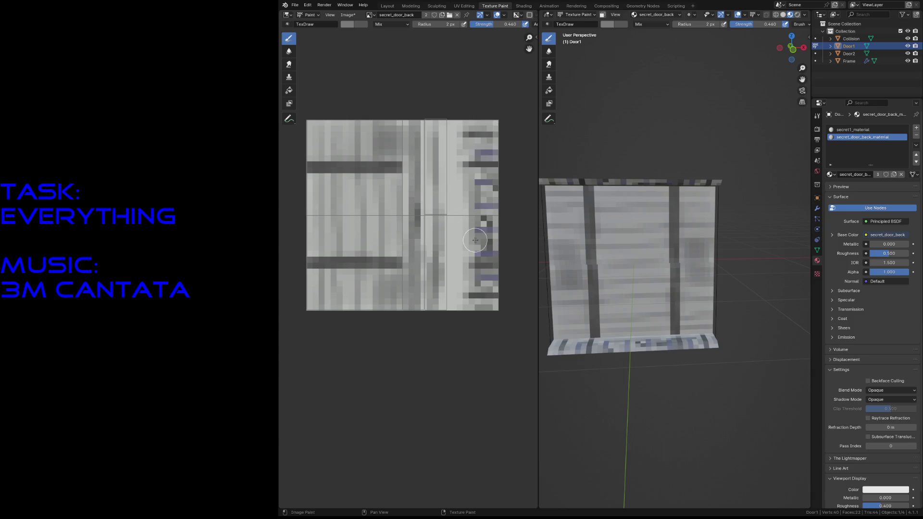
pyautogui.hotkey('shift', '`')
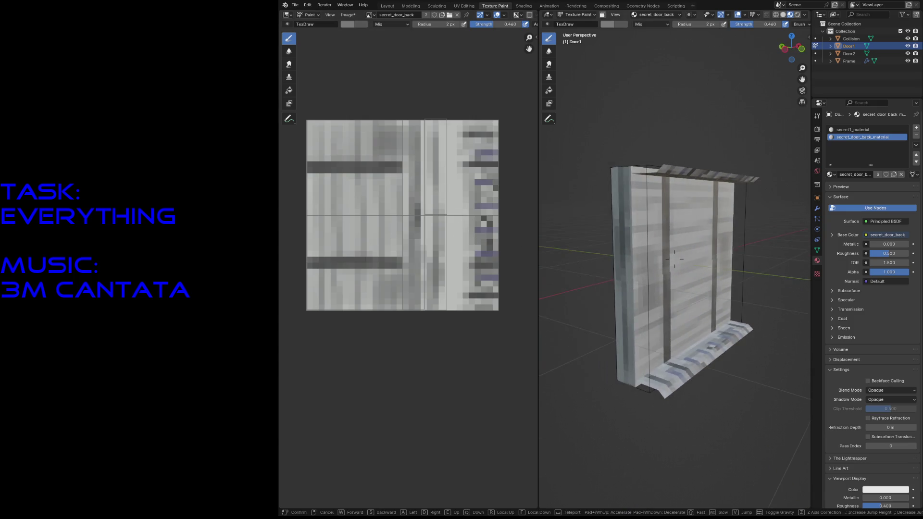
# Walk to a front view of the door and paint a faint stroke near the texture's top.
pyautogui.press('w')
pyautogui.press('s')
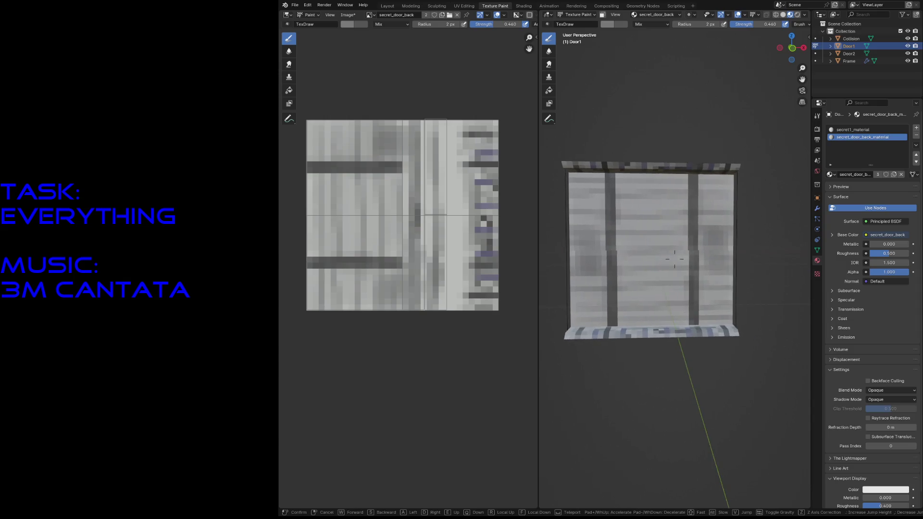
pyautogui.click(736, 316)
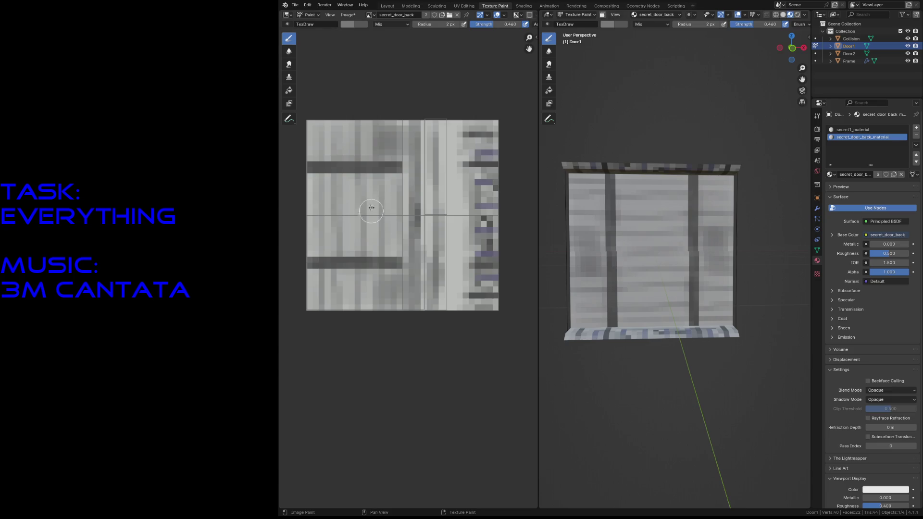
pyautogui.moveTo(348, 150)
pyautogui.mouseDown()
pyautogui.moveTo(383, 130)
pyautogui.moveTo(387, 144)
pyautogui.mouseUp()
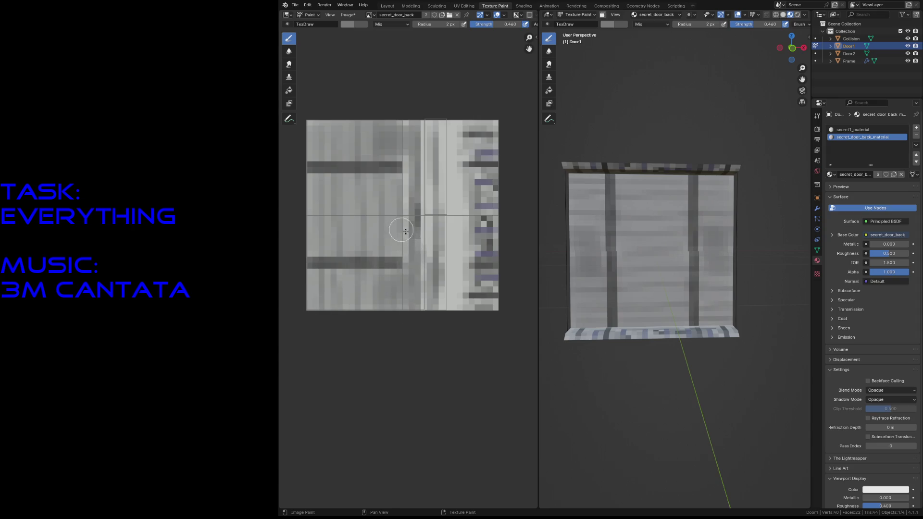
# Walk around the door to inspect its edges, then save as secret1_door.blend.
pyautogui.hotkey('shift', '`')
pyautogui.press('w')
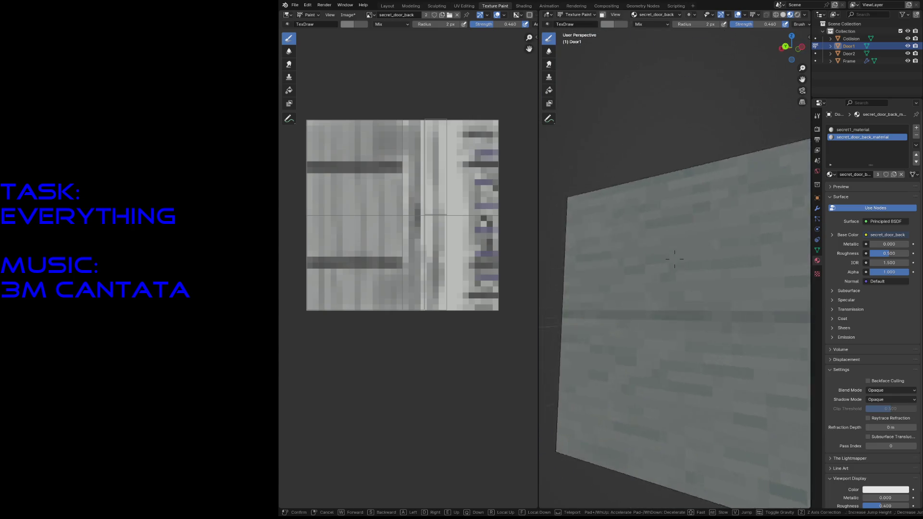
pyautogui.press('s')
pyautogui.press('w')
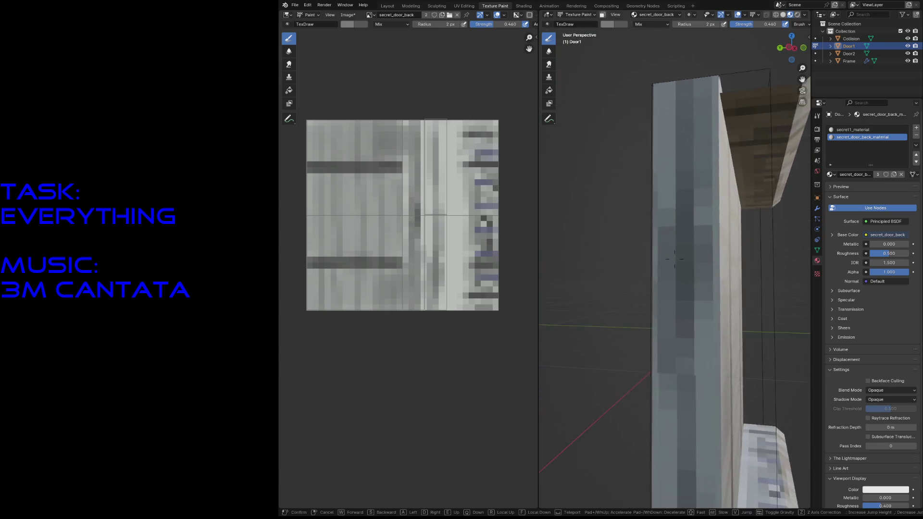
pyautogui.press('s')
pyautogui.click(658, 341)
pyautogui.hotkey('ctrl', 's')
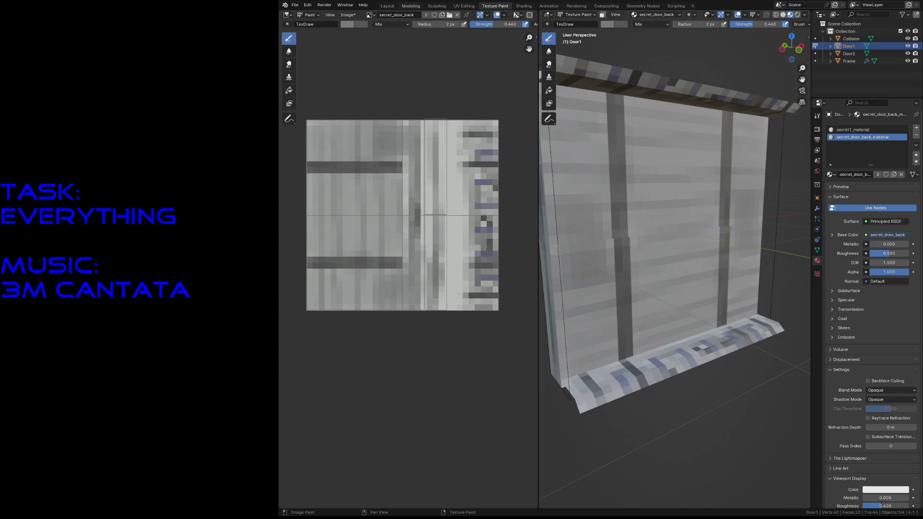
# In Layout, save again and orbit around Door1 from behind before moving to Animation.
pyautogui.click(387, 6)
pyautogui.click(624, 385)
pyautogui.hotkey('ctrl', 's')
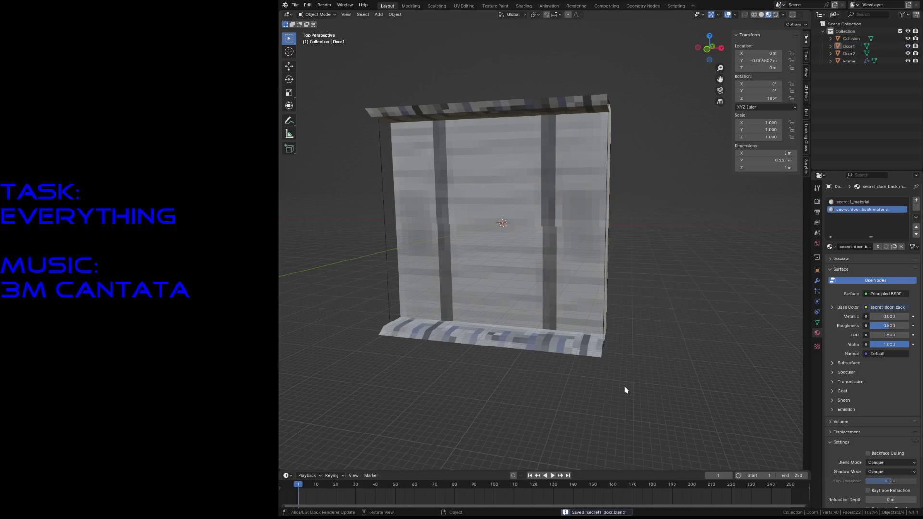
pyautogui.press('KP_9')
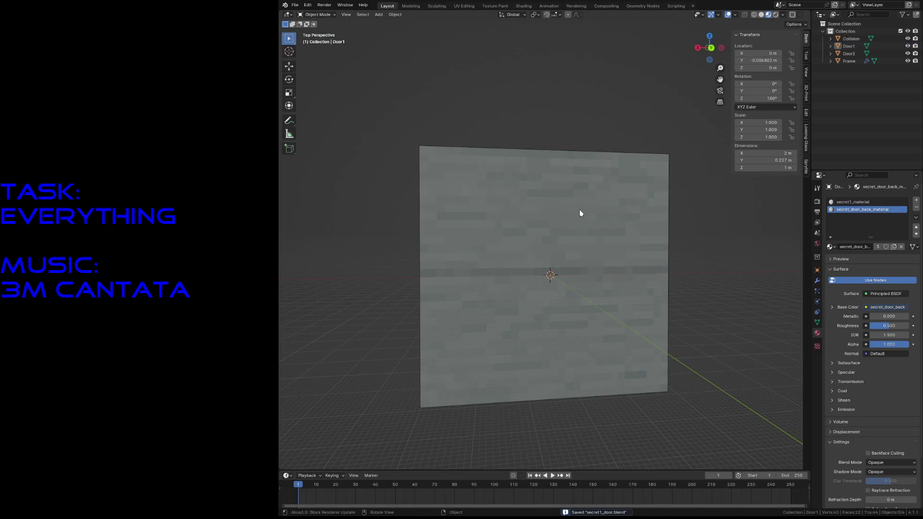
pyautogui.click(580, 214)
pyautogui.moveTo(579, 214); pyautogui.dragTo(625, 230, button='middle')
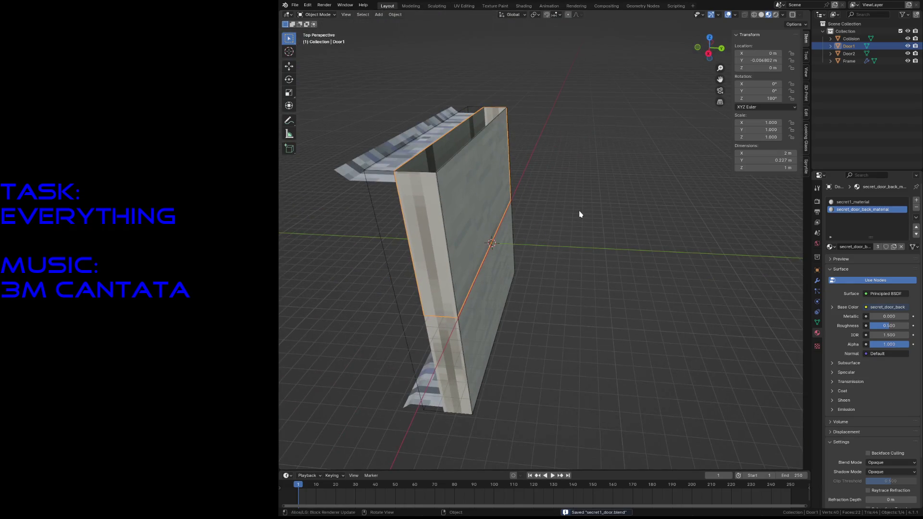
pyautogui.click(544, 6)
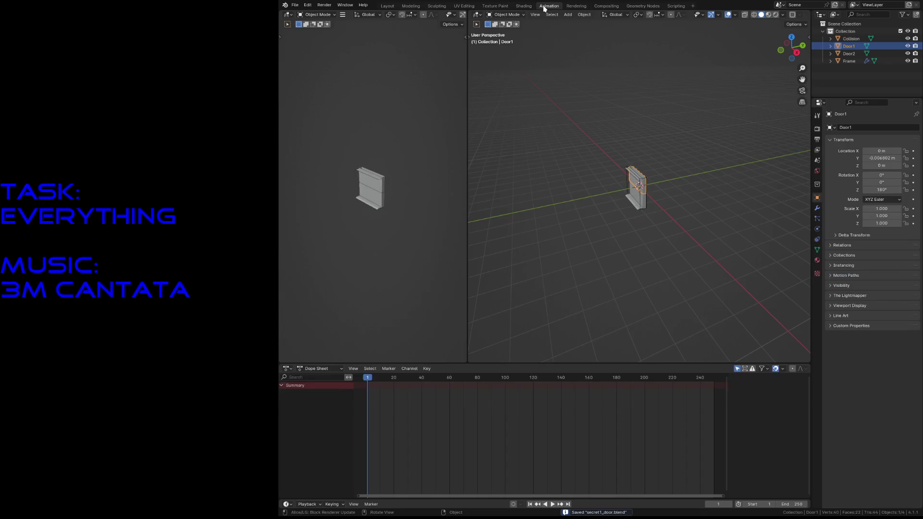
# Select Door1 and Door2 and keyframe both doors' starting positions.
pyautogui.hotkey('shift', '`')
pyautogui.press('w')
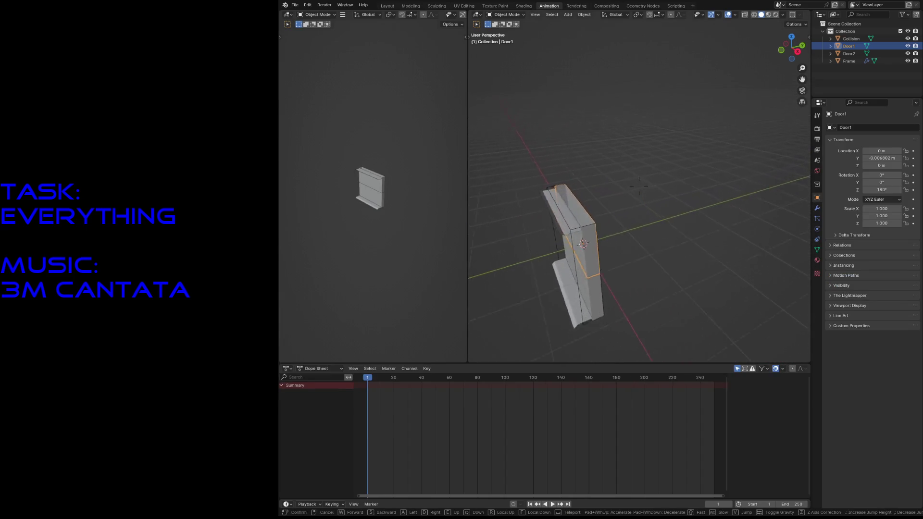
pyautogui.click(639, 186)
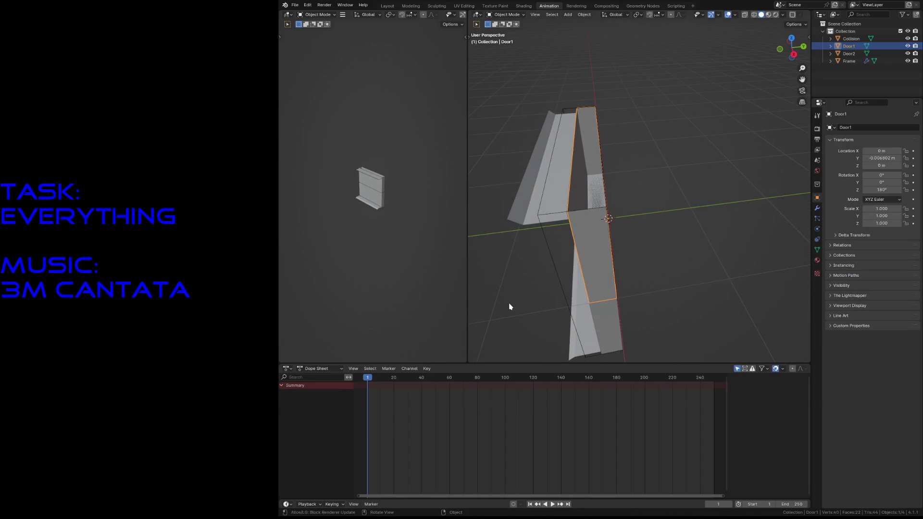
pyautogui.keyDown('shift'); pyautogui.click(604, 322); pyautogui.keyUp('shift')
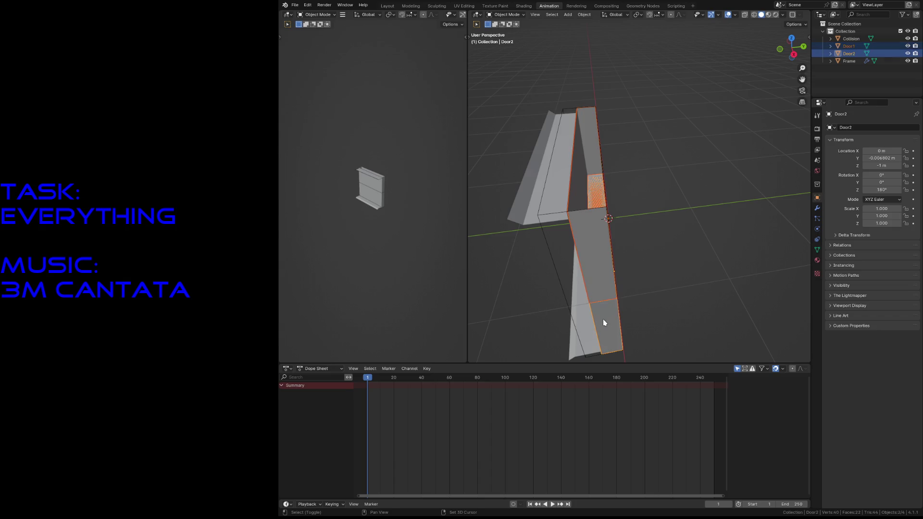
pyautogui.press('i')
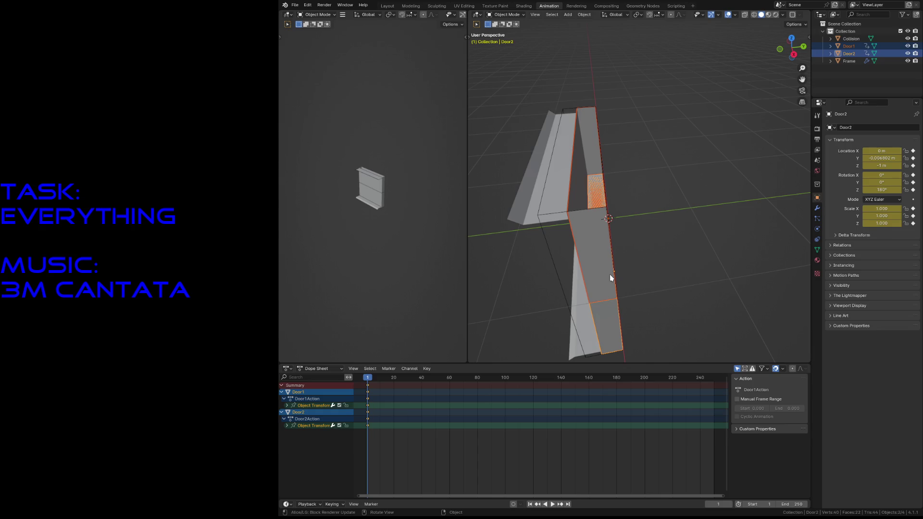
# Move both selected doors along global Y to -0.25987.
pyautogui.press('g')
pyautogui.press('y')
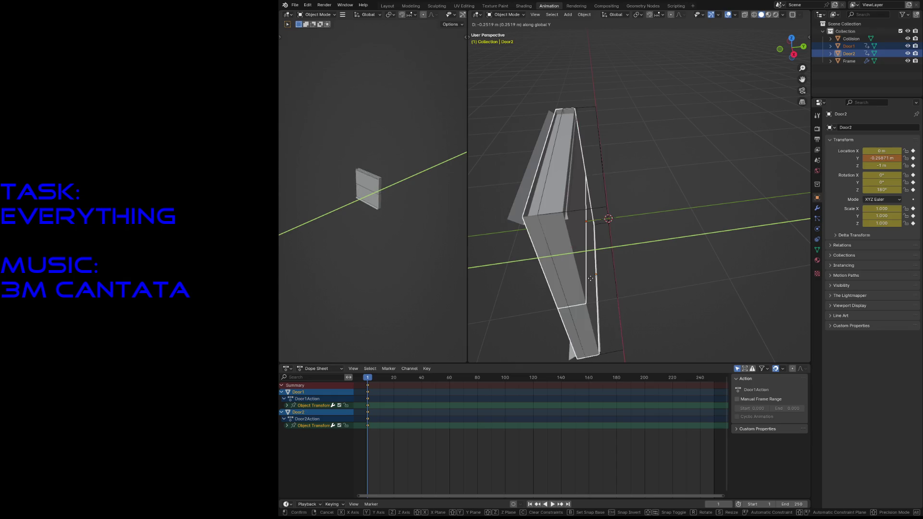
pyautogui.press('Escape')
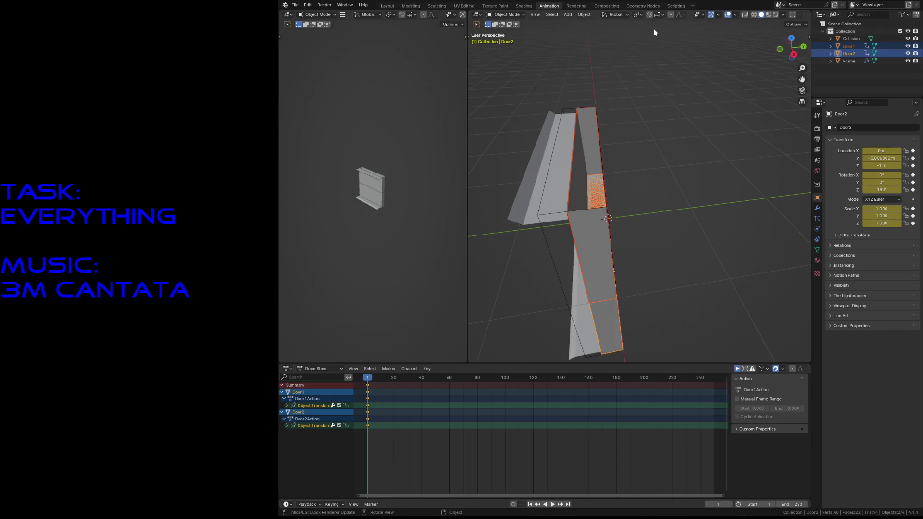
pyautogui.hotkey('shift', '`')
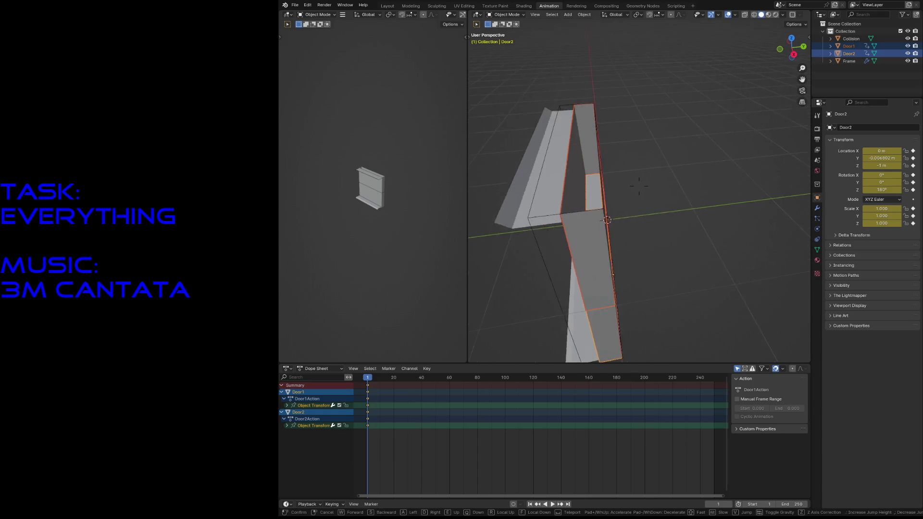
pyautogui.click(638, 186)
pyautogui.press('g')
pyautogui.press('x')
pyautogui.press('y')
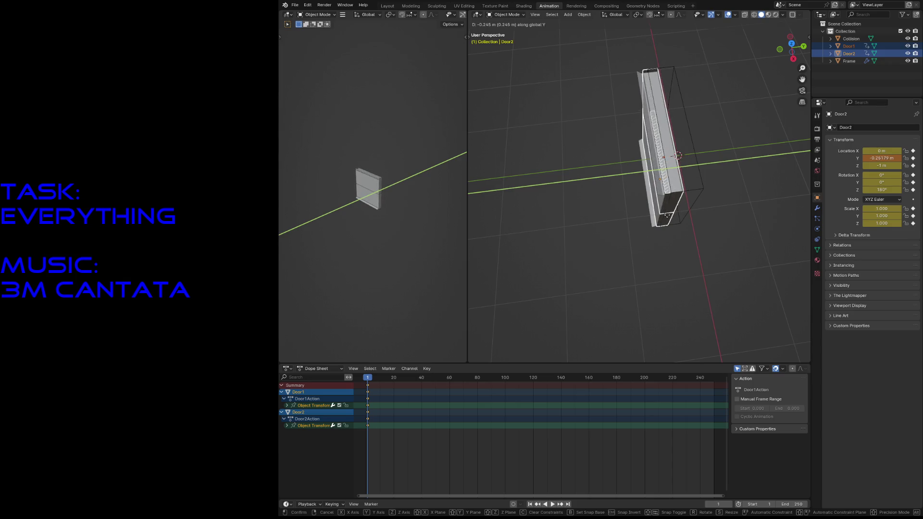
pyautogui.click(667, 218)
# Play the door animation and scrub the timeline ahead to about frame 10.
pyautogui.hotkey('shift', '`')
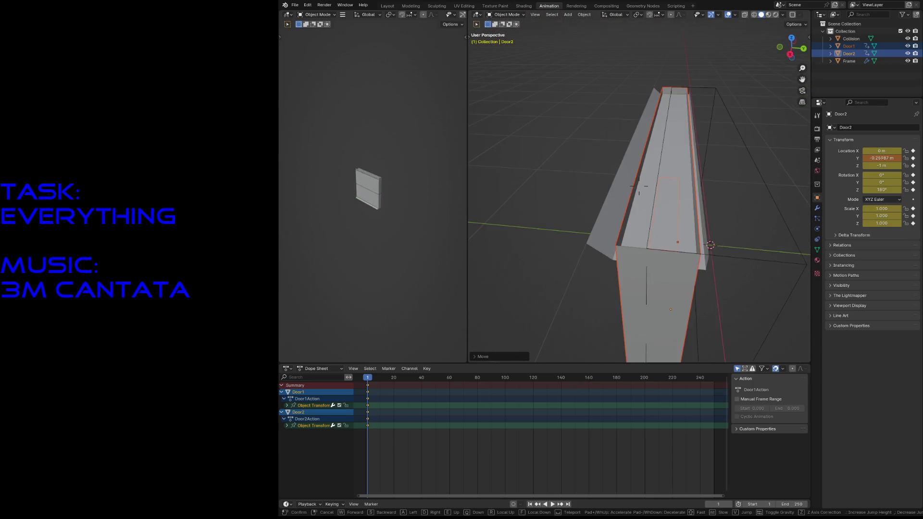
pyautogui.press('w')
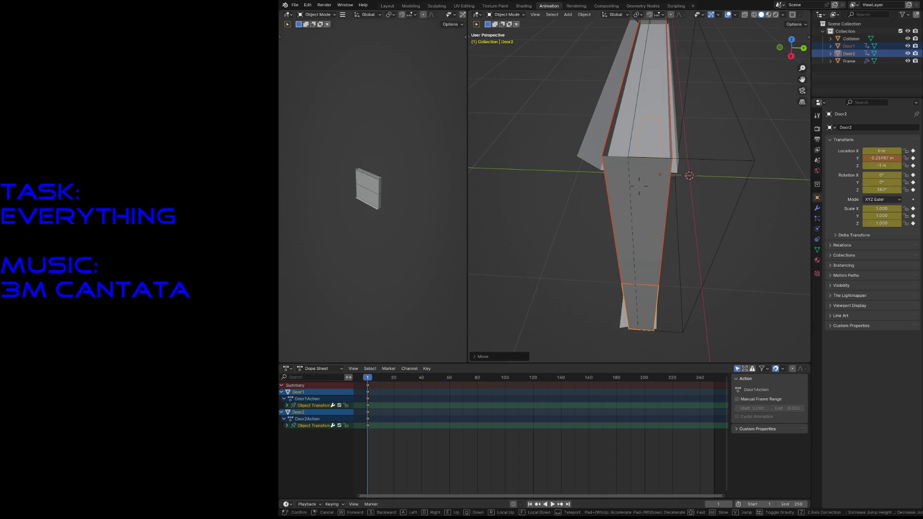
pyautogui.press('s')
pyautogui.click(666, 219)
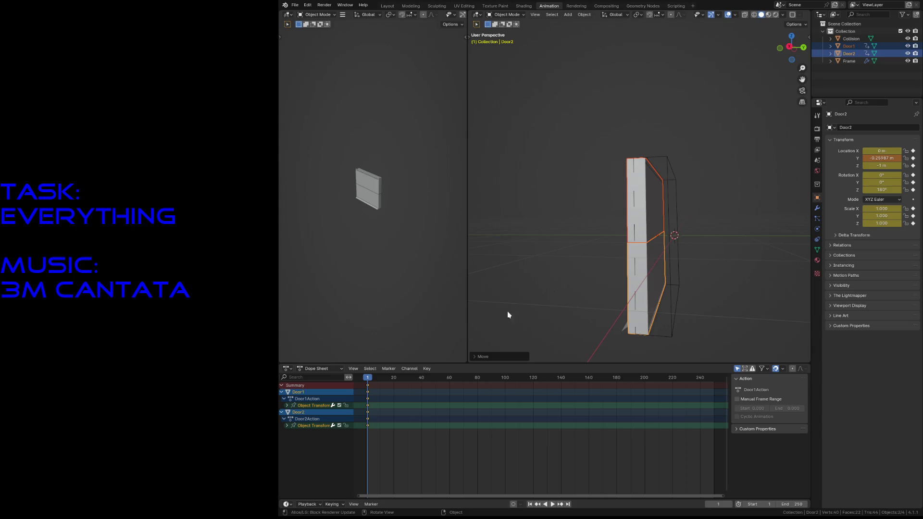
pyautogui.press('space')
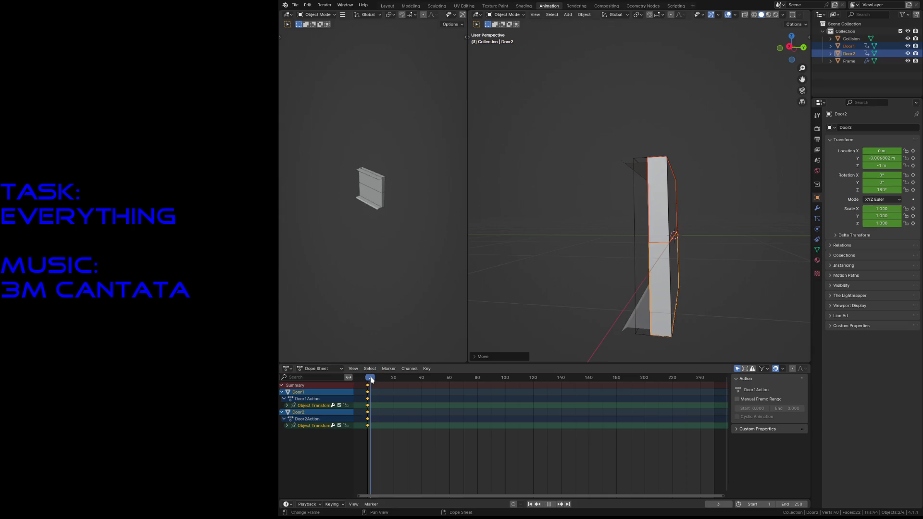
pyautogui.moveTo(371, 380); pyautogui.dragTo(377, 384)
pyautogui.press('space')
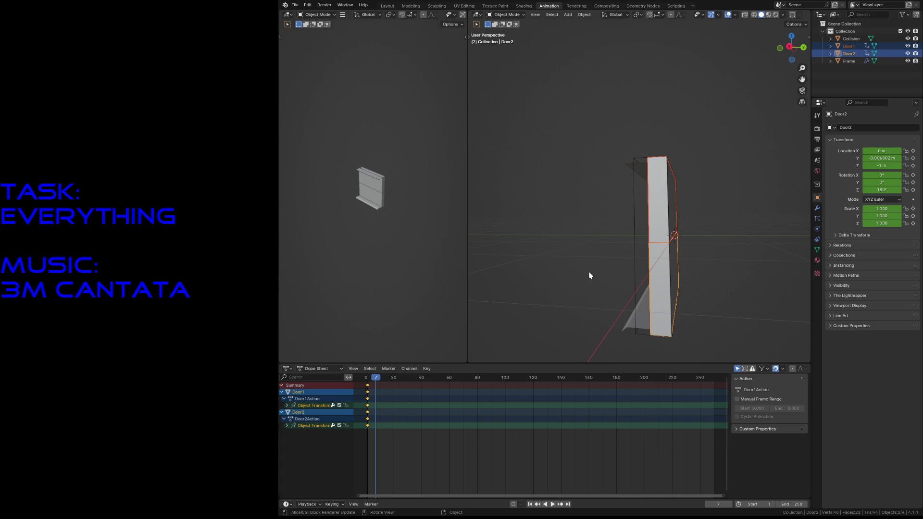
# Slide Door2 along global Y to about 0.235 m and keyframe it at frame 7.
pyautogui.press('g')
pyautogui.press('y')
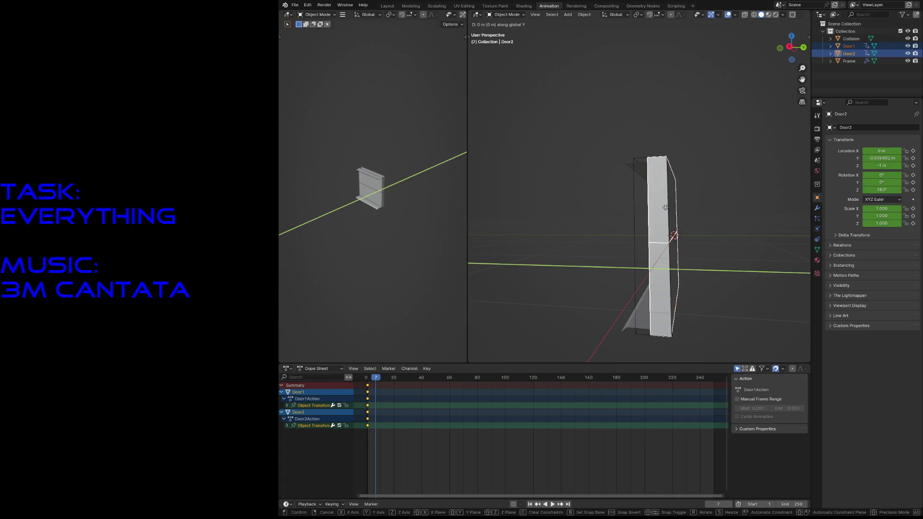
pyautogui.click(647, 207)
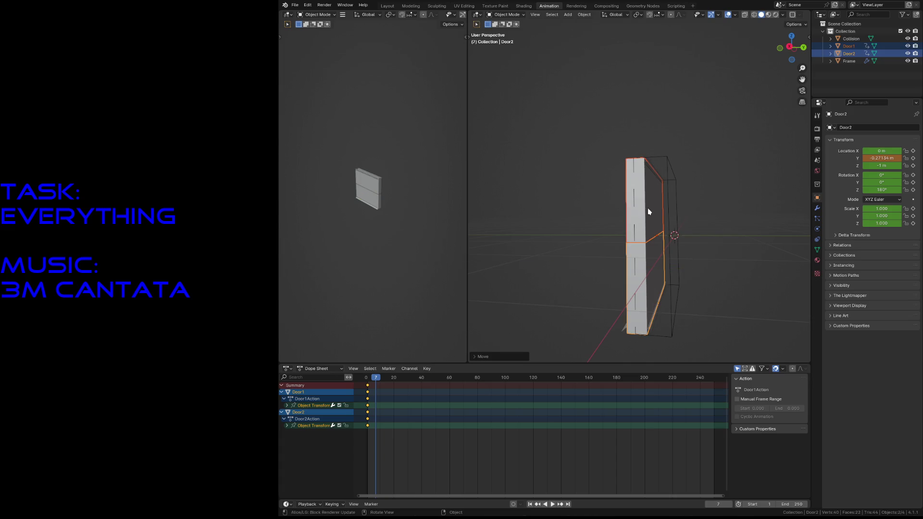
pyautogui.hotkey('shift', '`')
pyautogui.press('w')
pyautogui.press('w')
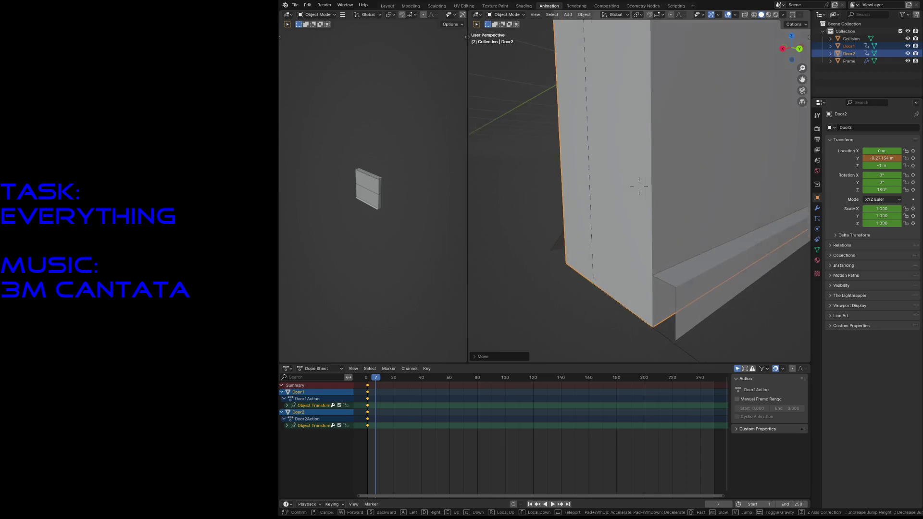
pyautogui.press('s')
pyautogui.click(665, 245)
pyautogui.press('g')
pyautogui.press('y')
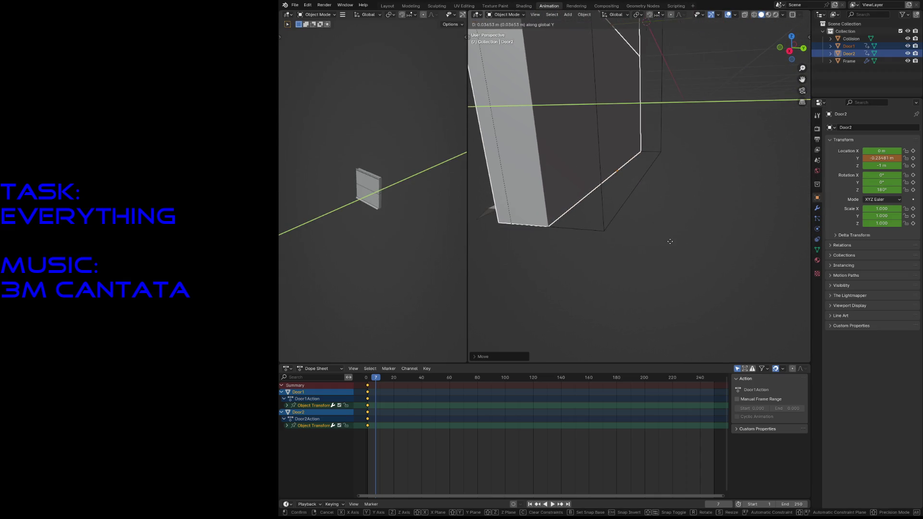
pyautogui.click(669, 242)
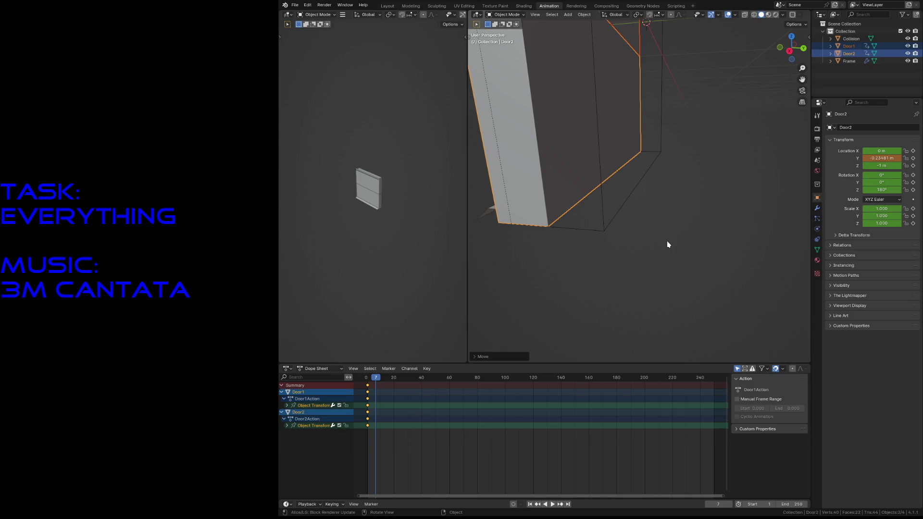
pyautogui.press('i')
# Select Door1 and begin moving it along the global Z axis.
pyautogui.hotkey('shift', '`')
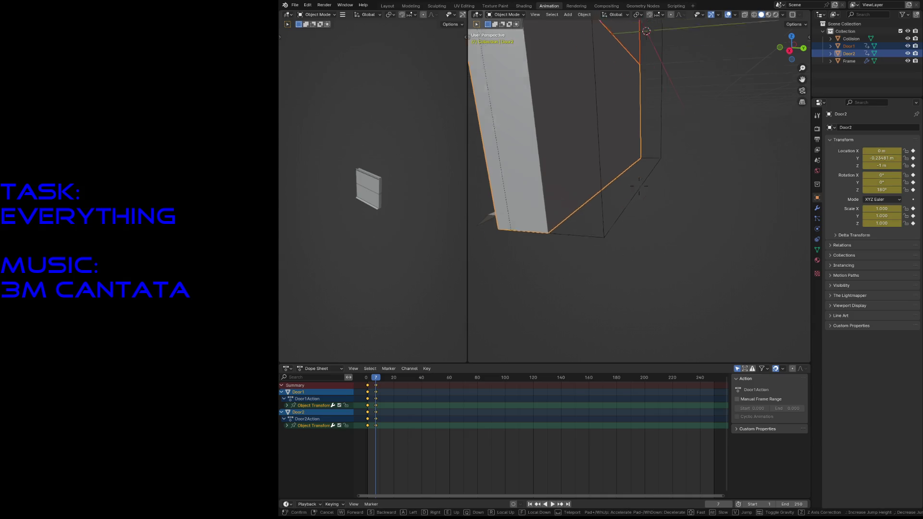
pyautogui.click(665, 244)
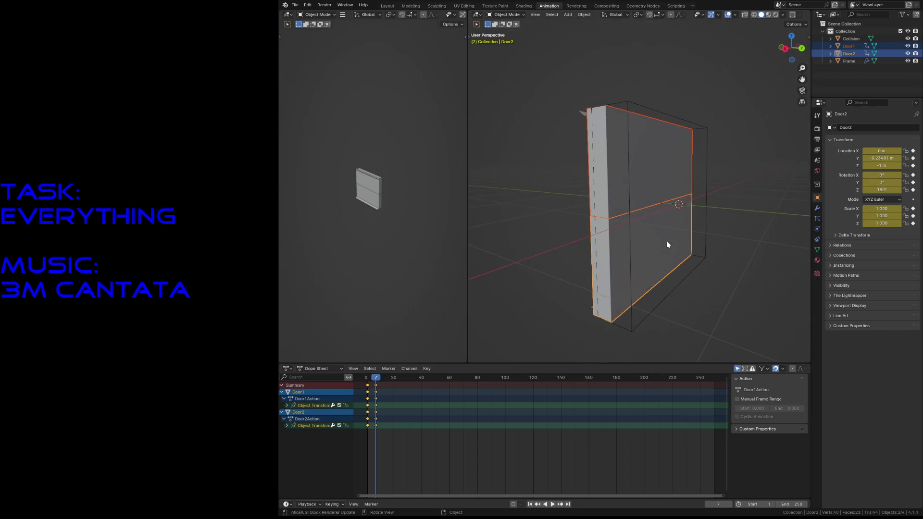
pyautogui.click(636, 157)
pyautogui.press('g')
pyautogui.press('z')
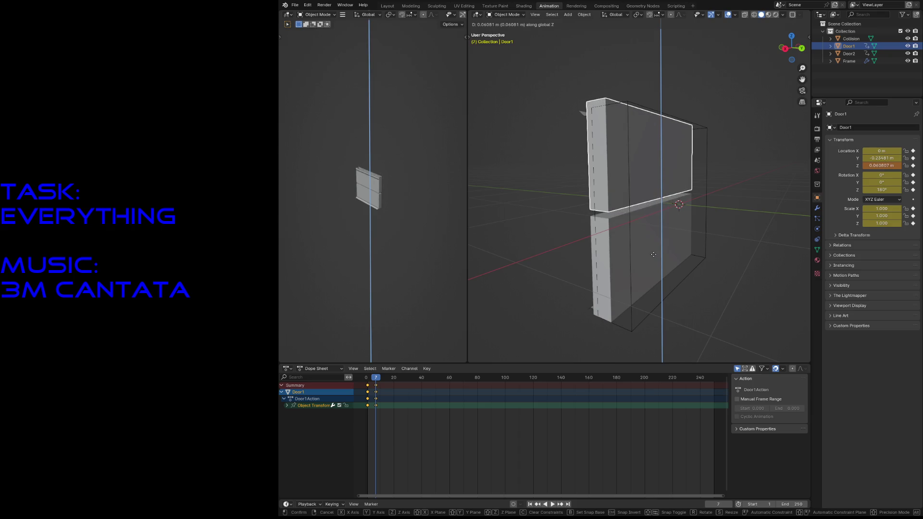
# At frame 14, raise Door1 about 0.92 m along Z and keyframe it.
pyautogui.click(653, 254)
pyautogui.click(379, 379)
pyautogui.moveTo(379, 380); pyautogui.dragTo(386, 382)
pyautogui.press('g')
pyautogui.press('z')
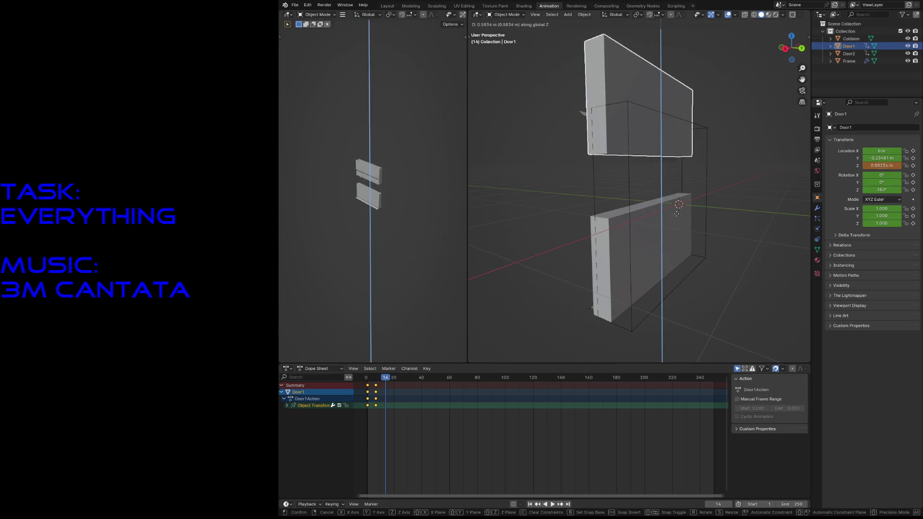
pyautogui.click(677, 195)
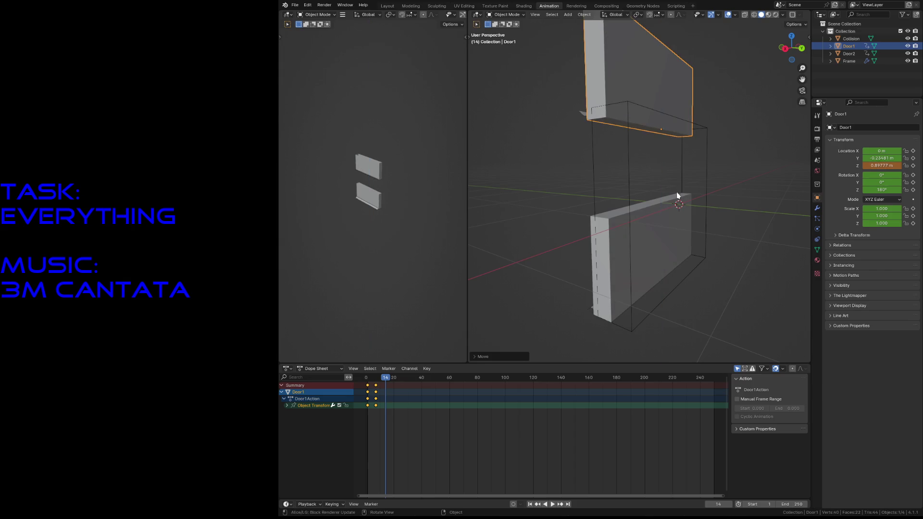
pyautogui.click(648, 208)
pyautogui.click(641, 79)
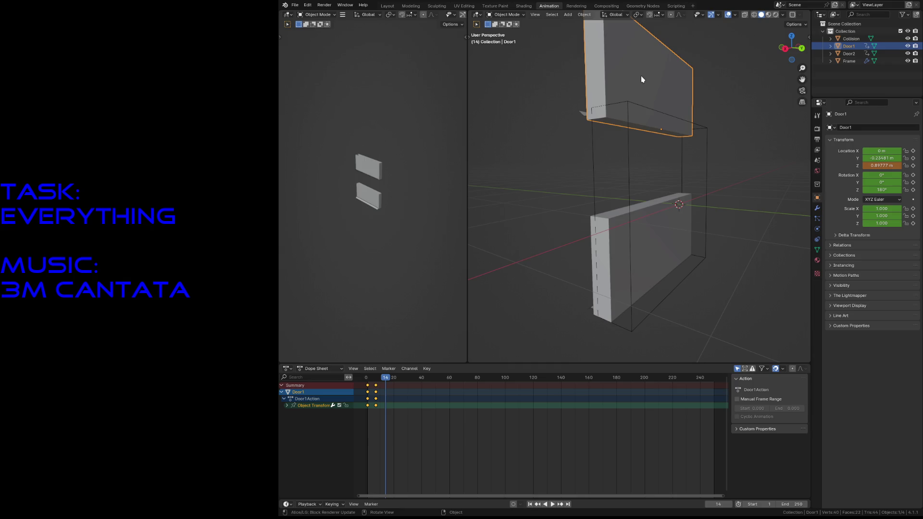
pyautogui.press('i')
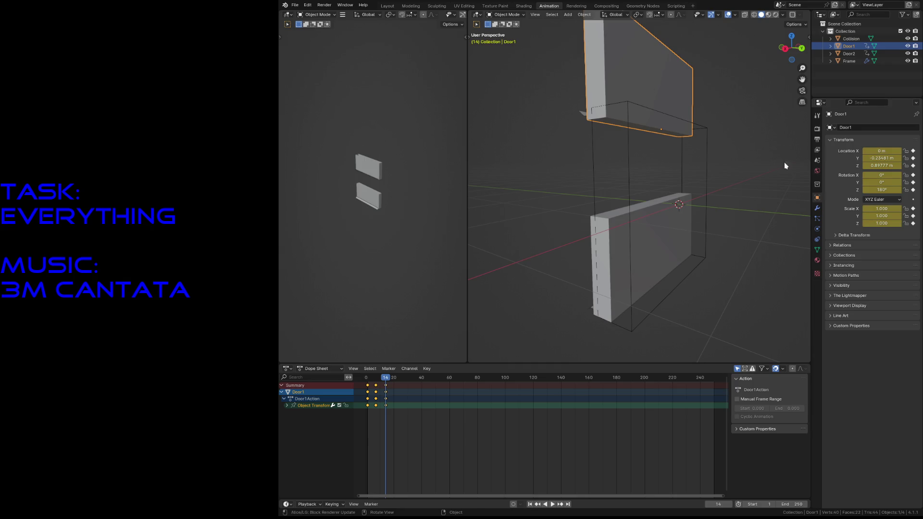
# Lower Door2 along Z, enter -0.8978 for Location Z, and keyframe it at frame 14.
pyautogui.click(643, 251)
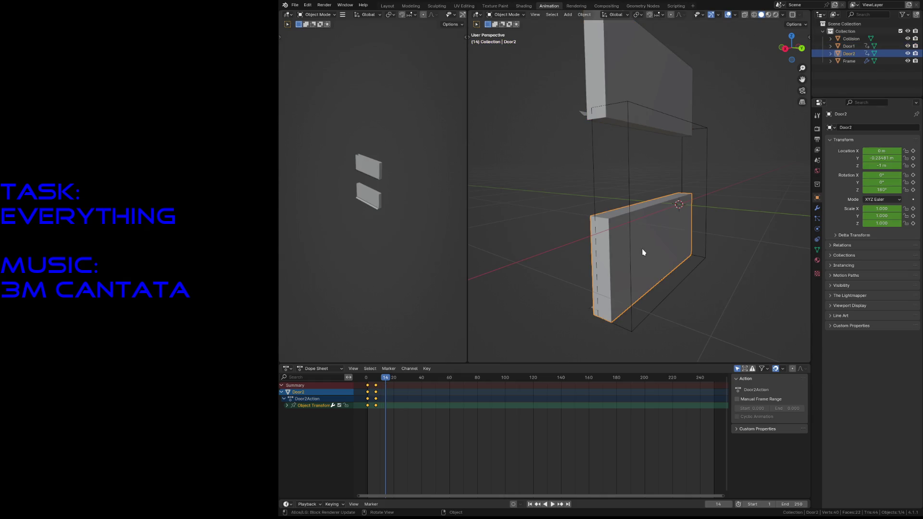
pyautogui.press('g')
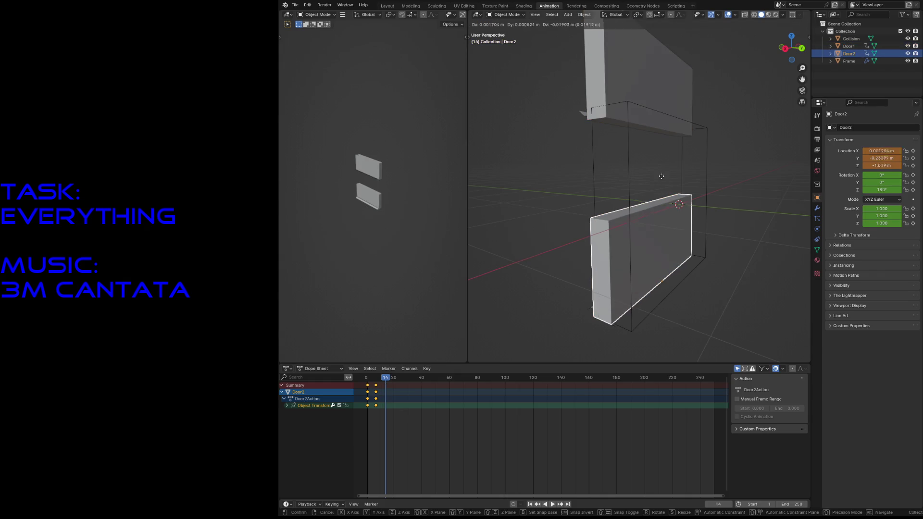
pyautogui.press('z')
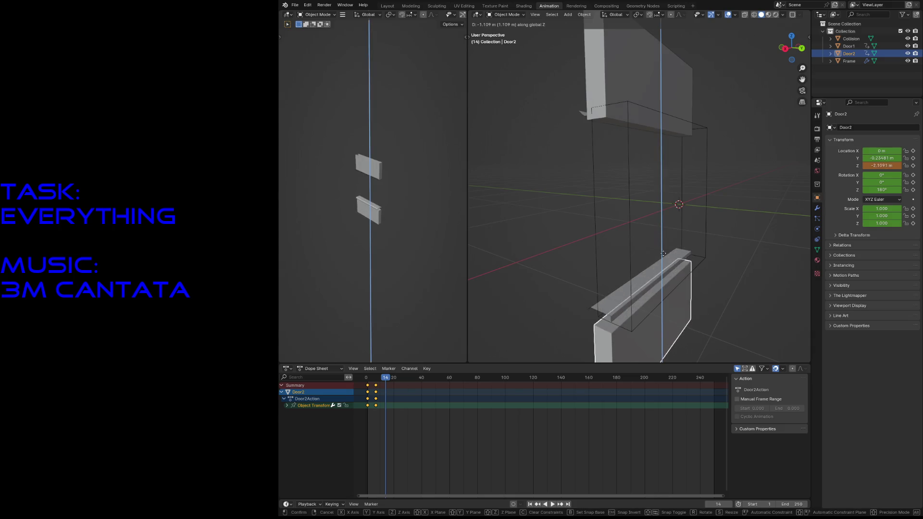
pyautogui.click(660, 237)
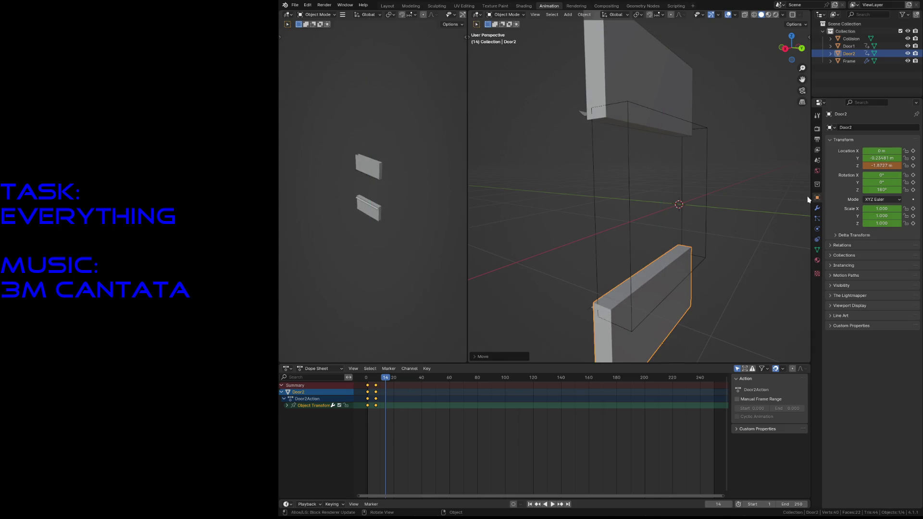
pyautogui.click(871, 165)
pyautogui.write('-0')
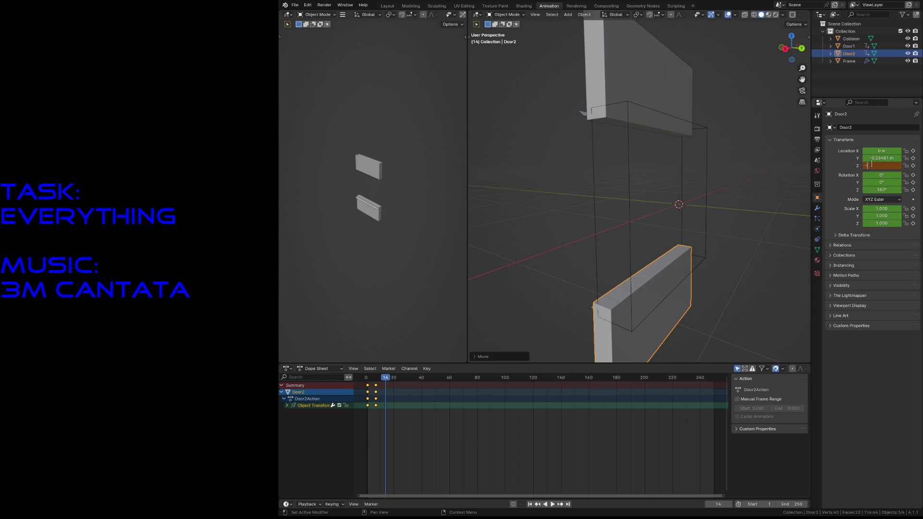
pyautogui.write('.8978')
pyautogui.press('Return')
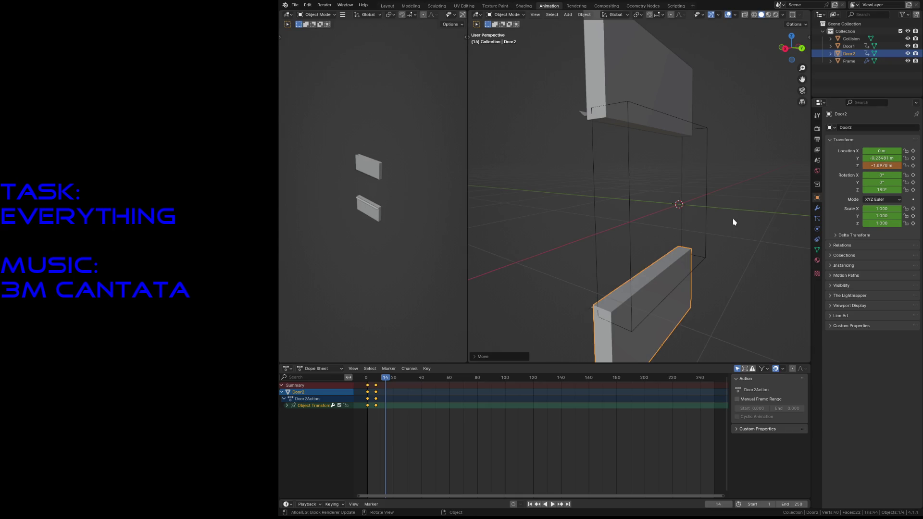
pyautogui.press('i')
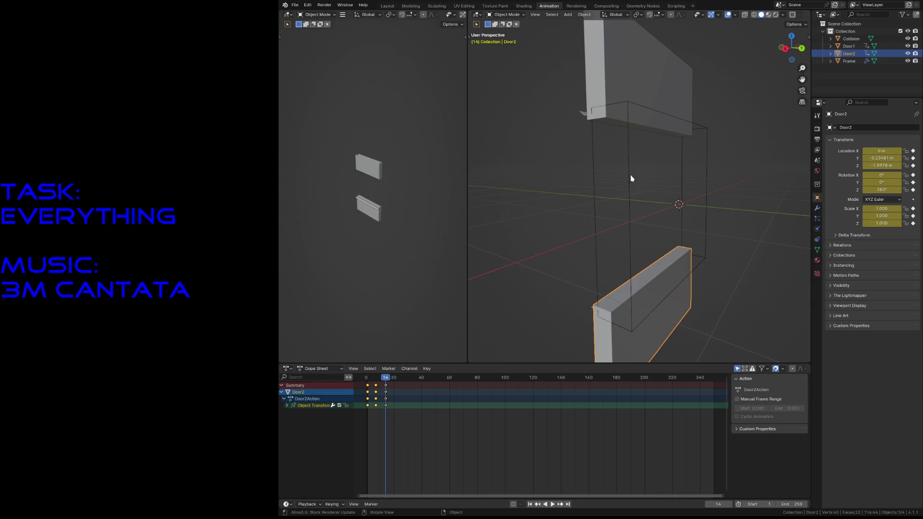
# Save secret1_door.blend and scrub the preview back to about frame 10.
pyautogui.click(631, 86)
pyautogui.click(649, 299)
pyautogui.hotkey('ctrl', 's')
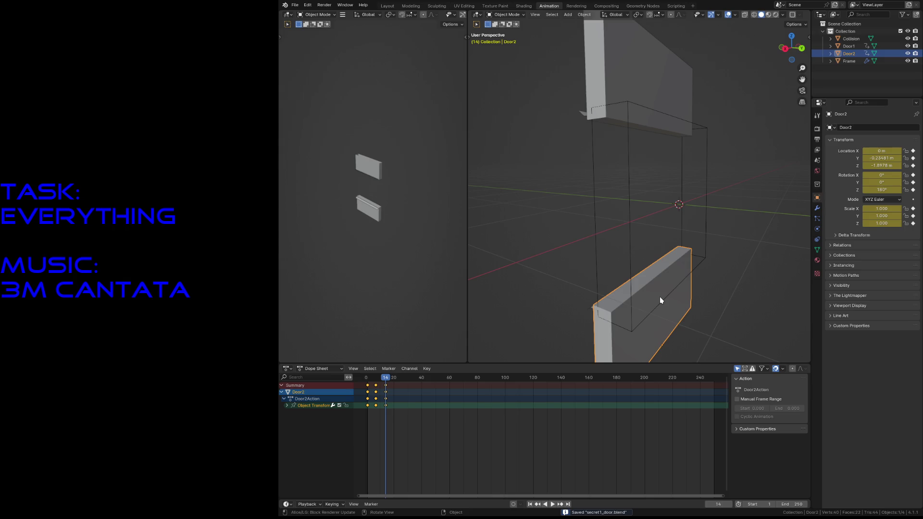
pyautogui.moveTo(386, 379); pyautogui.dragTo(380, 379)
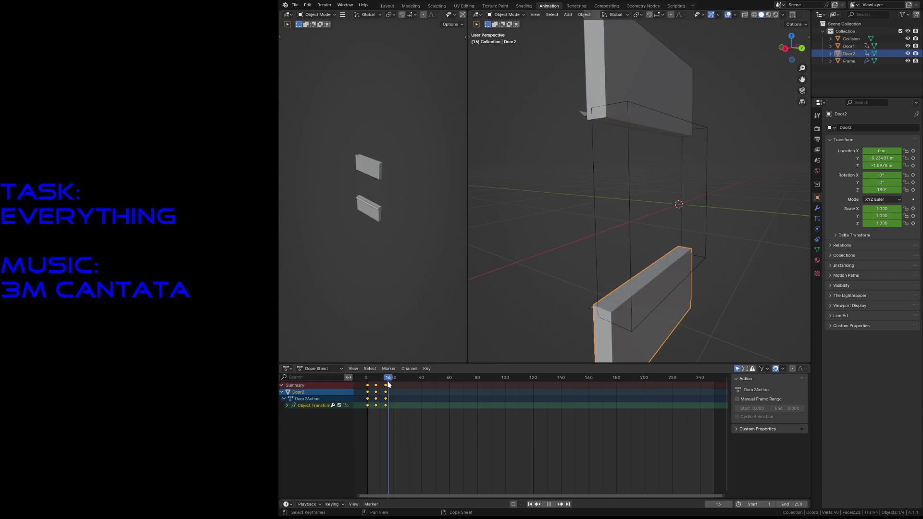
# Return to frame 1, switch the Dope Sheet to Action Editor mode, and select Door1.
pyautogui.press('Escape')
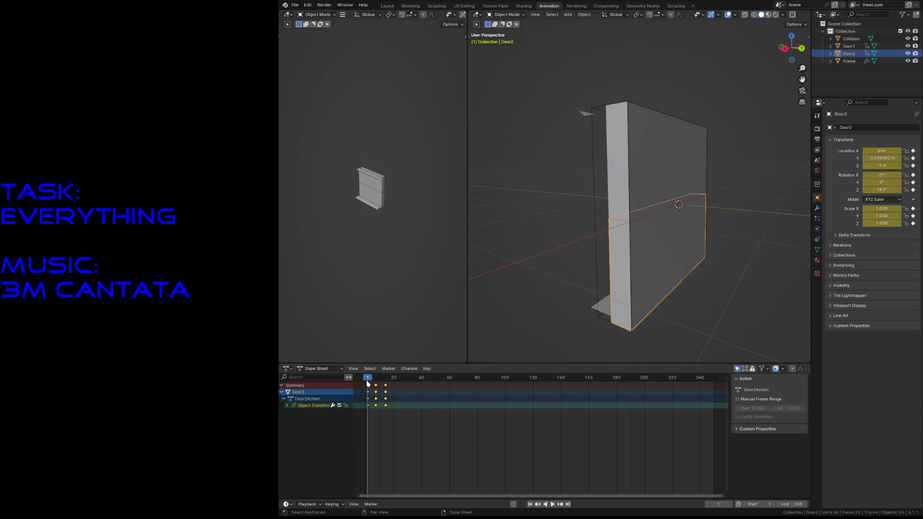
pyautogui.click(331, 369)
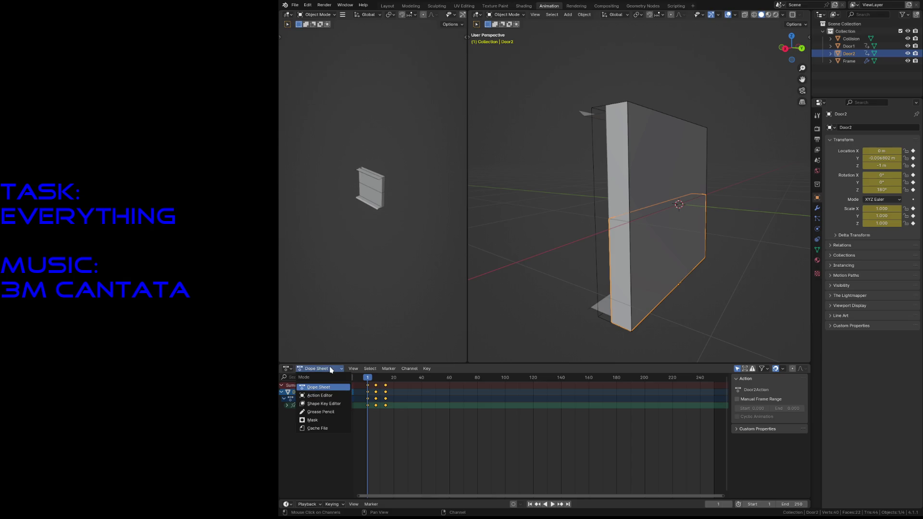
pyautogui.click(324, 395)
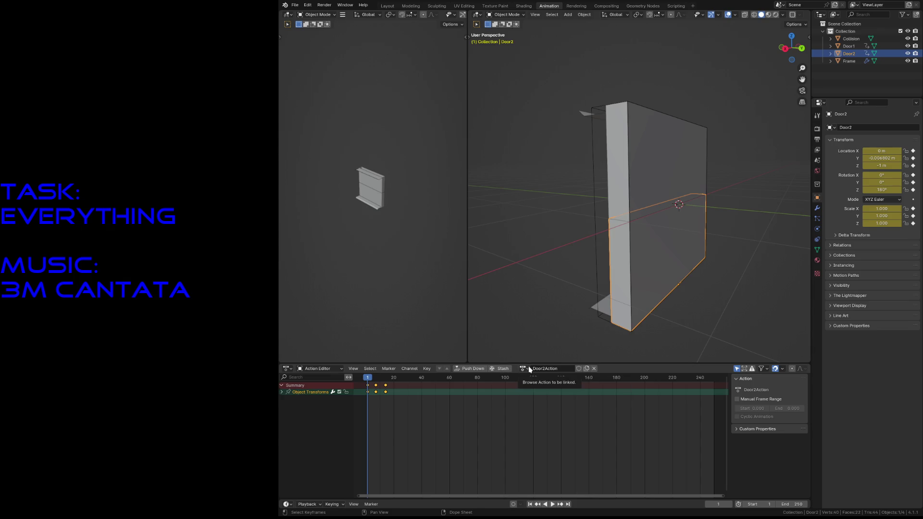
pyautogui.click(659, 168)
pyautogui.click(679, 175)
pyautogui.click(674, 217)
pyautogui.click(676, 267)
pyautogui.click(675, 170)
pyautogui.click(680, 252)
pyautogui.click(659, 157)
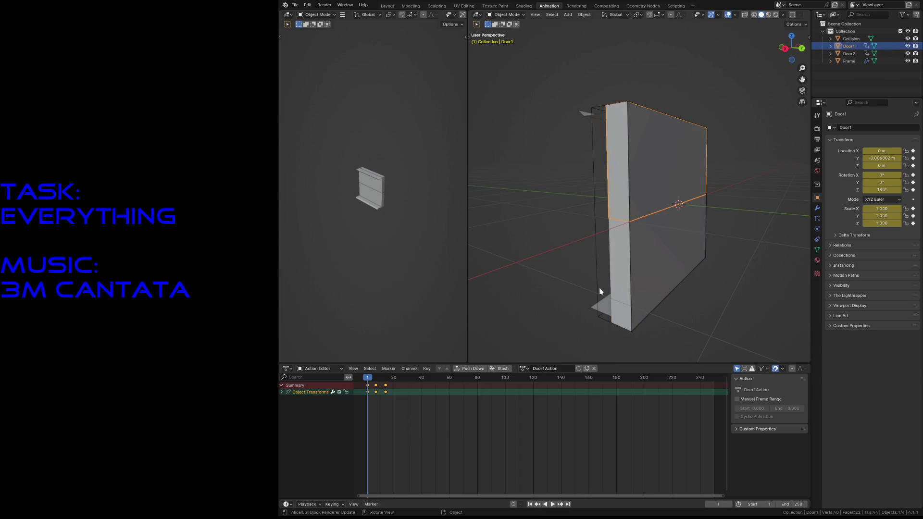
# Try the Nonlinear Animation editor, then return to the Action Editor showing Door1Action.
pyautogui.click(287, 368)
pyautogui.click(287, 369)
pyautogui.click(290, 372)
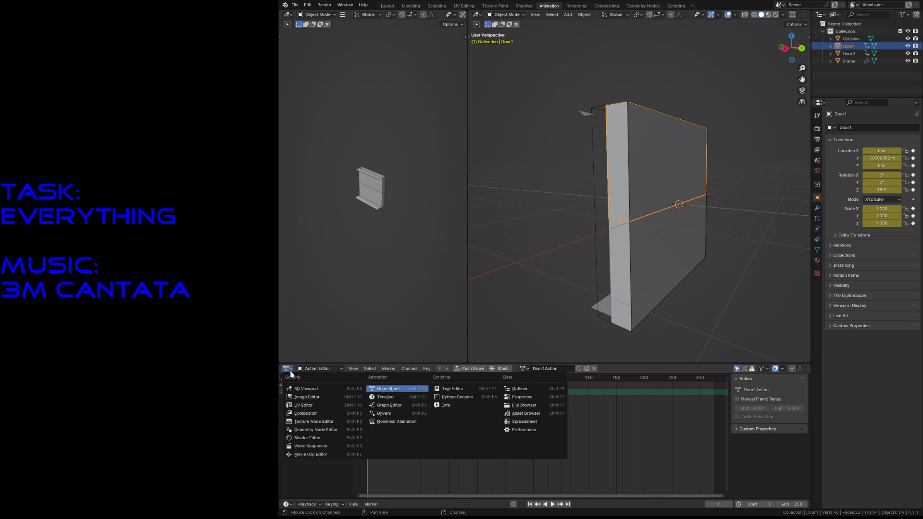
pyautogui.click(371, 422)
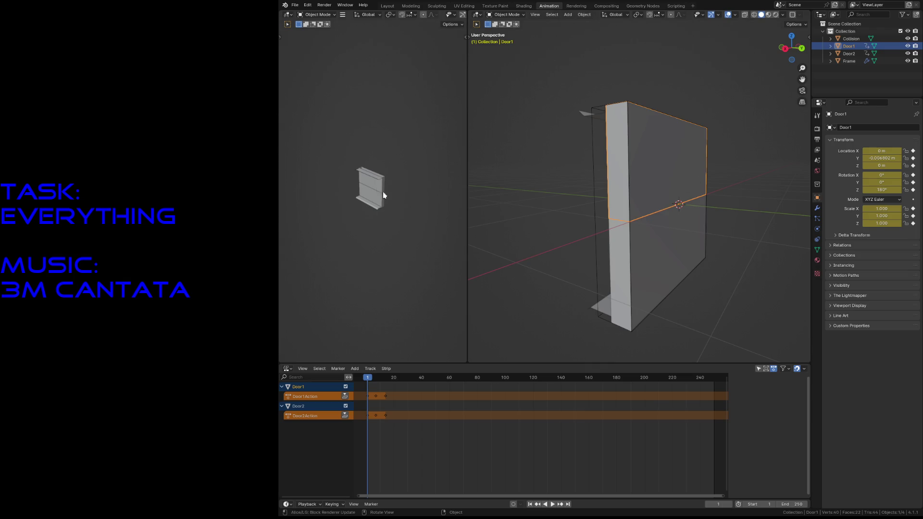
pyautogui.click(289, 368)
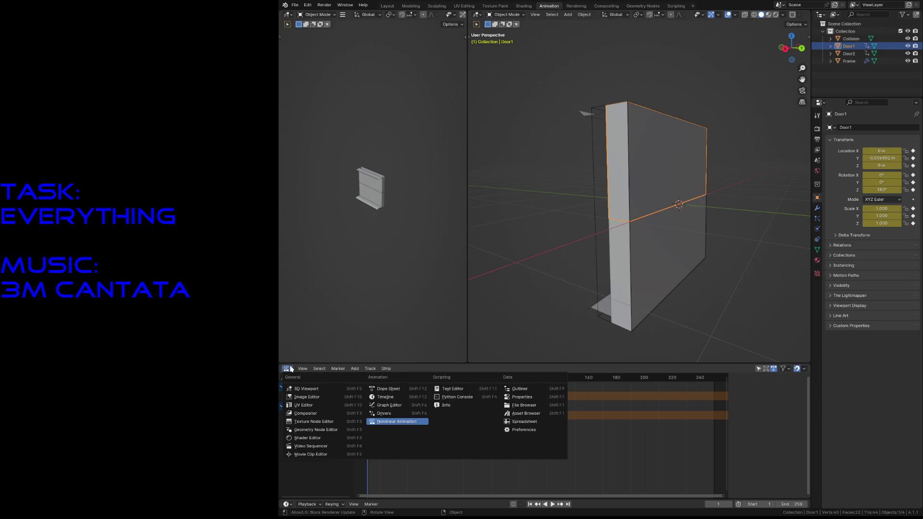
pyautogui.click(388, 388)
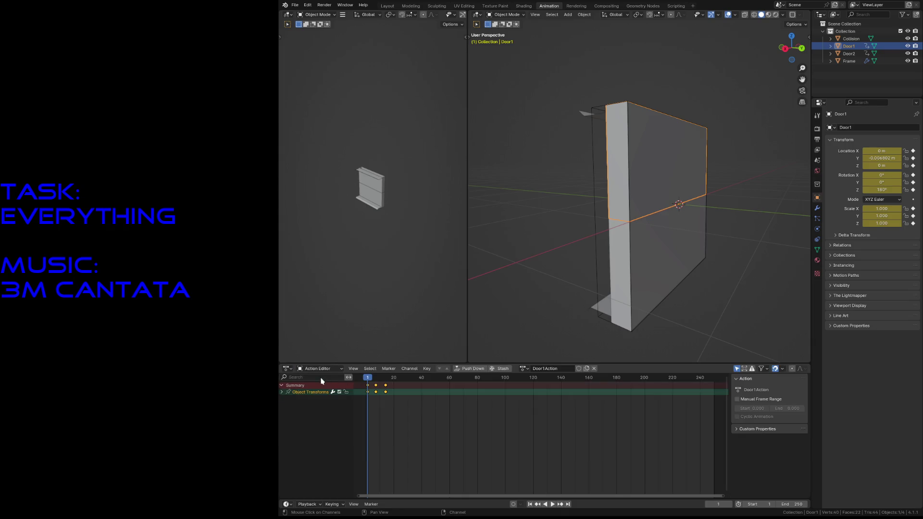
# Stash the current actions of Door1 and Door2, then reselect Door1.
pyautogui.click(498, 373)
pyautogui.click(632, 252)
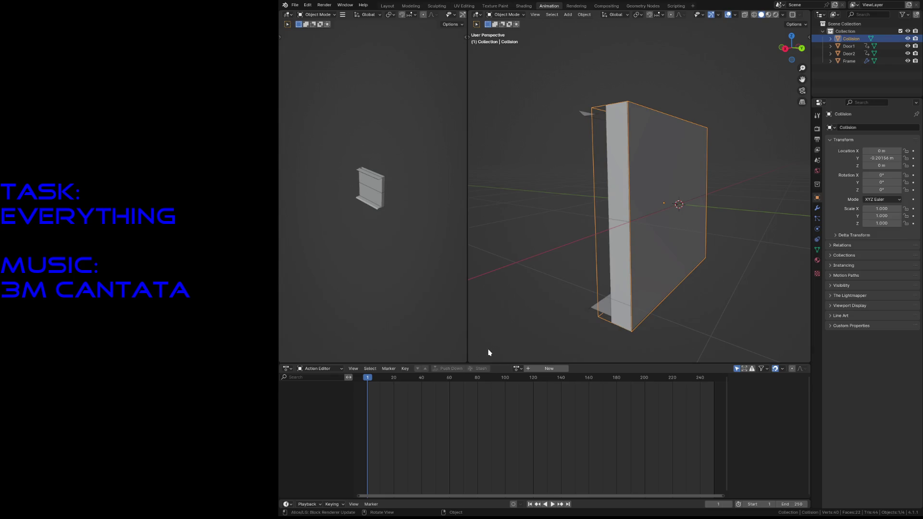
pyautogui.click(633, 241)
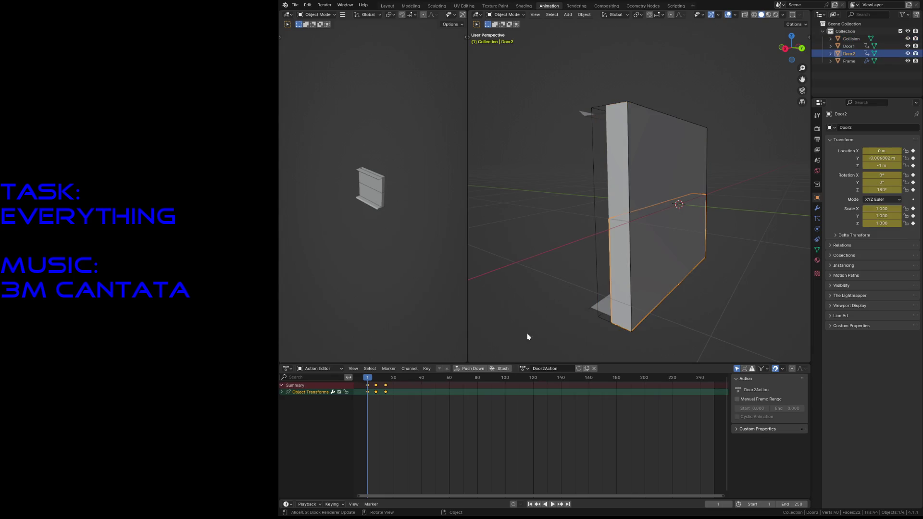
pyautogui.click(506, 369)
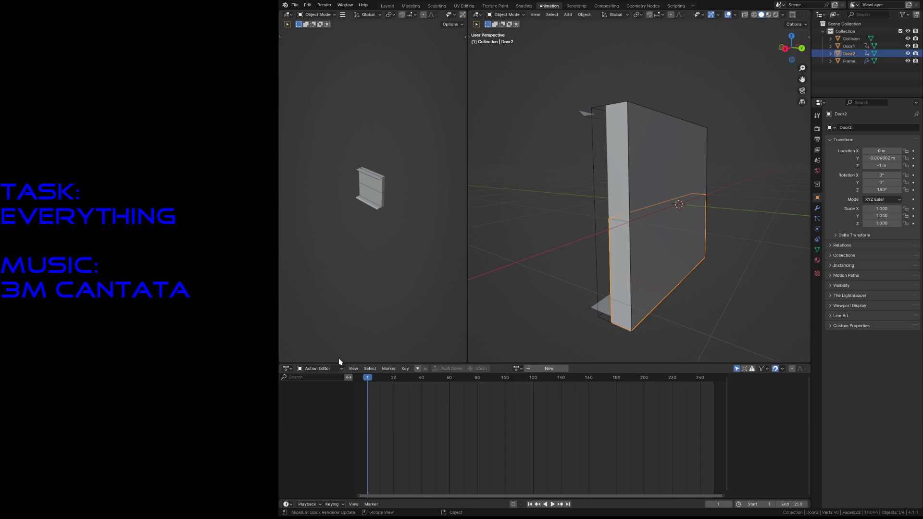
pyautogui.click(626, 184)
# In the Nonlinear Animation editor, rename both doors' stashed tracks Open and save secret1_door.blend.
pyautogui.click(304, 369)
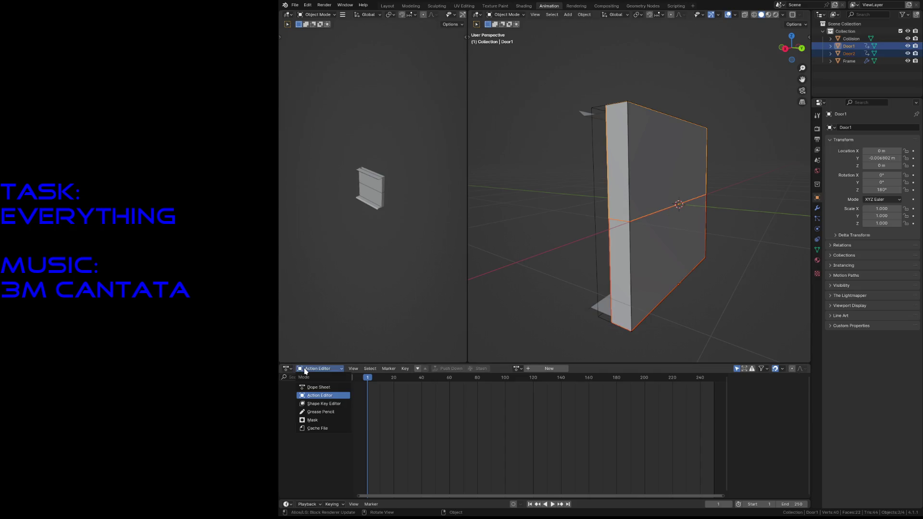
pyautogui.click(287, 369)
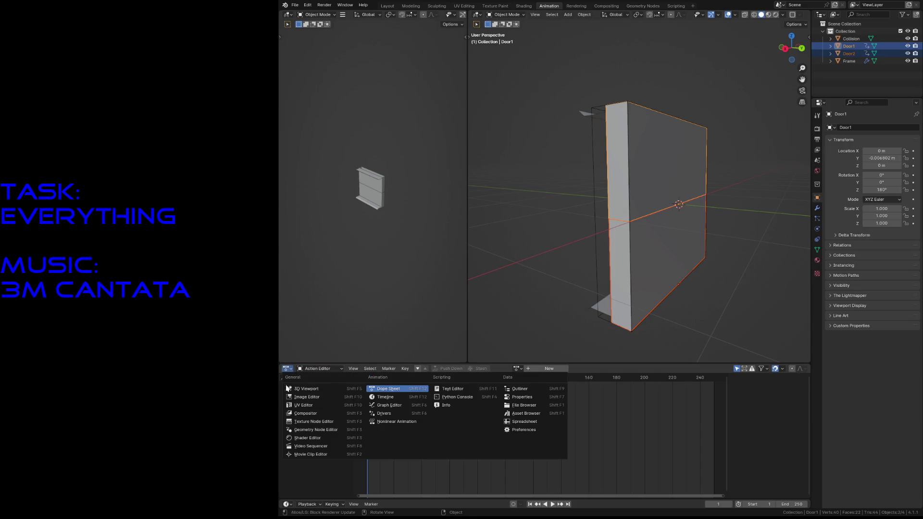
pyautogui.click(390, 422)
pyautogui.doubleClick(315, 406)
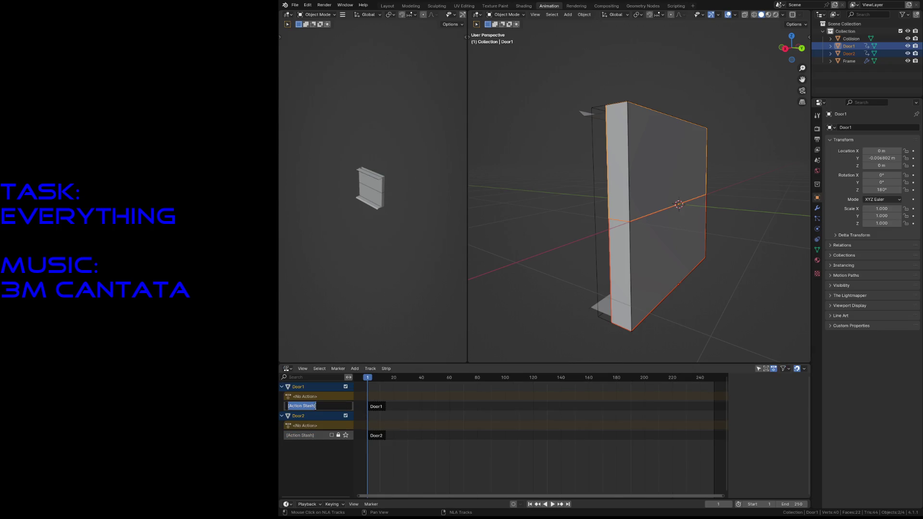
pyautogui.write('Open')
pyautogui.press('Return')
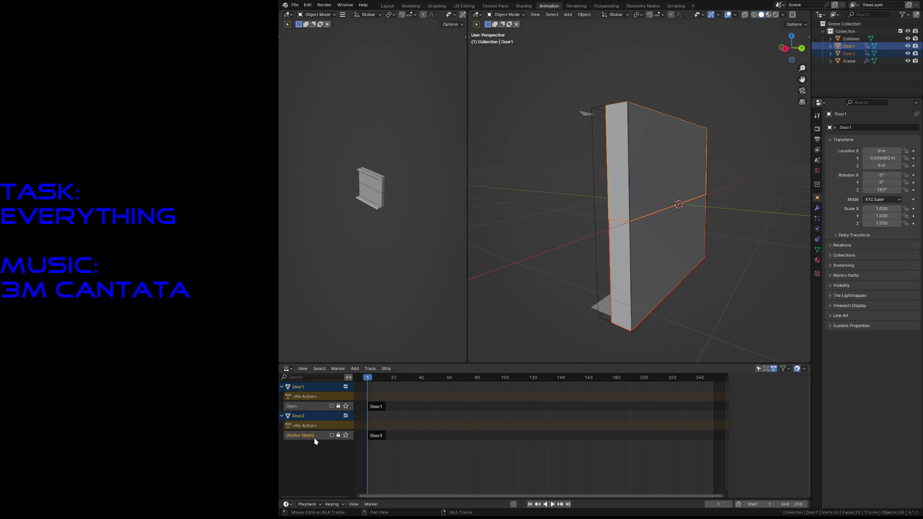
pyautogui.doubleClick(315, 435)
pyautogui.write('Op')
pyautogui.press('Return')
pyautogui.hotkey('ctrl', 's')
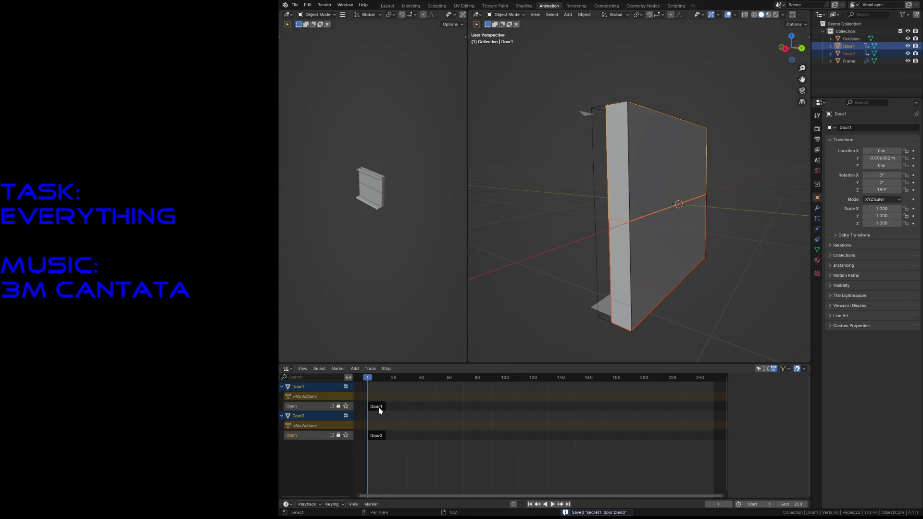
# Tweak Door1's strip to see its raised position at frame 18, then stop tweaking.
pyautogui.click(376, 407)
pyautogui.rightClick(379, 409)
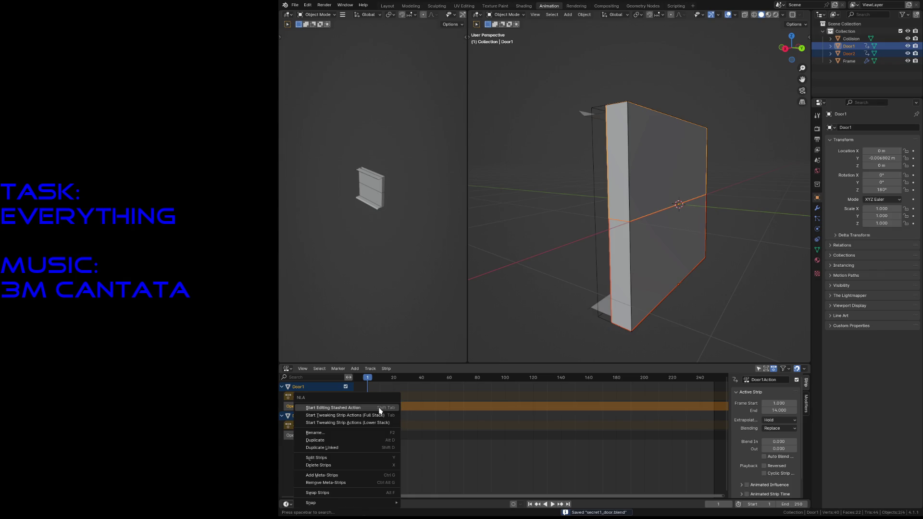
pyautogui.click(379, 409)
pyautogui.moveTo(368, 378); pyautogui.dragTo(393, 383)
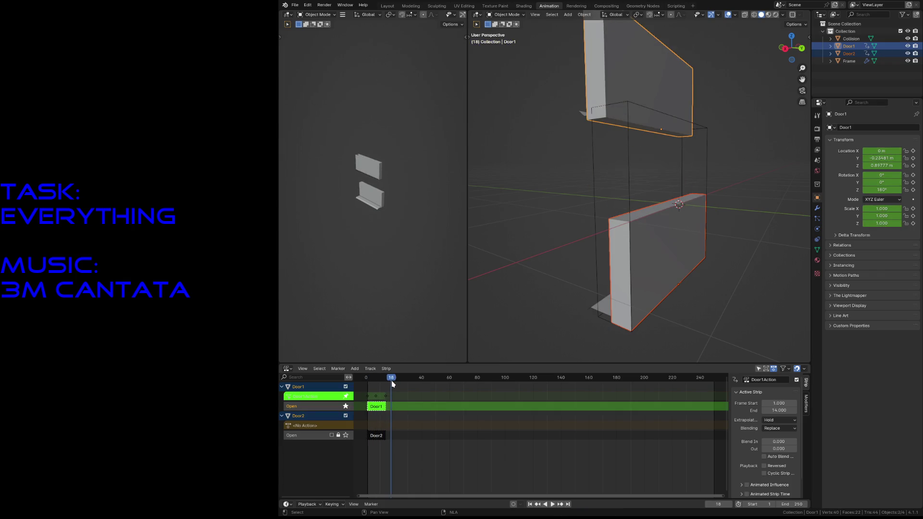
pyautogui.click(399, 310)
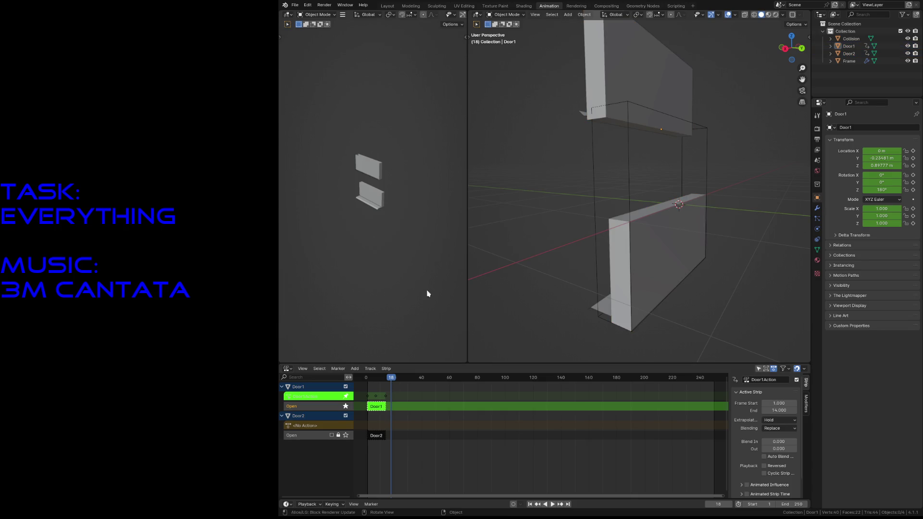
pyautogui.click(625, 86)
pyautogui.rightClick(377, 412)
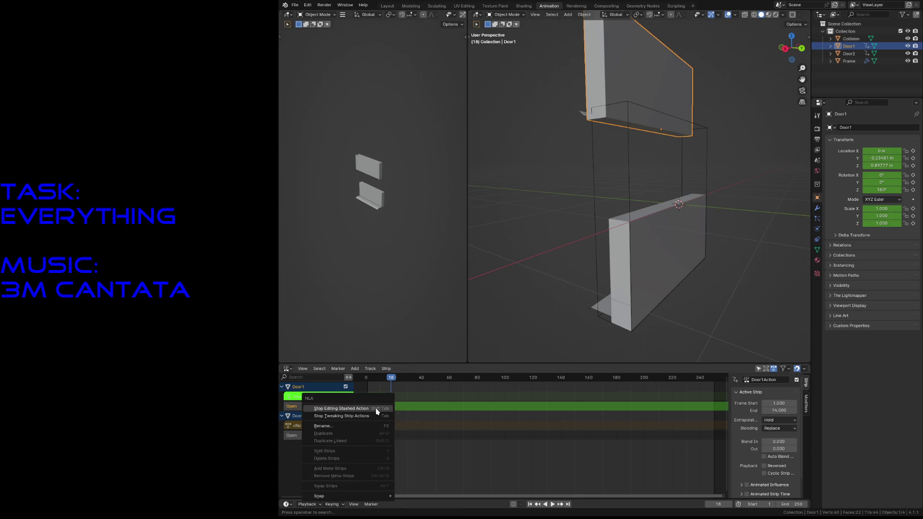
pyautogui.click(376, 409)
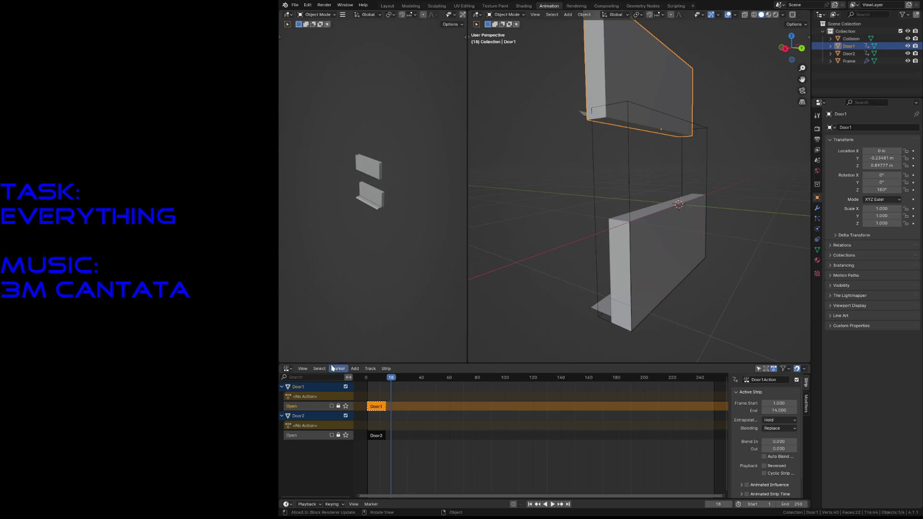
# Back in the Action Editor, keyframe Door1's location, rotation and scale at frame 1.
pyautogui.click(287, 368)
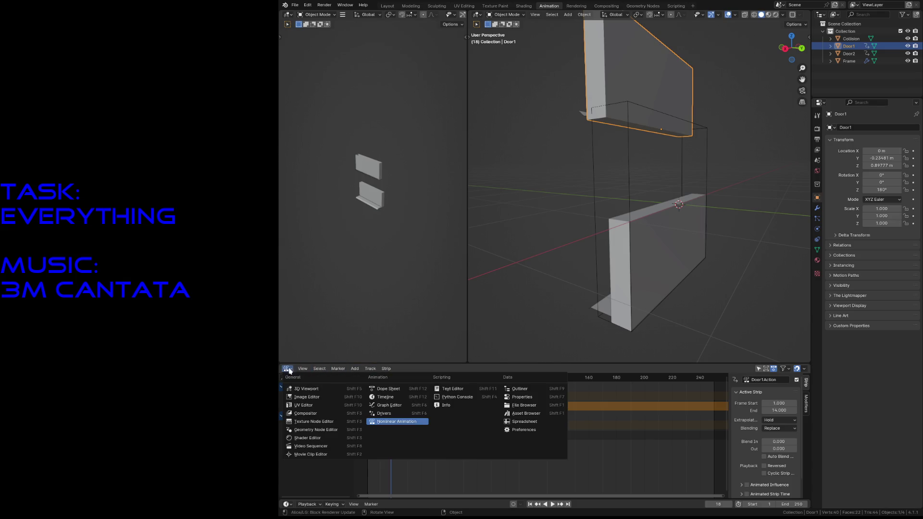
pyautogui.click(384, 388)
pyautogui.press('space')
pyautogui.moveTo(392, 380); pyautogui.dragTo(367, 382)
pyautogui.press('space')
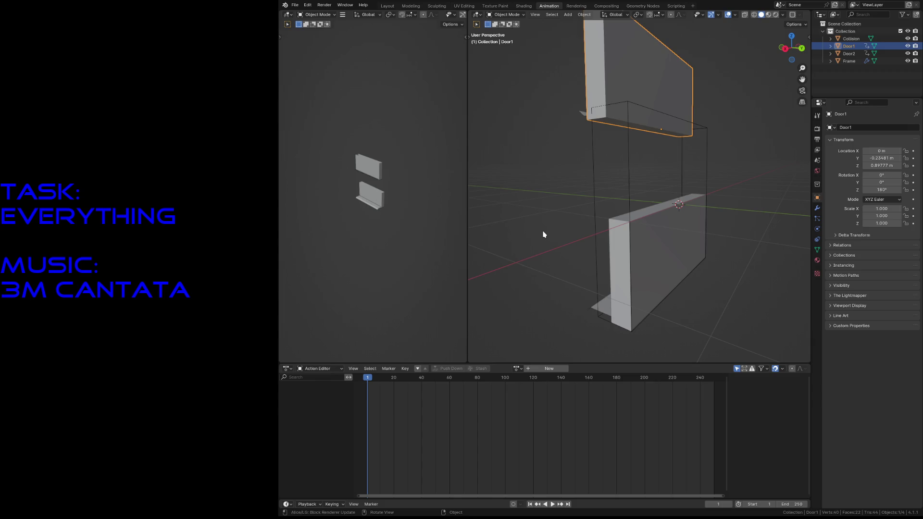
pyautogui.press('i')
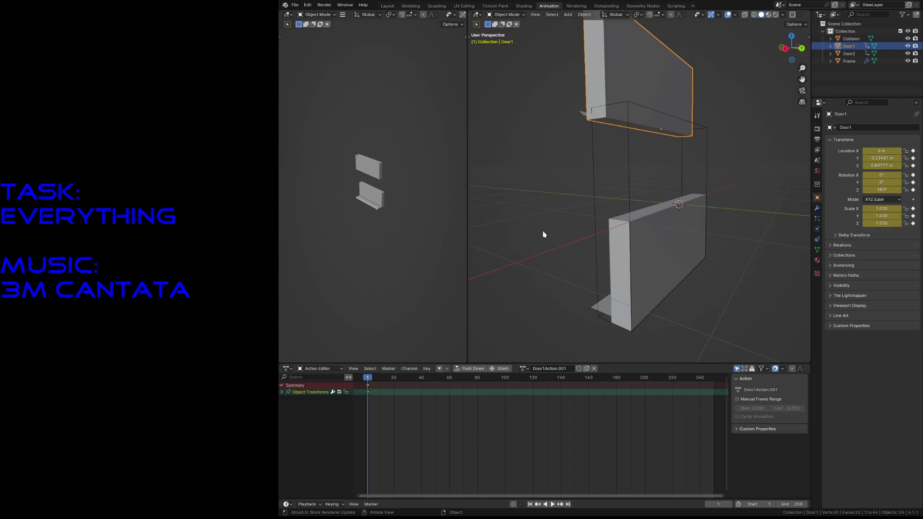
# Lower Door1 to Location Z 0 and keyframe it at frame 7.
pyautogui.click(376, 381)
pyautogui.press('space')
pyautogui.press('space')
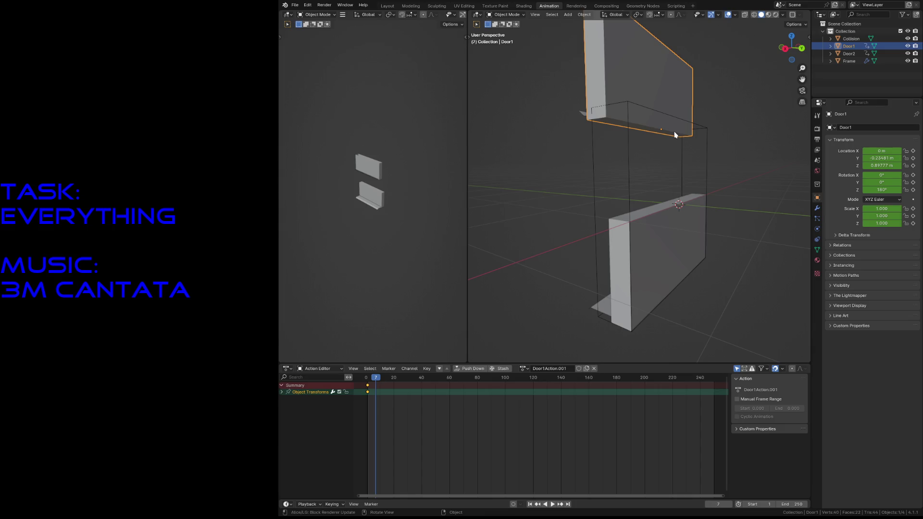
pyautogui.press('g')
pyautogui.press('z')
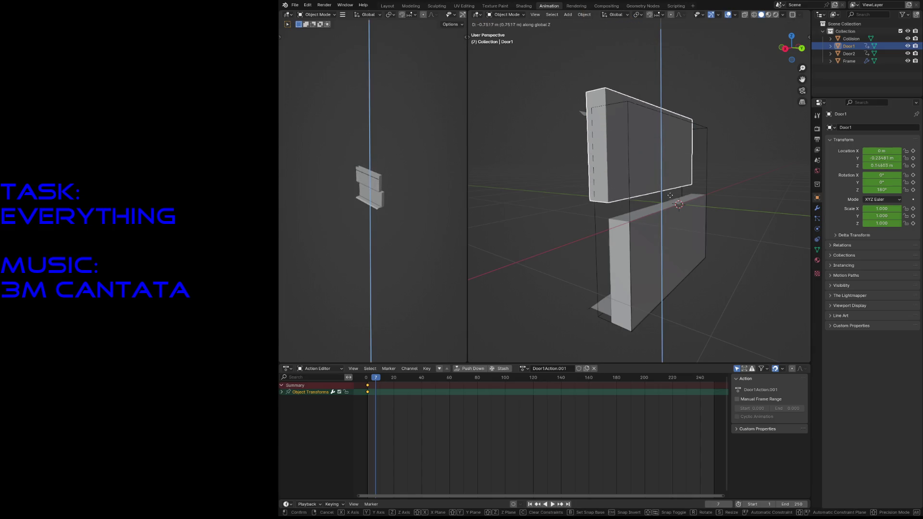
pyautogui.click(672, 204)
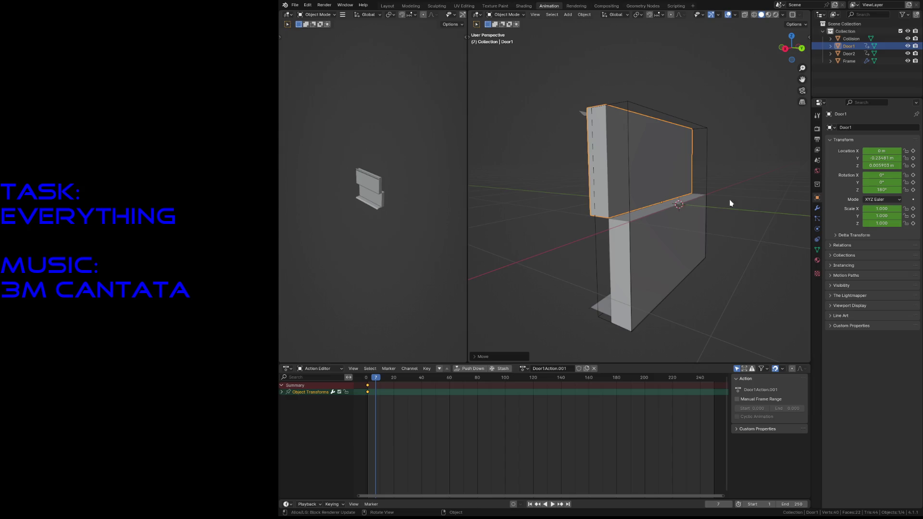
pyautogui.click(881, 166)
pyautogui.write('0')
pyautogui.press('Return')
pyautogui.press('i')
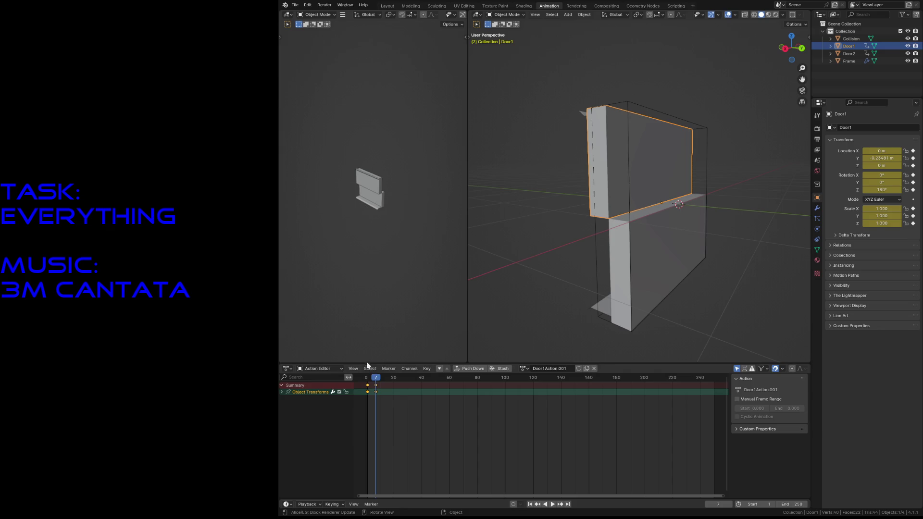
# Slide Door1 back to Location Y 0, keyframe it at frame 14, and stash the action.
pyautogui.press('space')
pyautogui.press('space')
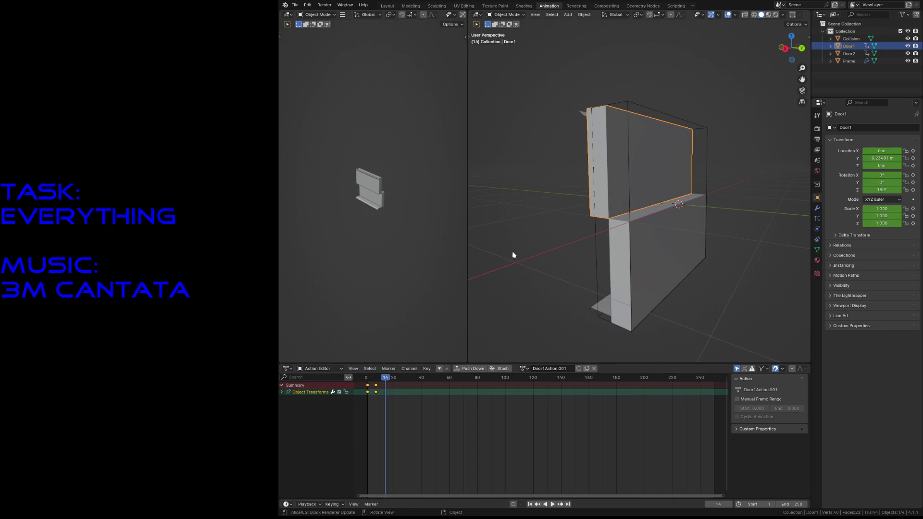
pyautogui.press('g')
pyautogui.press('x')
pyautogui.press('y')
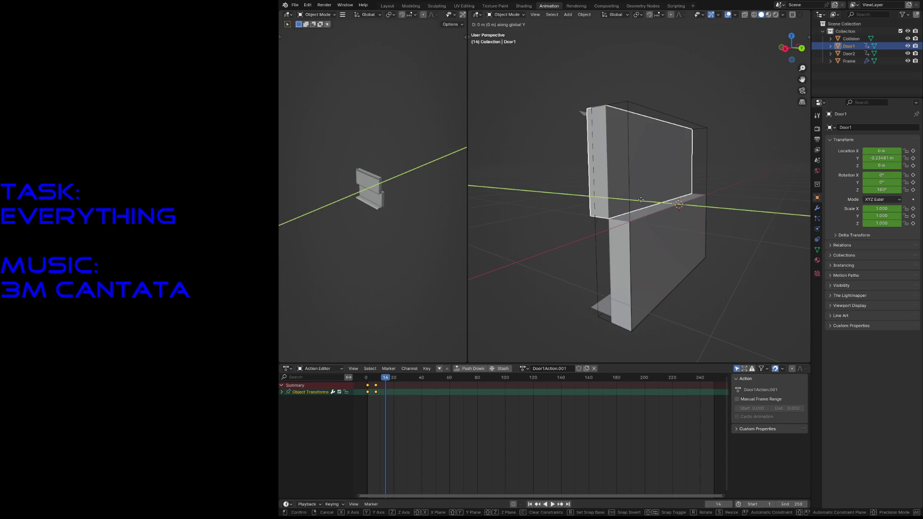
pyautogui.click(657, 231)
pyautogui.click(871, 159)
pyautogui.write('0')
pyautogui.press('Return')
pyautogui.press('i')
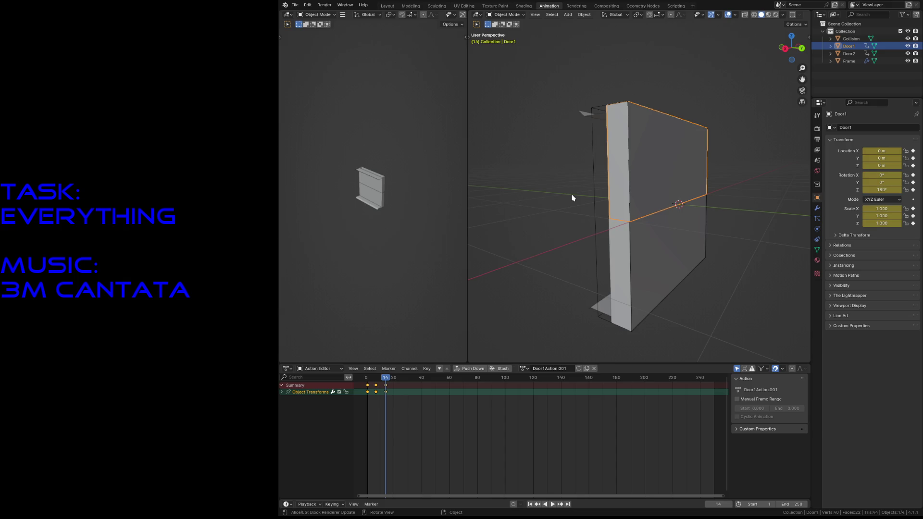
pyautogui.click(501, 371)
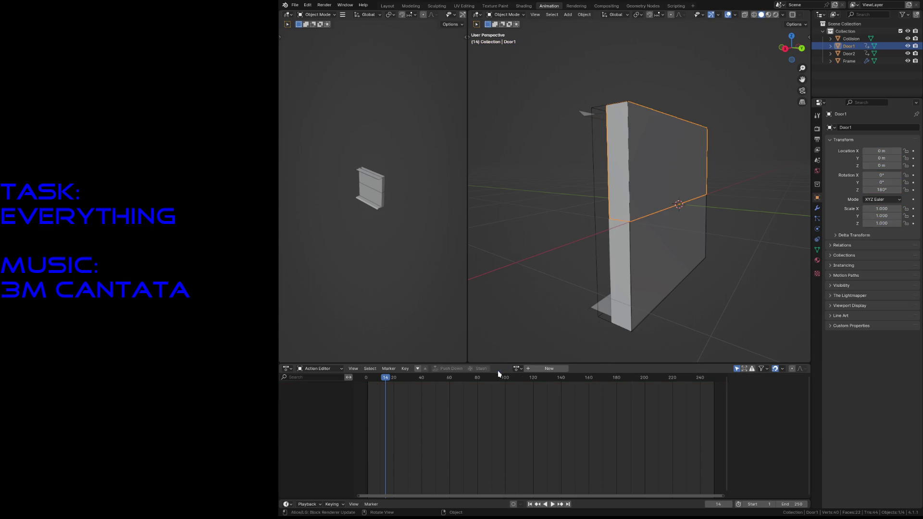
# In the Nonlinear Animation editor, rename Door1's new stashed track Close.
pyautogui.click(287, 369)
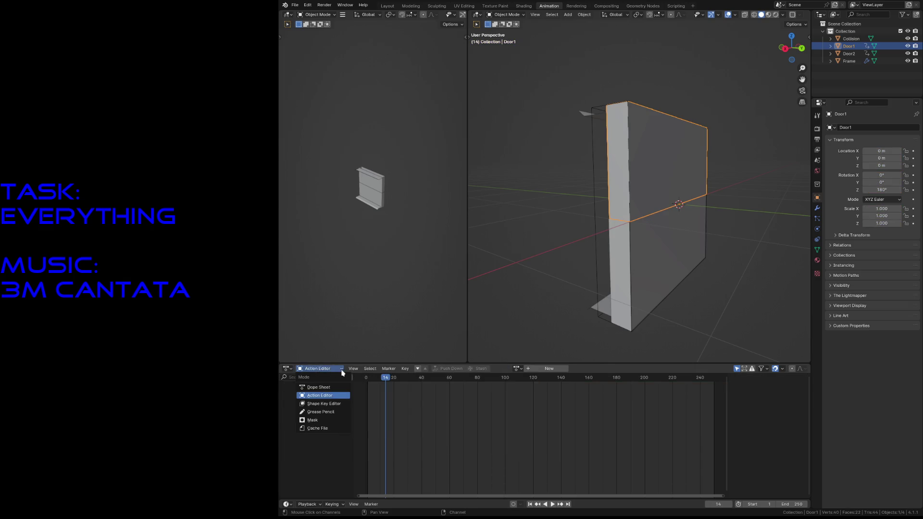
pyautogui.click(385, 421)
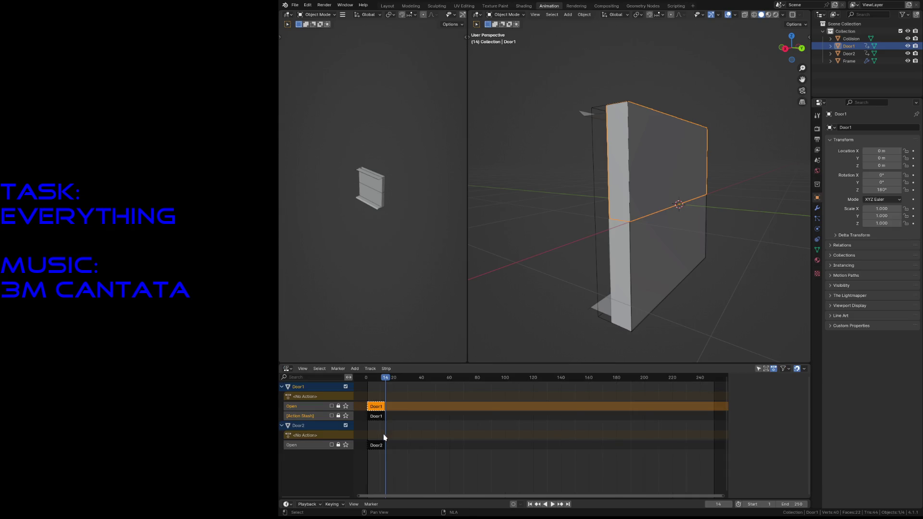
pyautogui.doubleClick(310, 415)
pyautogui.write('Close')
pyautogui.press('Return')
# Tweak Door2's Open strip to preview it at frame 19, then stop tweaking.
pyautogui.click(674, 256)
pyautogui.click(380, 442)
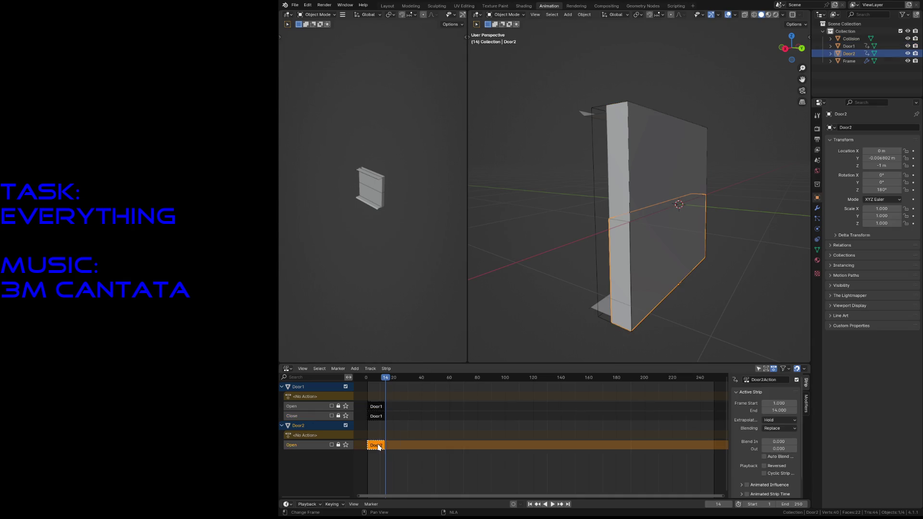
pyautogui.rightClick(379, 442)
pyautogui.click(378, 415)
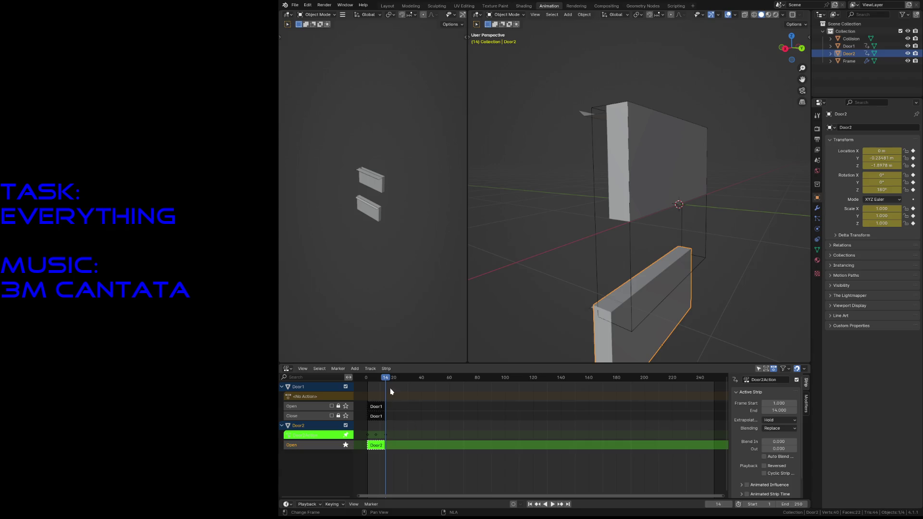
pyautogui.moveTo(385, 379); pyautogui.dragTo(393, 377)
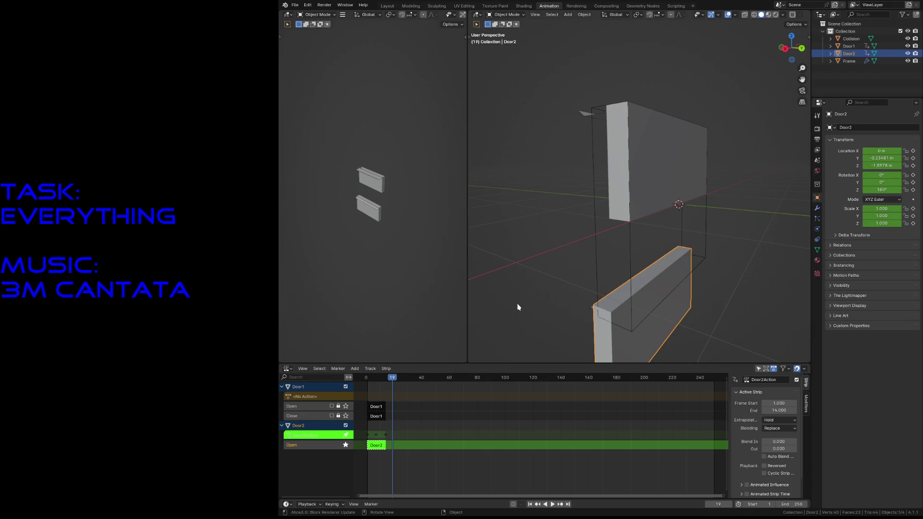
pyautogui.rightClick(373, 442)
pyautogui.click(357, 421)
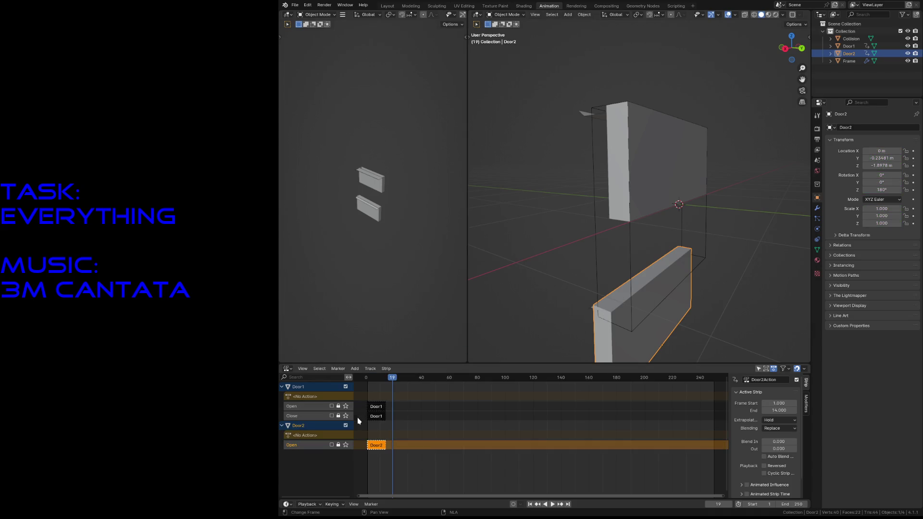
pyautogui.click(287, 369)
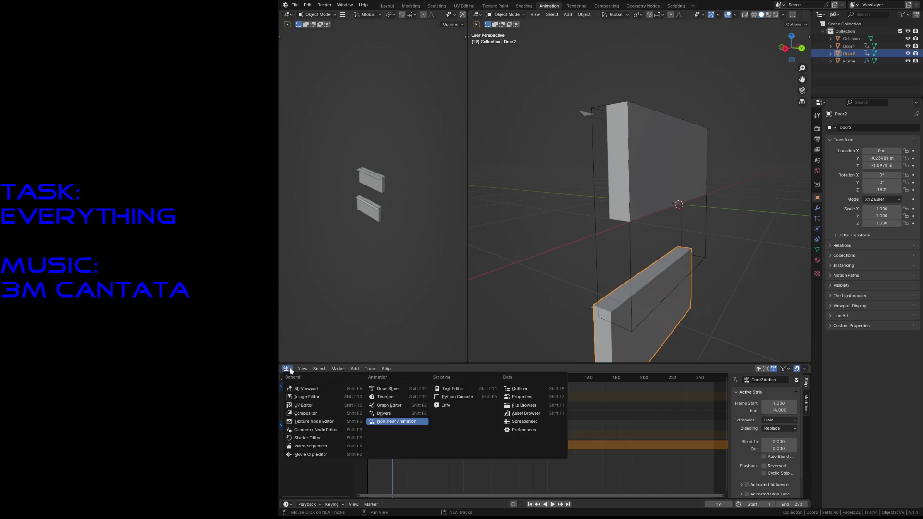
# In the Action Editor, keyframe Door2's transform at the animation start.
pyautogui.click(390, 389)
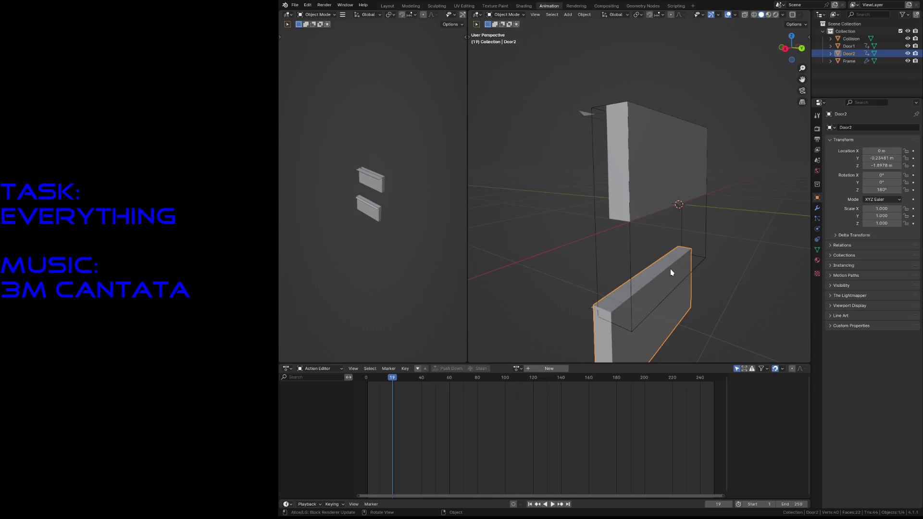
pyautogui.moveTo(393, 379); pyautogui.dragTo(367, 388)
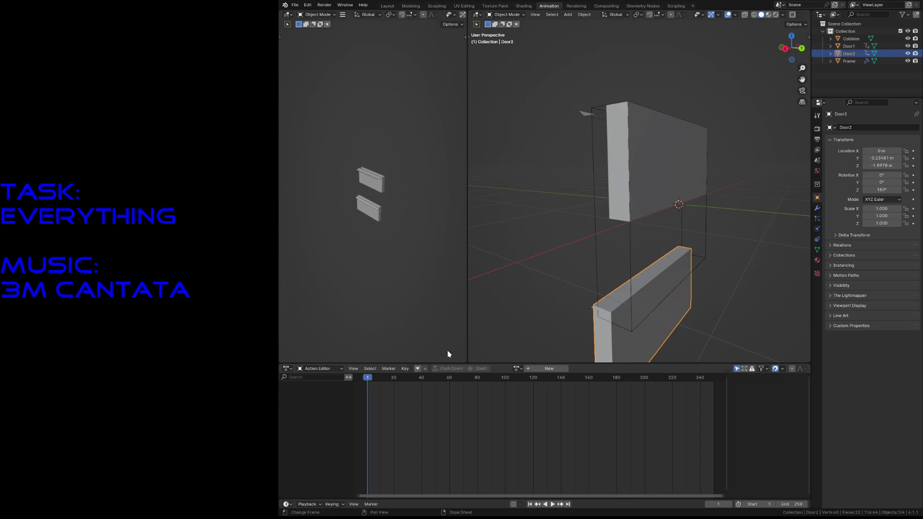
pyautogui.press('i')
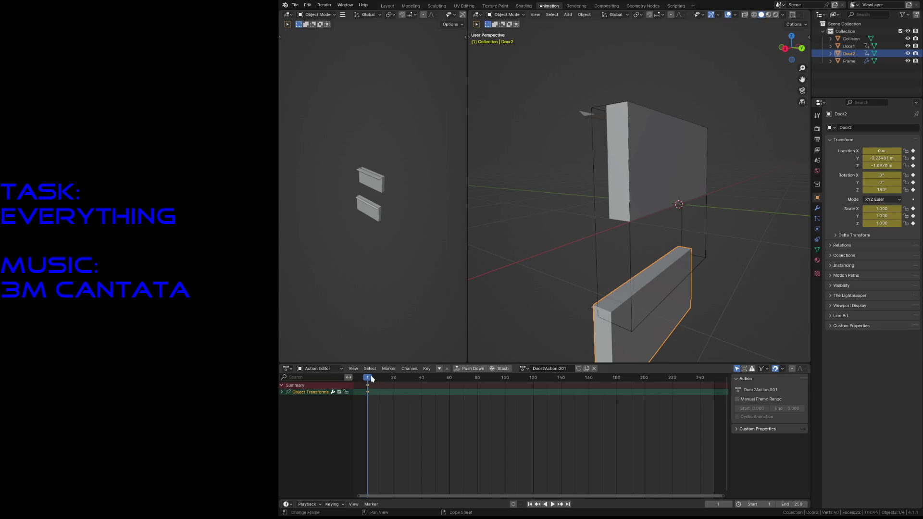
# Lower Door2 to Location Z -1 m and keyframe it at frame 7.
pyautogui.moveTo(368, 380); pyautogui.dragTo(375, 384)
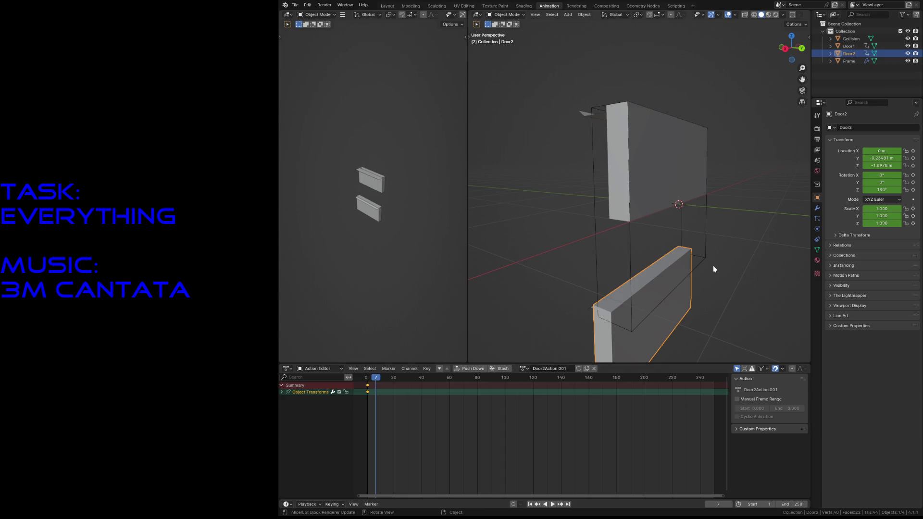
pyautogui.press('g')
pyautogui.press('z')
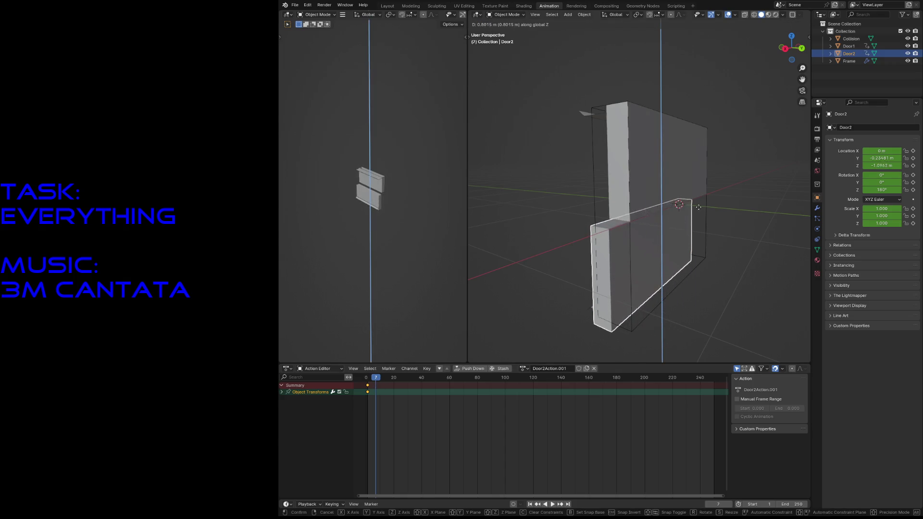
pyautogui.click(825, 167)
pyautogui.doubleClick(881, 165)
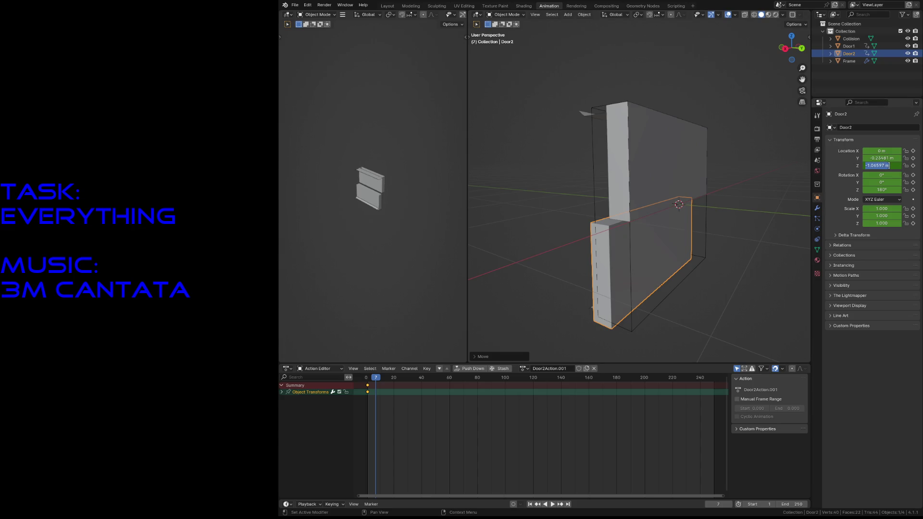
pyautogui.write('-1')
pyautogui.press('Return')
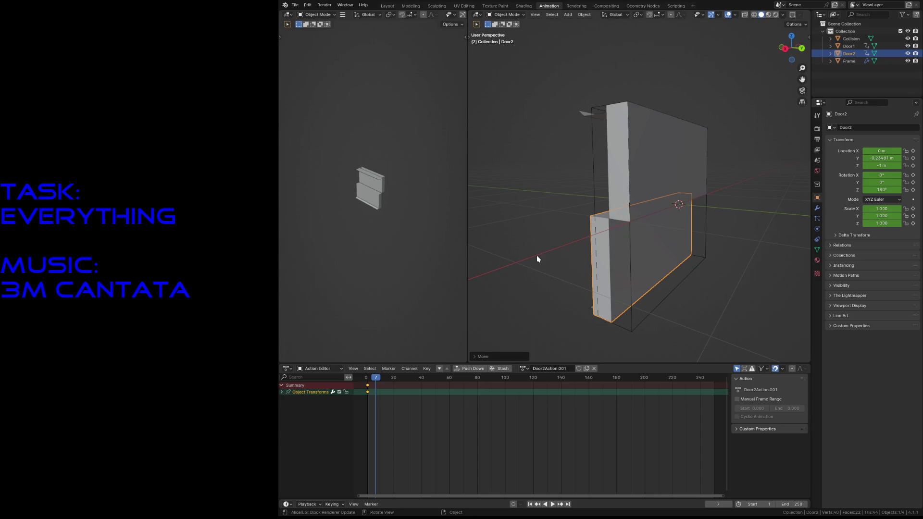
pyautogui.press('i')
# Slide Door2 to Location Y 0 m and keyframe it at frame 14.
pyautogui.press('space')
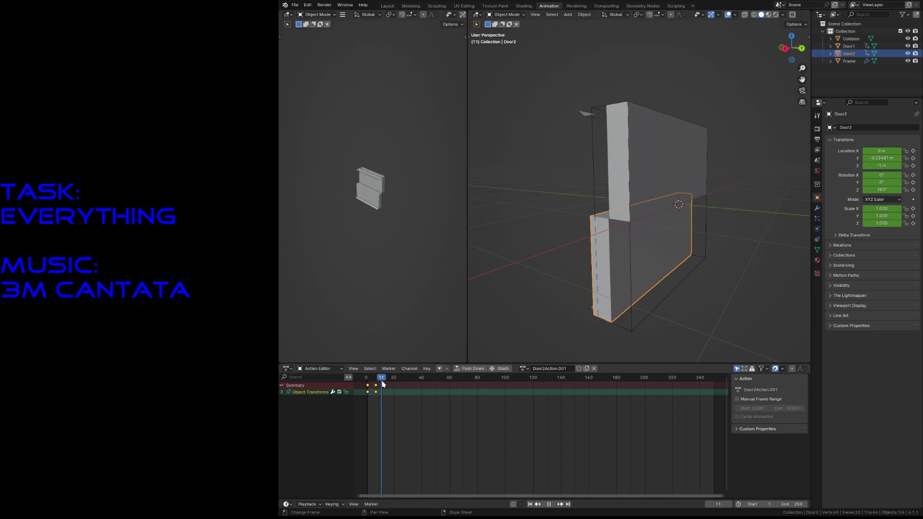
pyautogui.press('space')
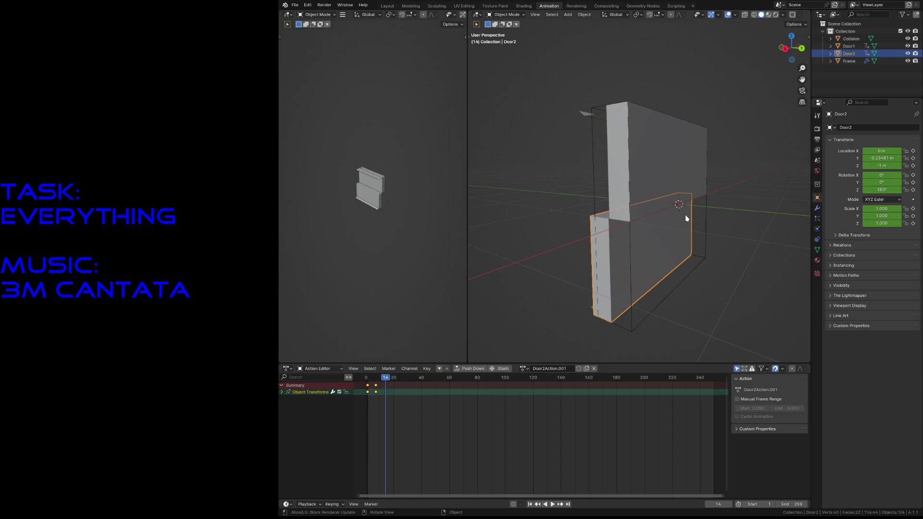
pyautogui.press('g')
pyautogui.press('y')
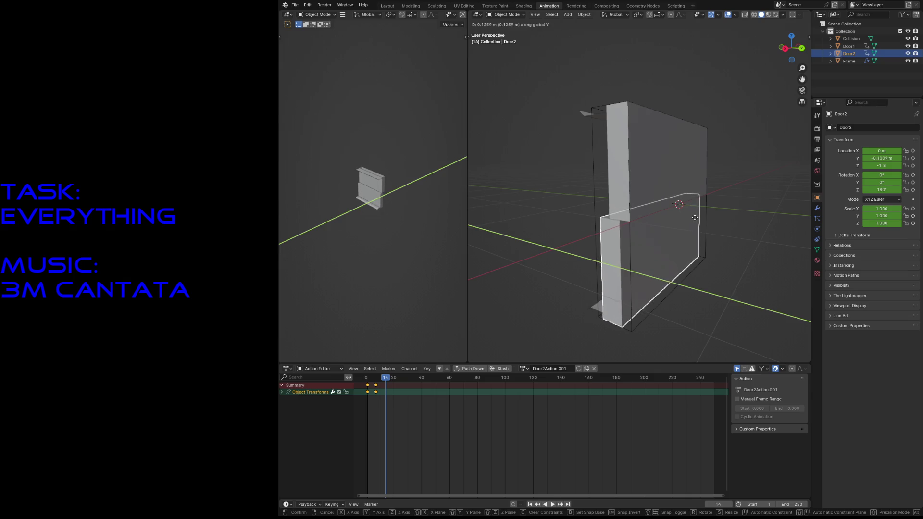
pyautogui.click(702, 220)
pyautogui.click(879, 158)
pyautogui.write('0')
pyautogui.press('Return')
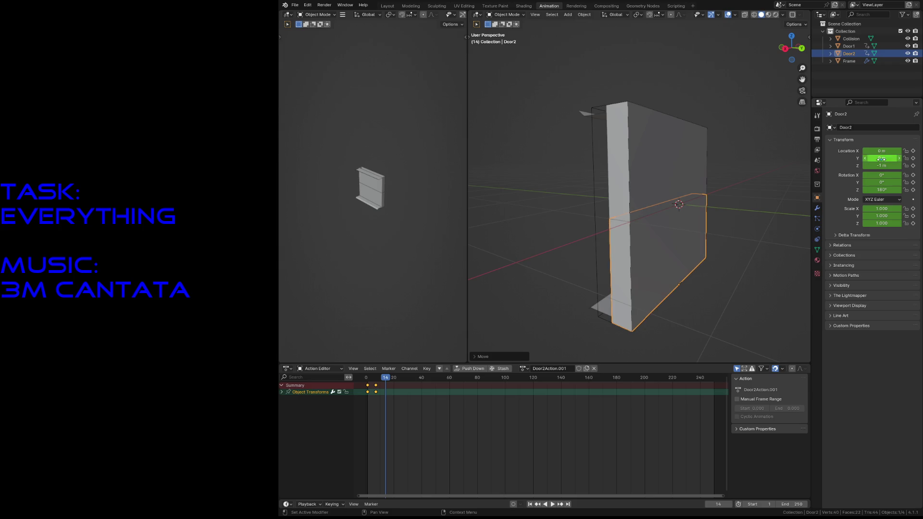
pyautogui.press('i')
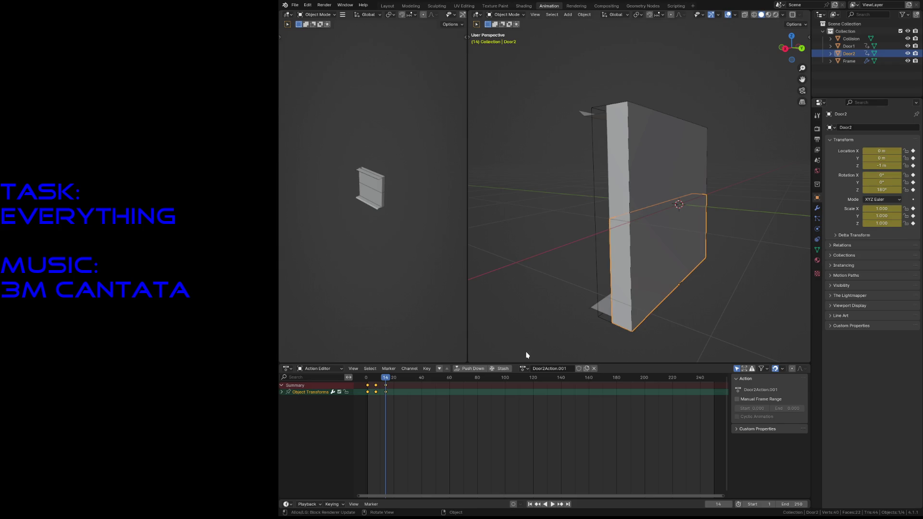
# Stash Door2's new action, Door2Action.001.
pyautogui.click(503, 369)
pyautogui.click(289, 369)
pyautogui.click(288, 369)
pyautogui.click(288, 370)
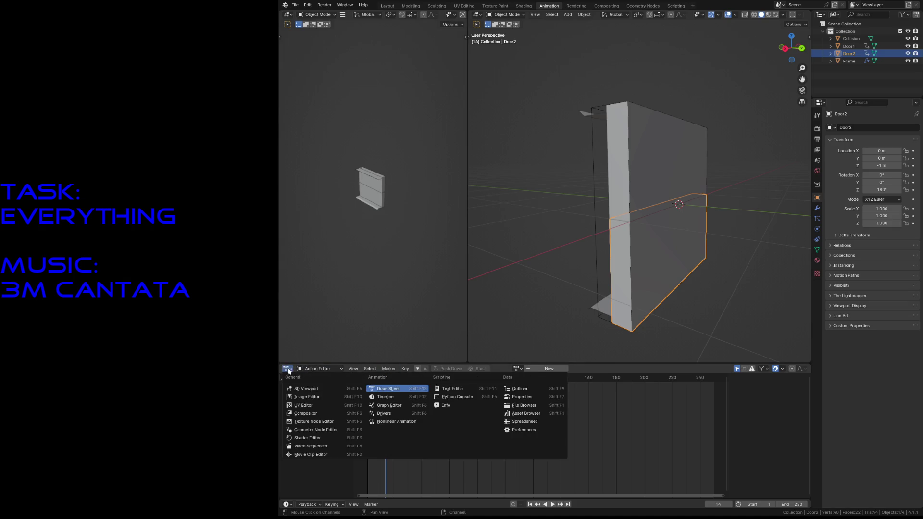
# Rename Door2's stashed track Close in the Nonlinear Animation editor and save secret1_door.blend.
pyautogui.click(385, 422)
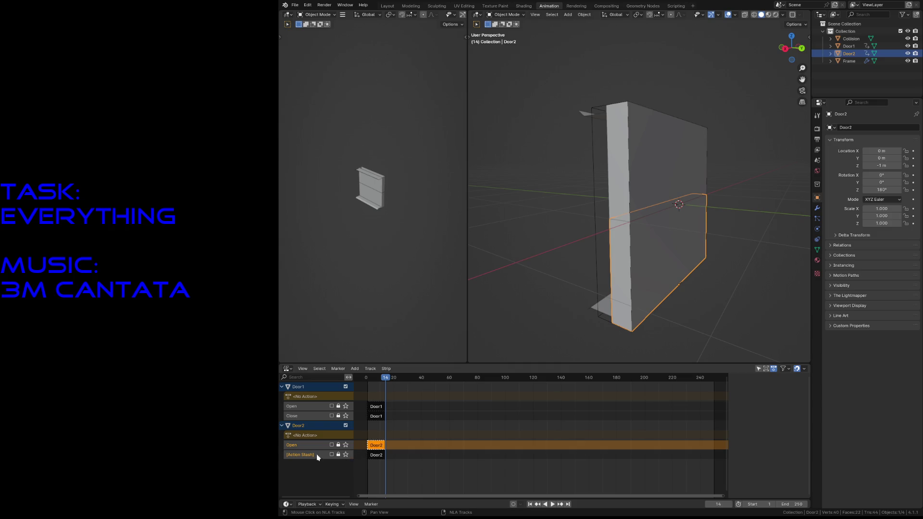
pyautogui.doubleClick(304, 456)
pyautogui.write('Cl')
pyautogui.press('Return')
pyautogui.hotkey('ctrl', 's')
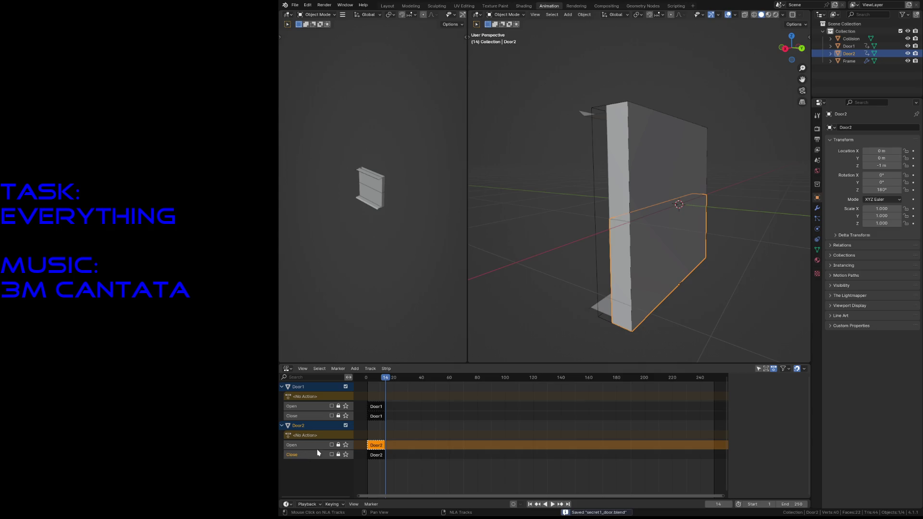
# Switch to Material Preview shading, walk around to view the door, and open the Shading workspace.
pyautogui.click(483, 254)
pyautogui.press('z')
pyautogui.click(468, 298)
pyautogui.hotkey('shift', '`')
pyautogui.press('w')
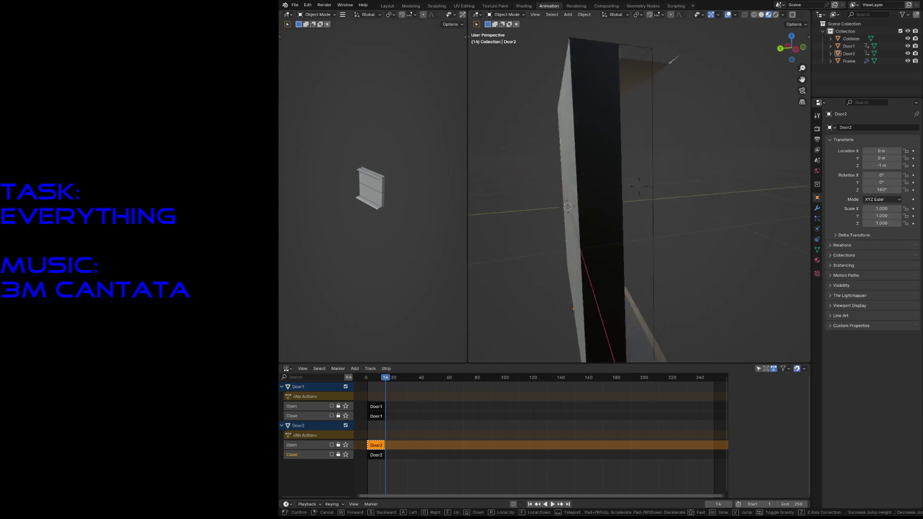
pyautogui.press('s')
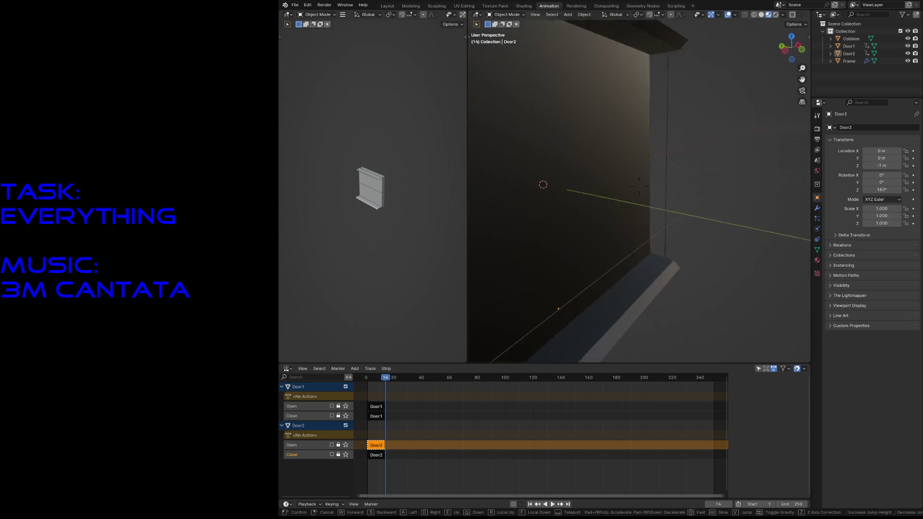
pyautogui.click(608, 202)
pyautogui.click(608, 202)
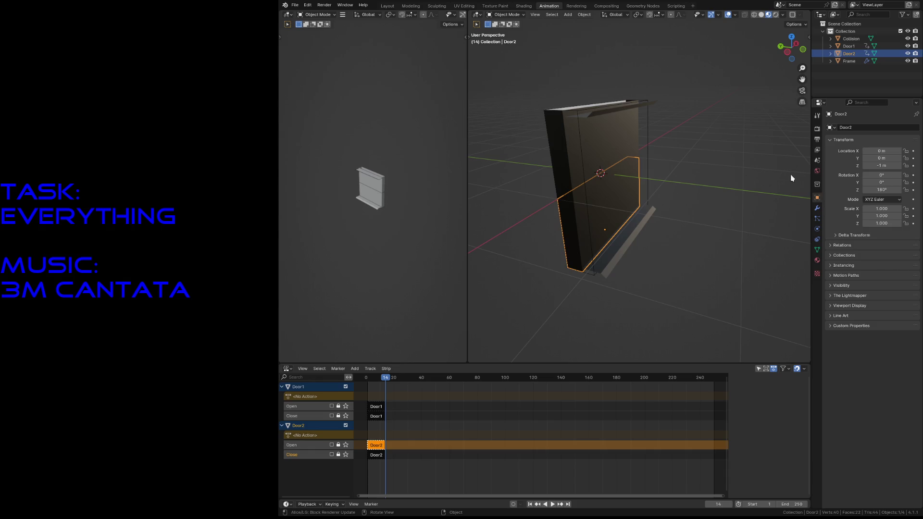
pyautogui.click(817, 171)
pyautogui.click(717, 166)
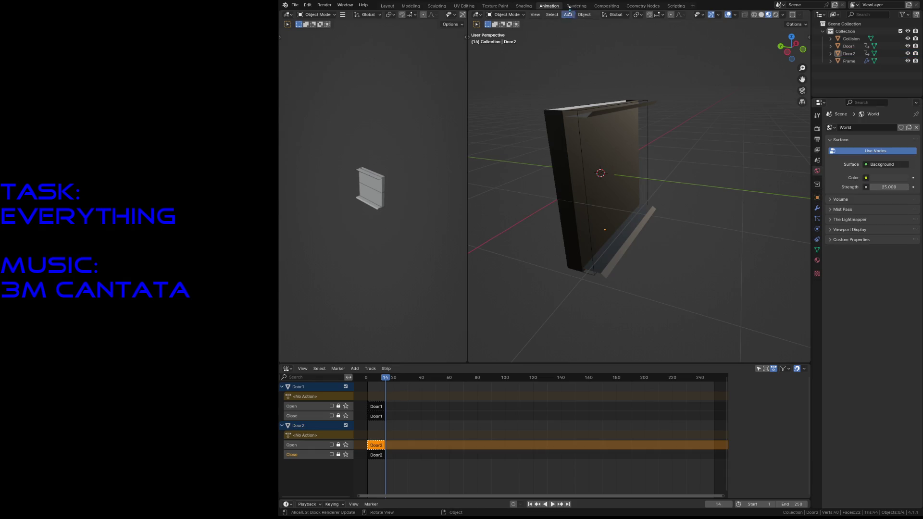
pyautogui.click(524, 6)
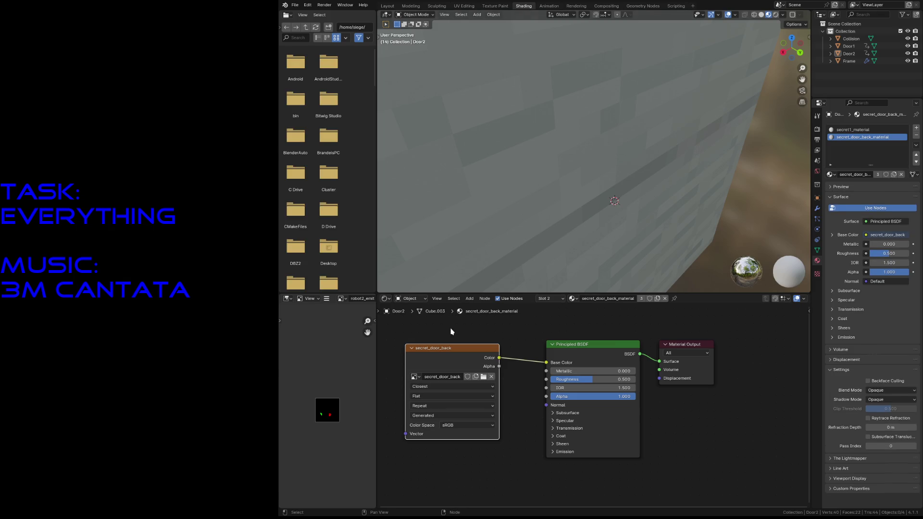
# Back away to view the whole door, select Door1, and open the Texture Paint workspace.
pyautogui.hotkey('shift', '`')
pyautogui.press('s')
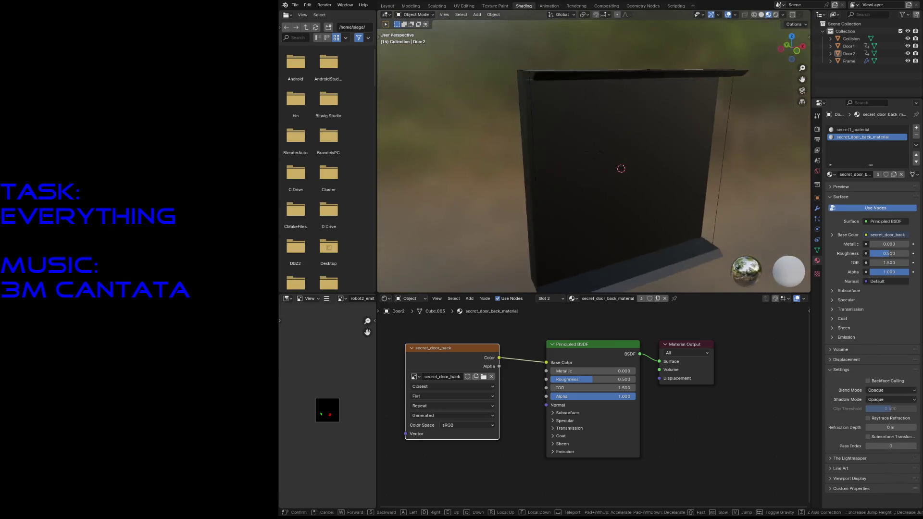
pyautogui.click(642, 183)
pyautogui.click(642, 184)
pyautogui.click(639, 212)
pyautogui.click(639, 230)
pyautogui.click(636, 169)
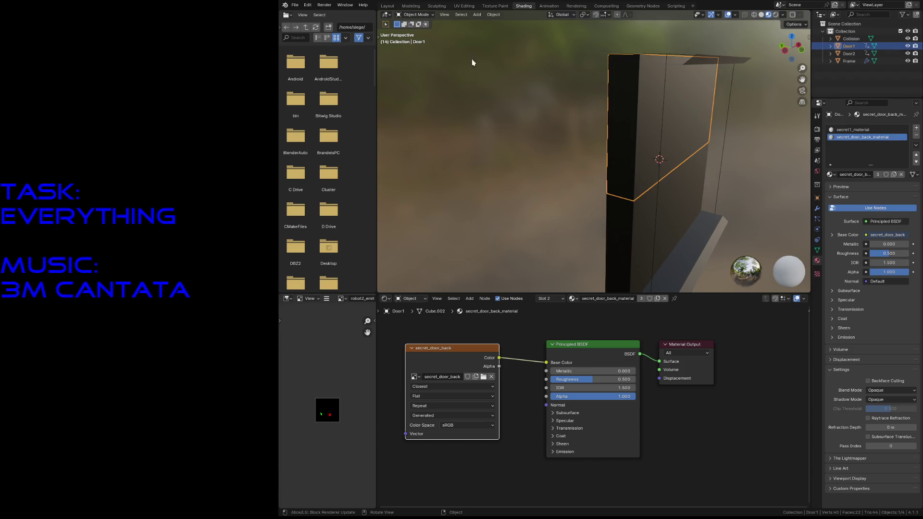
pyautogui.click(495, 6)
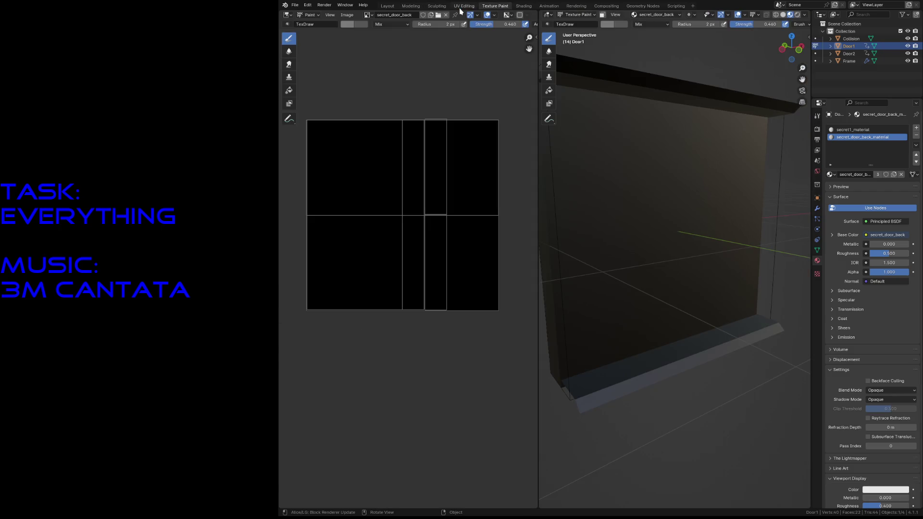
# Display the secret_door_back image in the Image Editor and view the door from above.
pyautogui.click(418, 137)
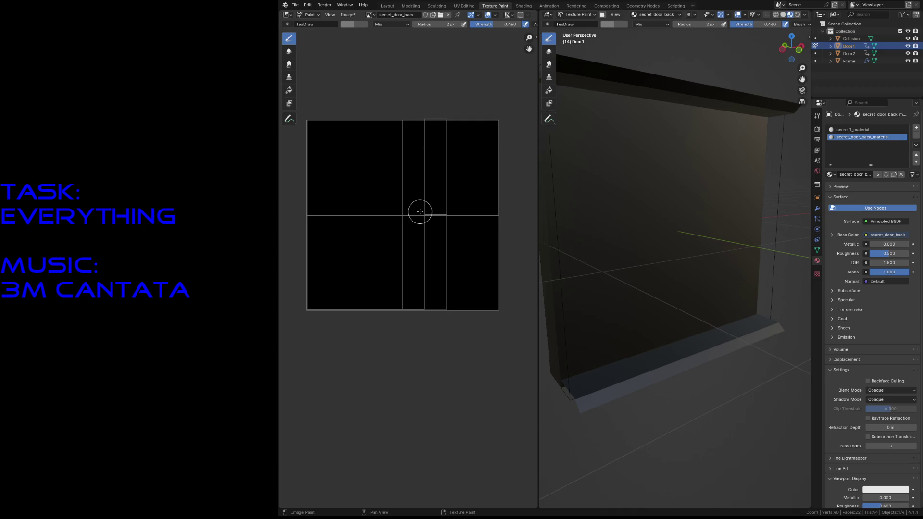
pyautogui.click(368, 15)
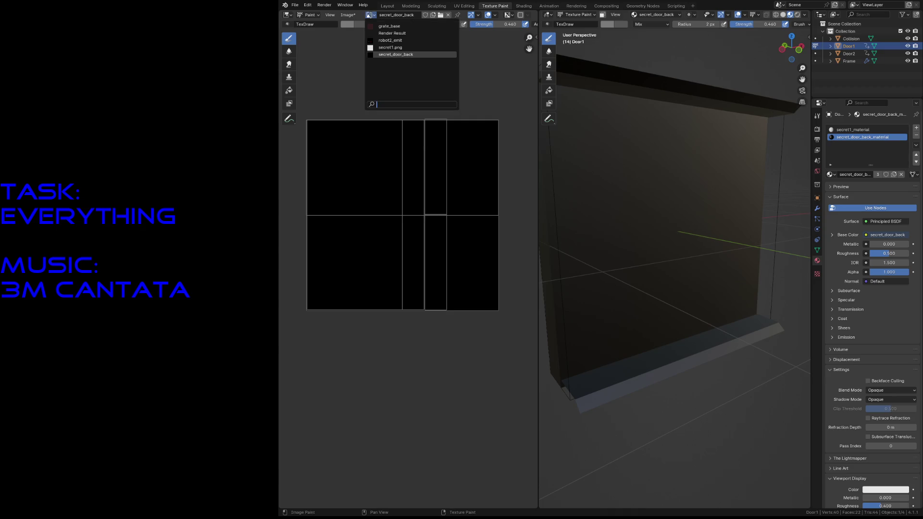
pyautogui.click(389, 47)
pyautogui.click(366, 14)
pyautogui.click(379, 55)
pyautogui.hotkey('shift', '`')
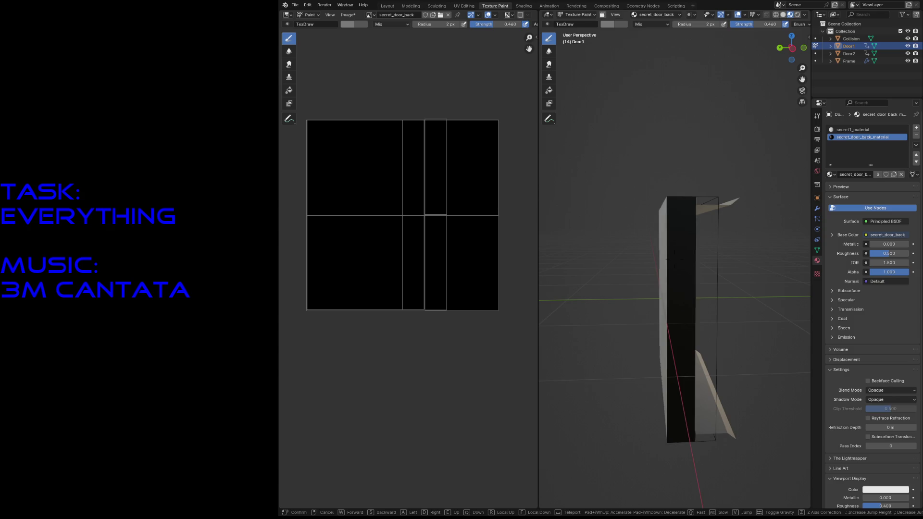
pyautogui.press('Return')
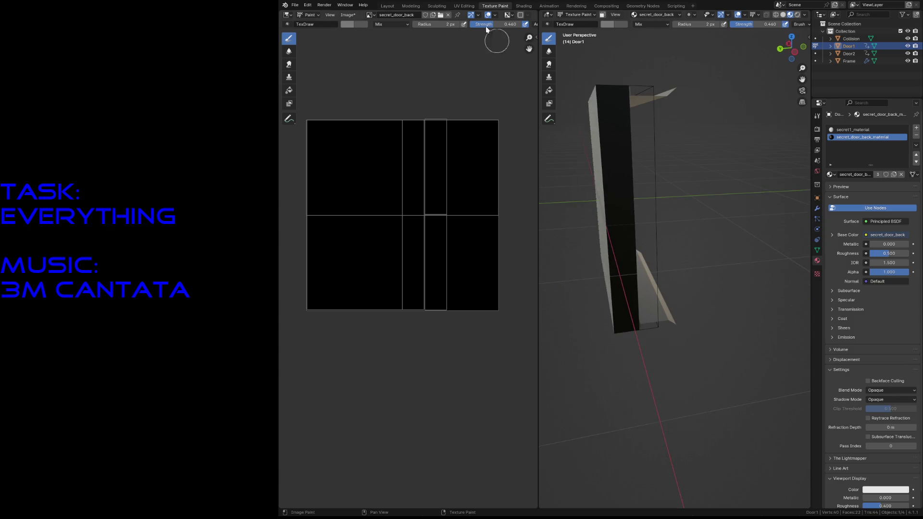
# Reload the secret_door_back image from disk and inspect the door's textured back in Material Preview.
pyautogui.click(349, 15)
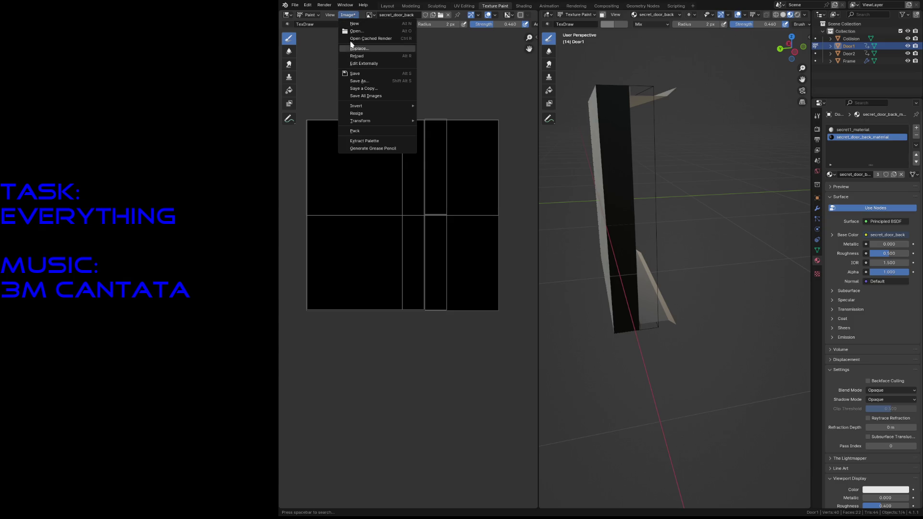
pyautogui.click(356, 56)
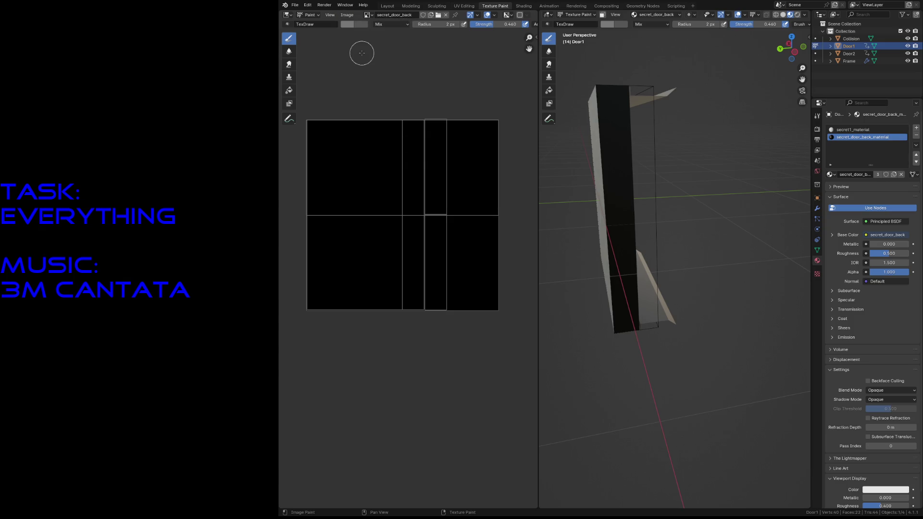
pyautogui.click(347, 16)
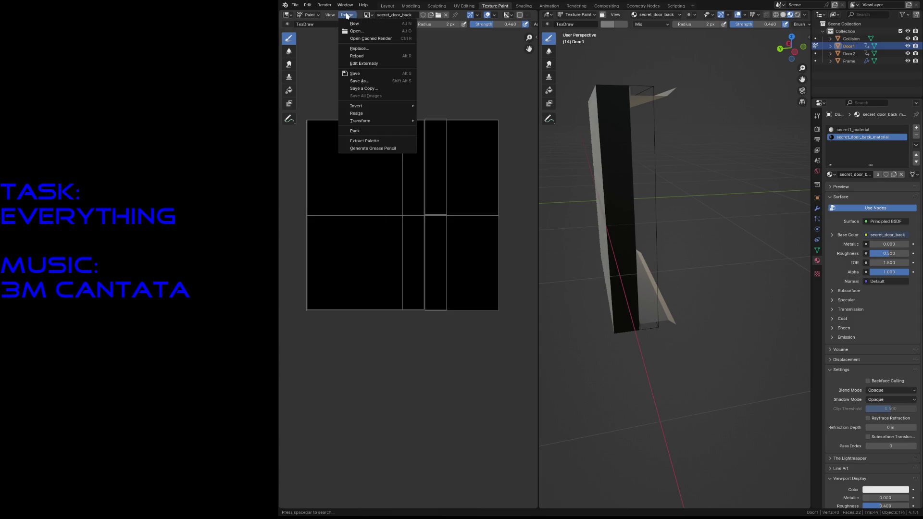
pyautogui.hotkey('shift', '`')
pyautogui.press('w')
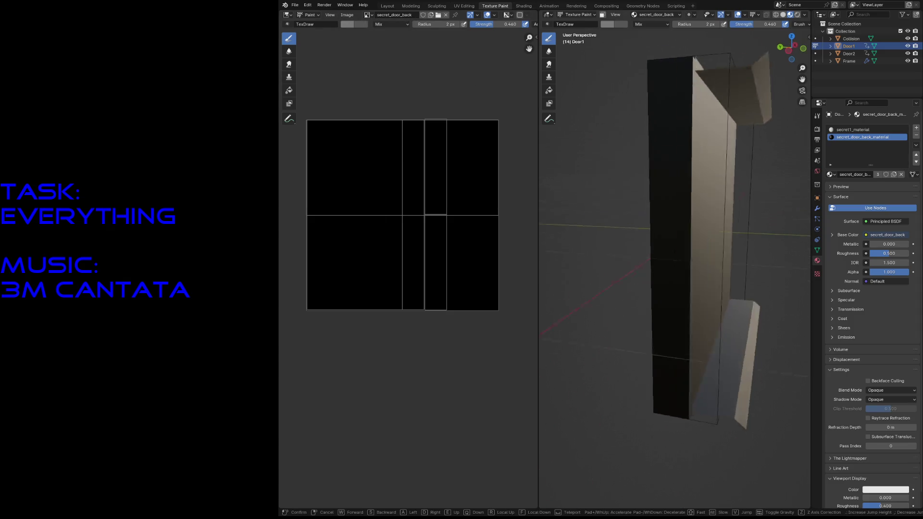
pyautogui.press('s')
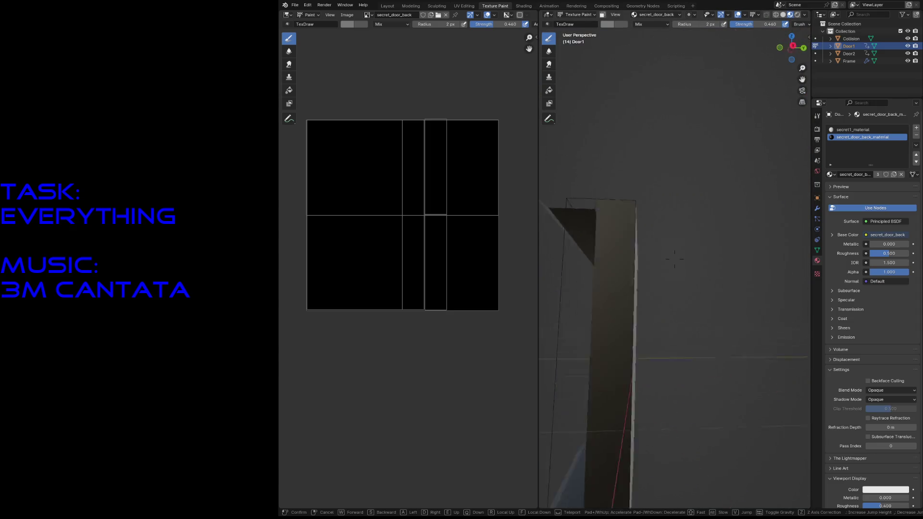
pyautogui.press('w')
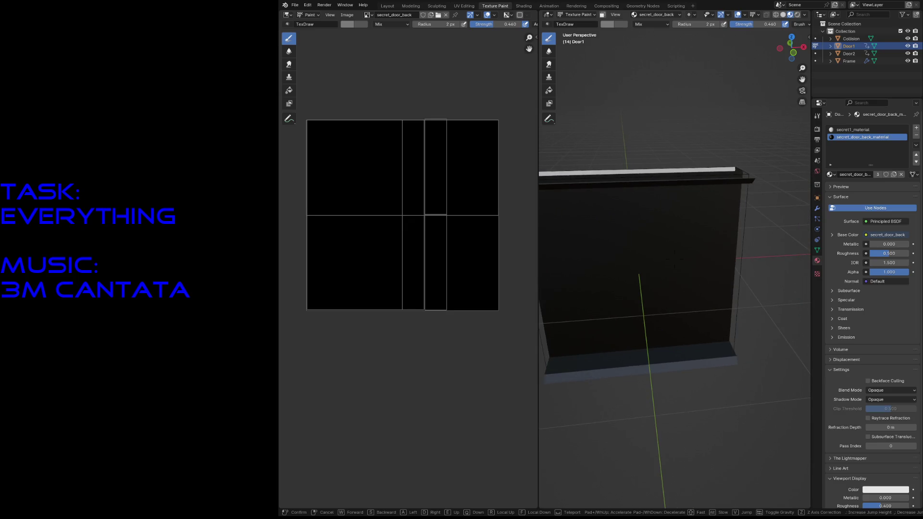
pyautogui.press('a')
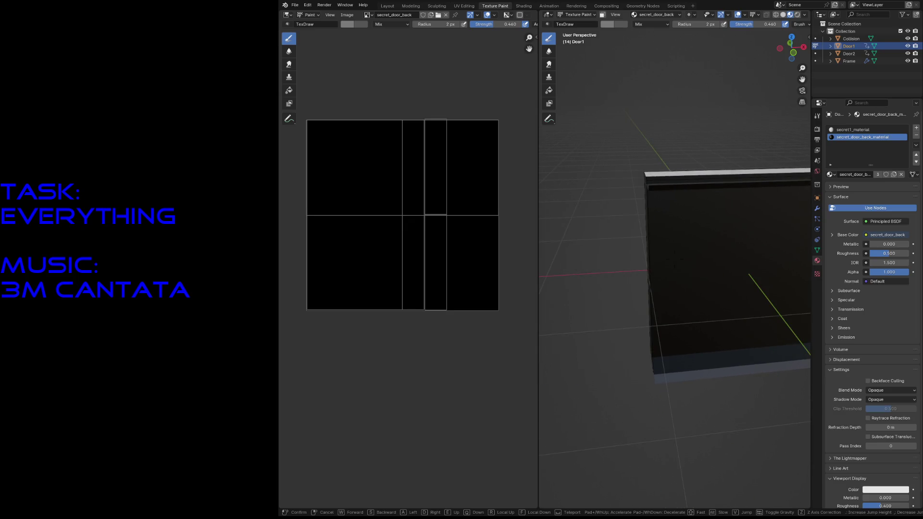
pyautogui.press('w')
pyautogui.press('Escape')
pyautogui.press('z')
pyautogui.click(657, 201)
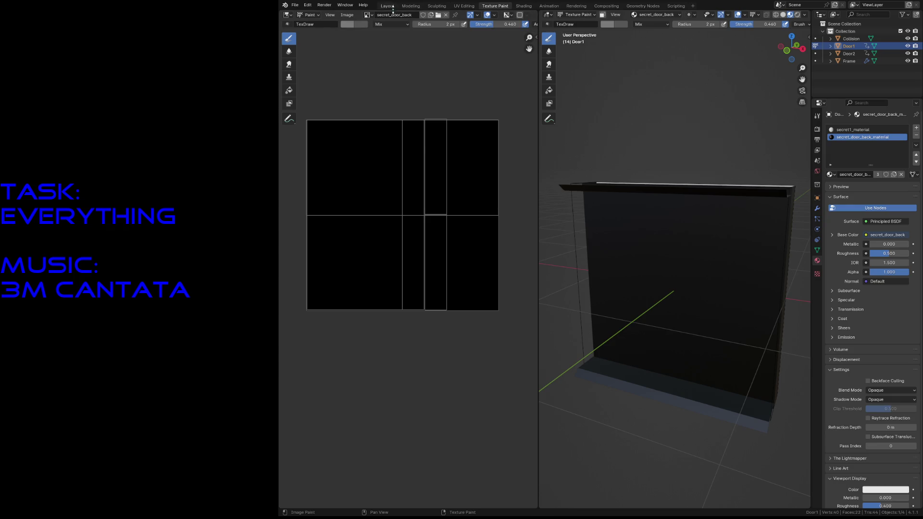
# Save the painted secret_door_back image and move to the UV Editing workspace.
pyautogui.click(347, 15)
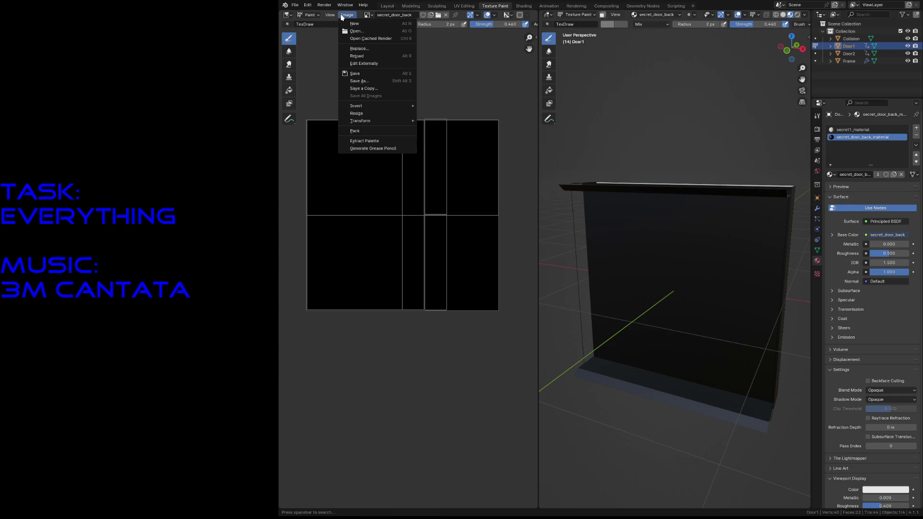
pyautogui.click(353, 75)
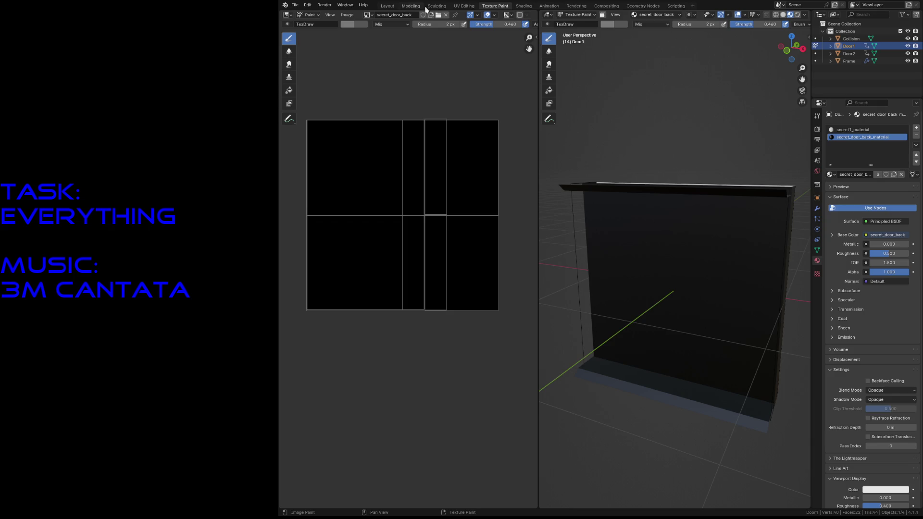
pyautogui.click(464, 5)
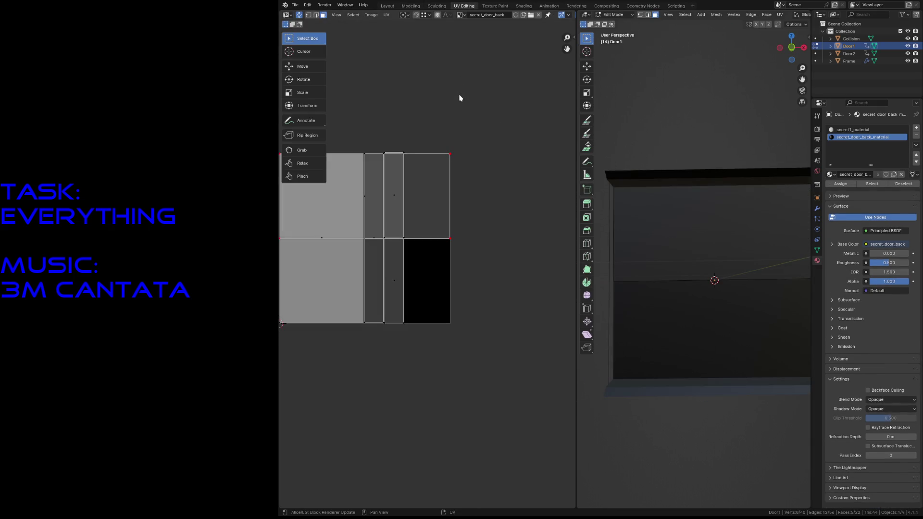
# Select Door1, Door2 and Frame with Door1 active, and enter Edit Mode on all three.
pyautogui.click(445, 180)
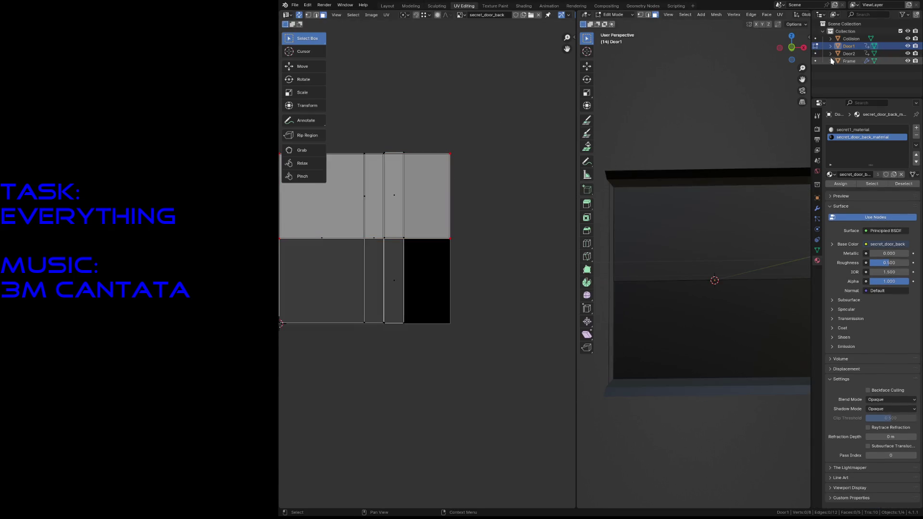
pyautogui.keyDown('ctrl'); pyautogui.click(849, 53); pyautogui.keyUp('ctrl')
pyautogui.keyDown('ctrl'); pyautogui.click(849, 60); pyautogui.keyUp('ctrl')
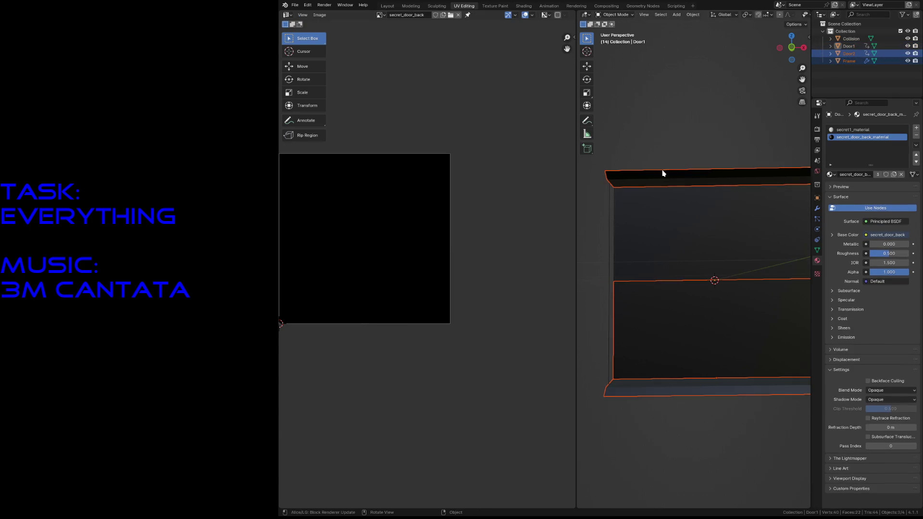
pyautogui.press('Tab')
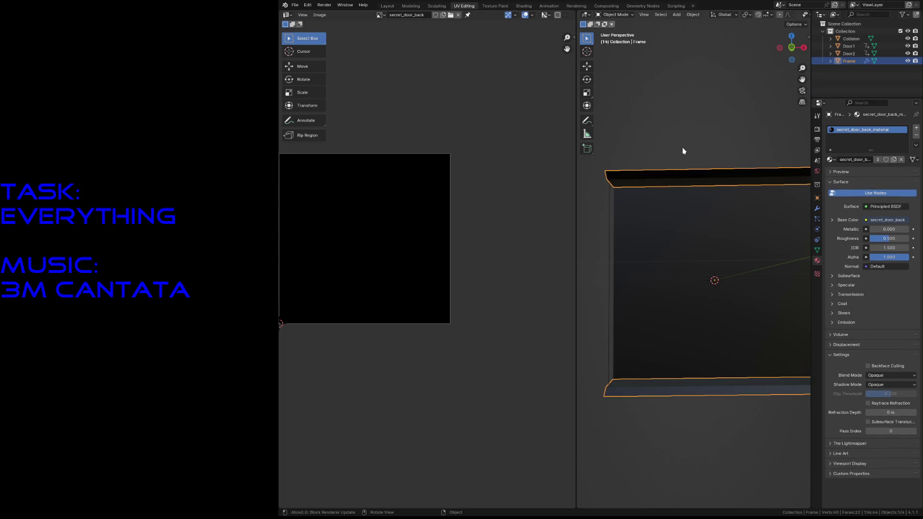
pyautogui.keyDown('shift'); pyautogui.click(669, 249); pyautogui.keyUp('shift')
pyautogui.press('Tab')
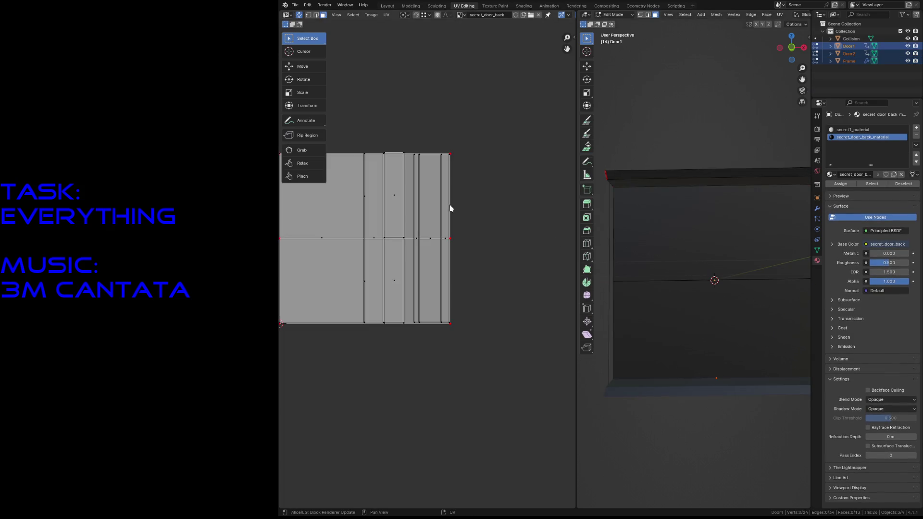
# Inspect the combined UV layout and the door edge, then save secret1_door.blend.
pyautogui.hscroll(-5, 449, 206)
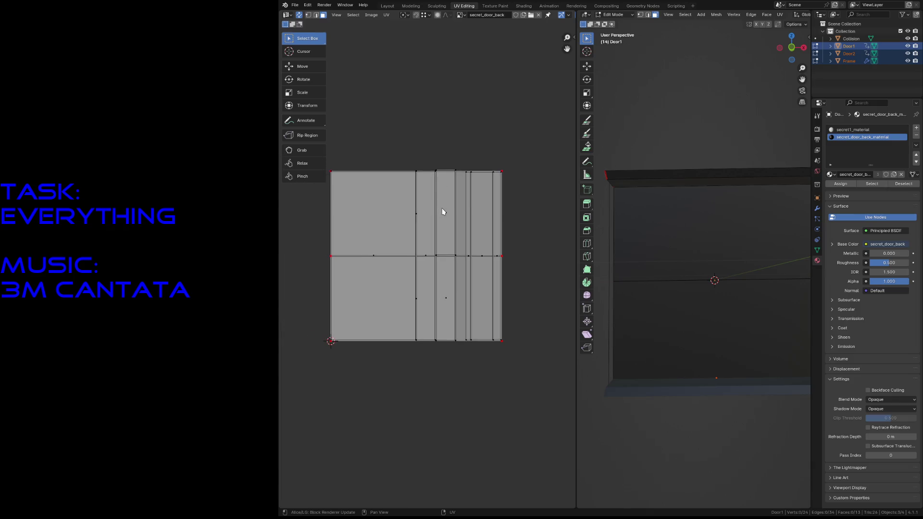
pyautogui.click(442, 212)
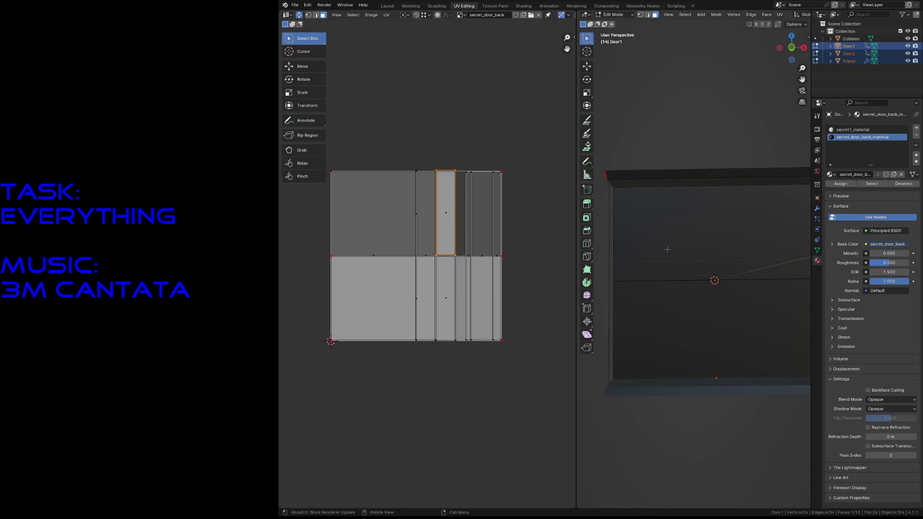
pyautogui.hotkey('shift', '`')
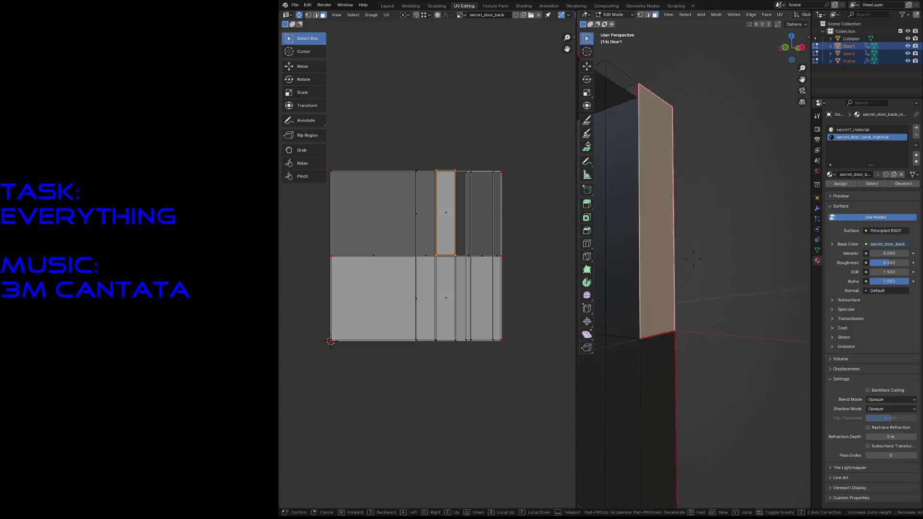
pyautogui.click(693, 258)
pyautogui.click(432, 140)
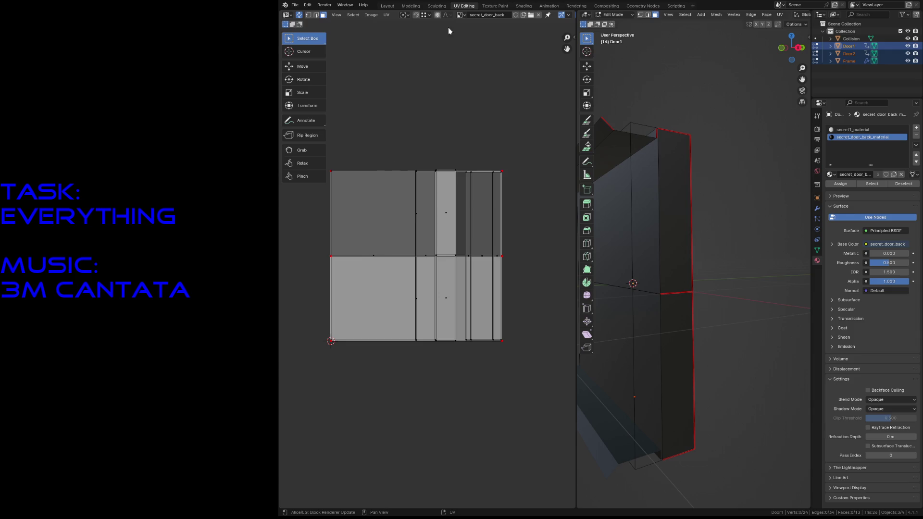
pyautogui.click(387, 16)
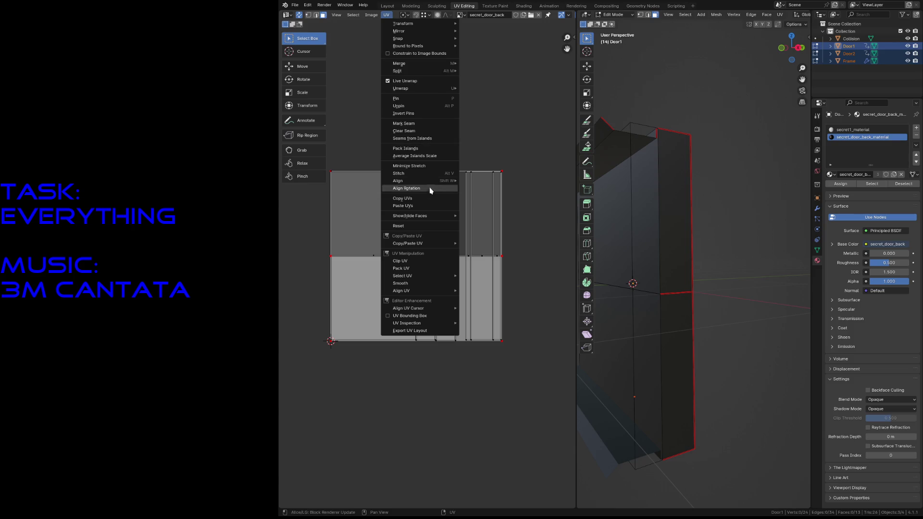
pyautogui.press('Escape')
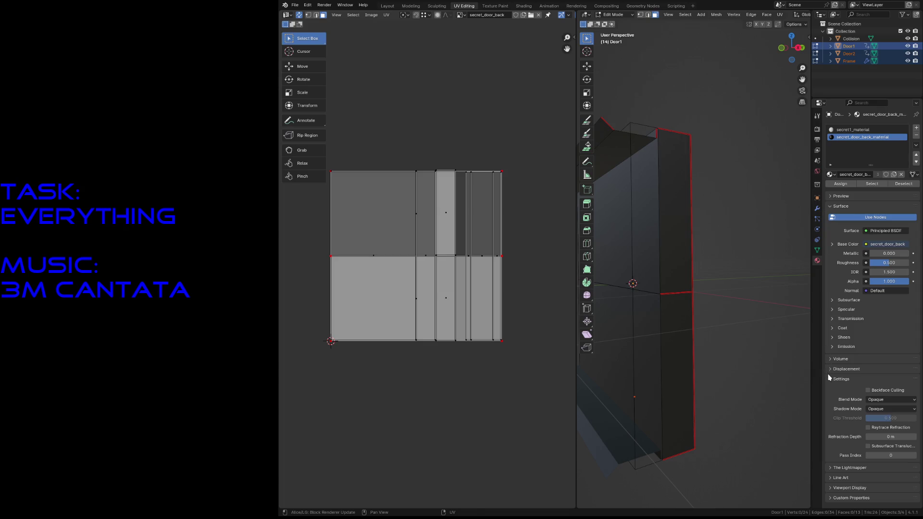
pyautogui.hotkey('ctrl', 's')
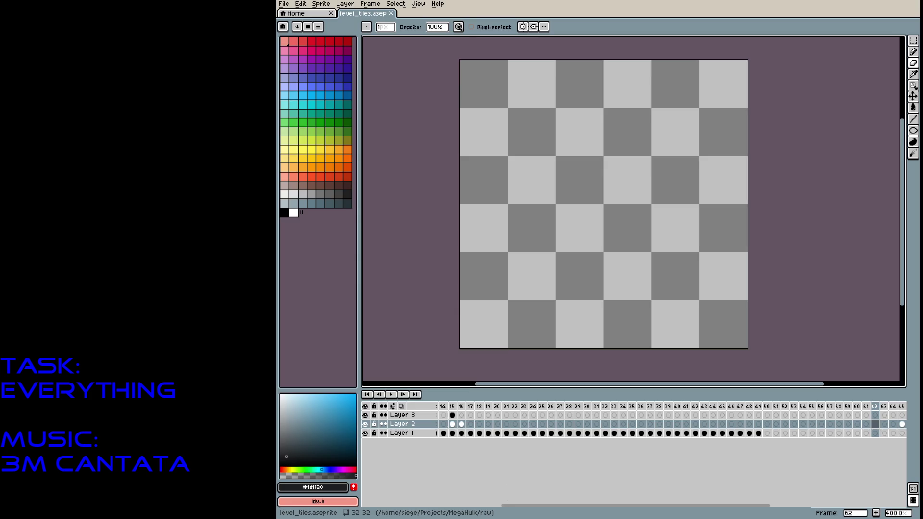
# Open Door1 Door2 Frame.png from the project's raw folder.
pyautogui.click(283, 4)
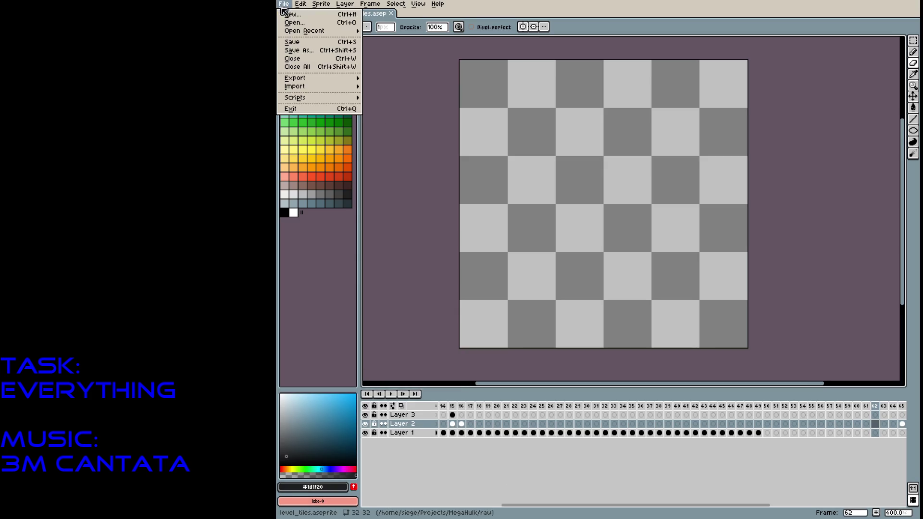
pyautogui.click(286, 24)
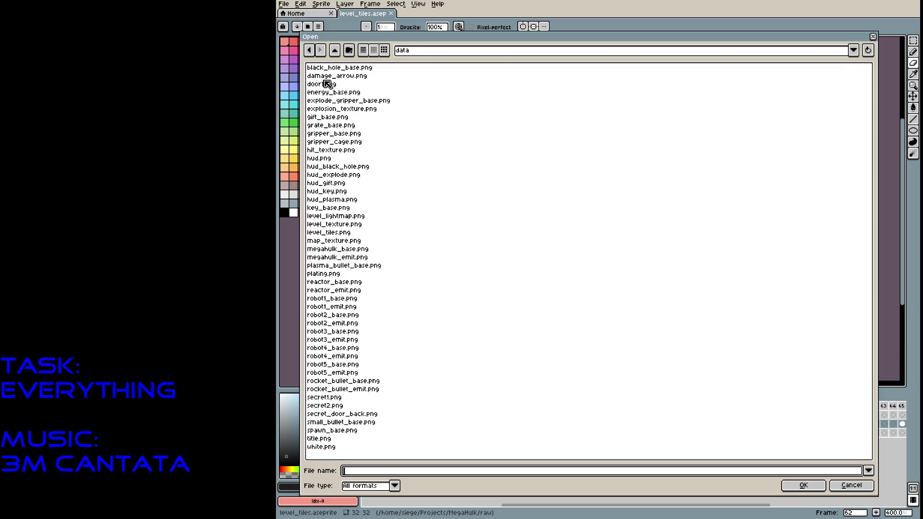
pyautogui.click(334, 50)
pyautogui.click(325, 78)
pyautogui.doubleClick(327, 80)
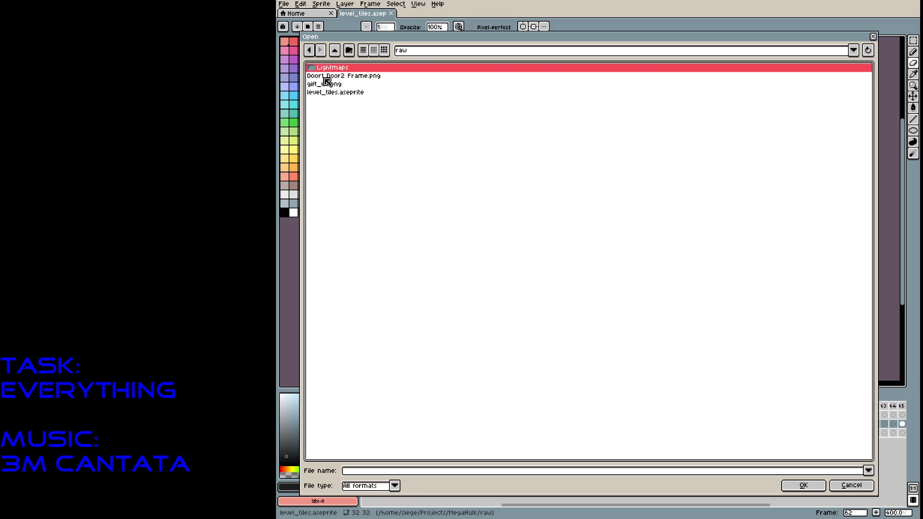
pyautogui.doubleClick(359, 83)
# Set Tiled Mode to None so the image shows once, and add a new layer.
pyautogui.scroll(3, 674, 182)
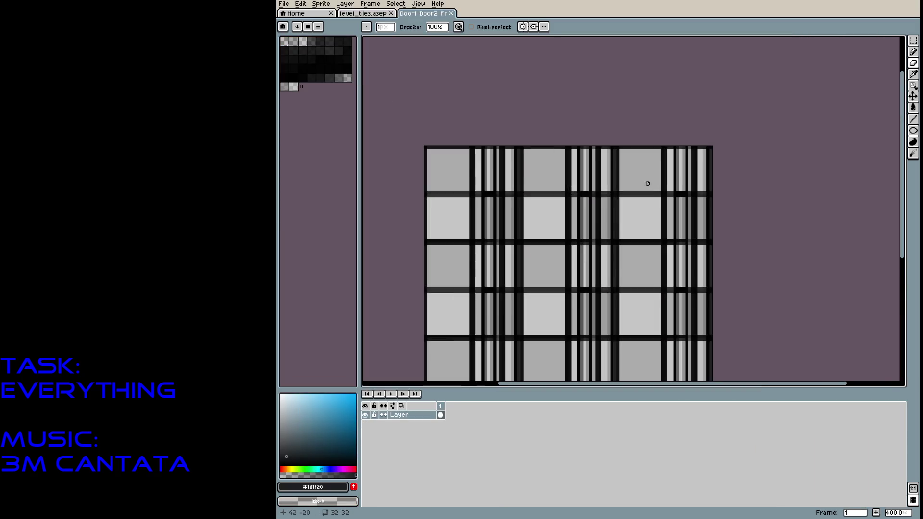
pyautogui.click(418, 4)
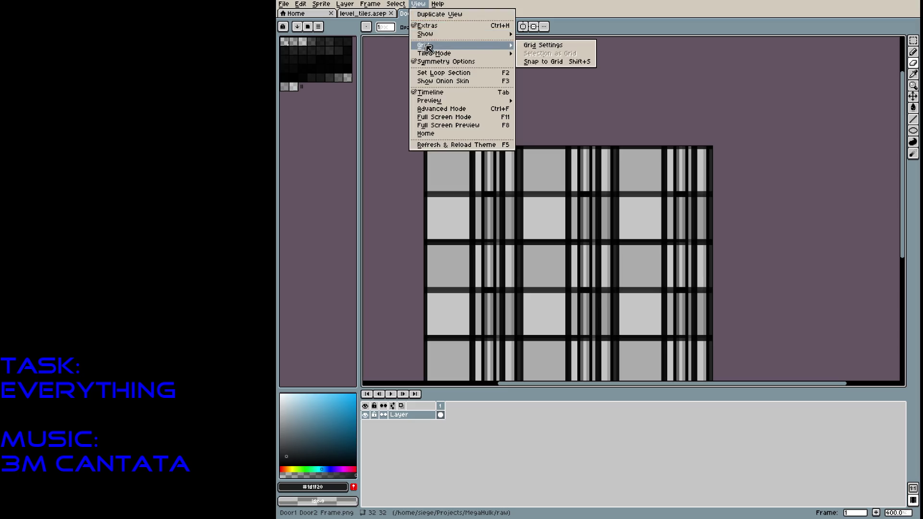
pyautogui.moveTo(468, 35)
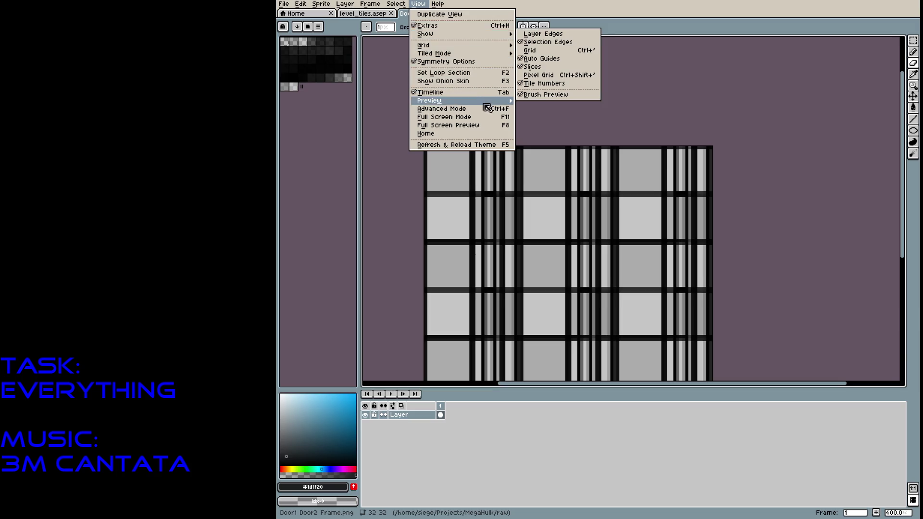
pyautogui.click(526, 53)
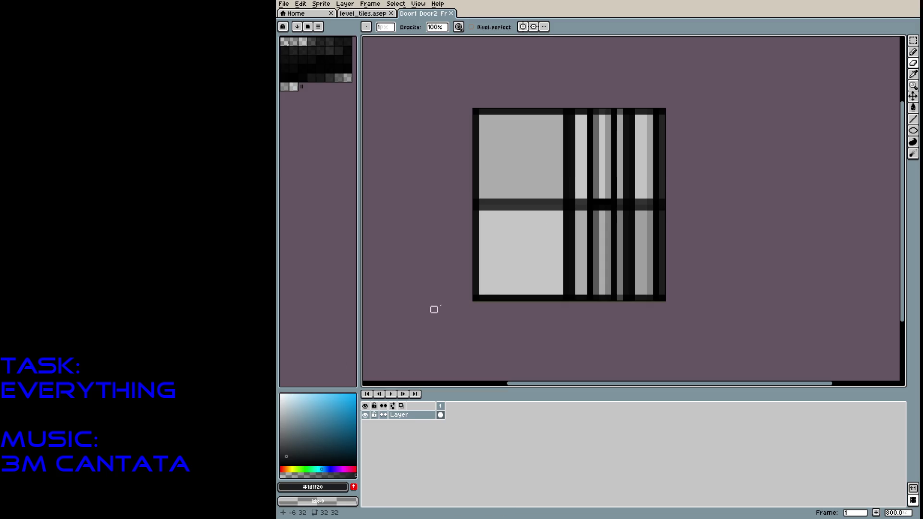
pyautogui.hotkey('shift', 'n')
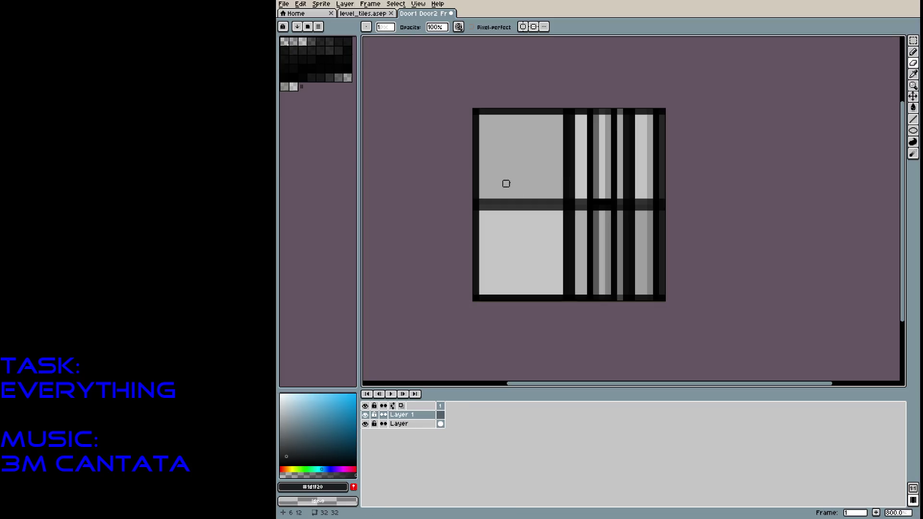
# Move the layout layer above Layer 1, fade it to 8% opacity, and pick a light mid grey.
pyautogui.click(404, 425)
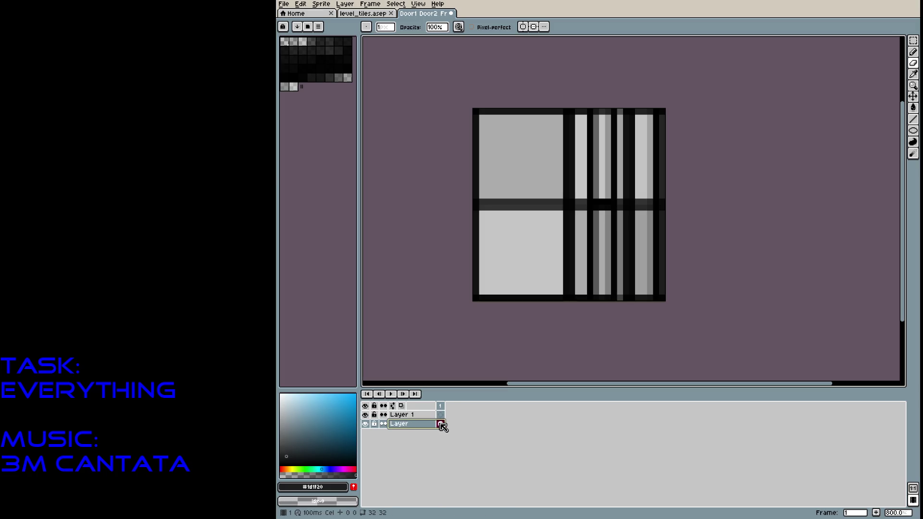
pyautogui.moveTo(423, 424); pyautogui.dragTo(423, 415)
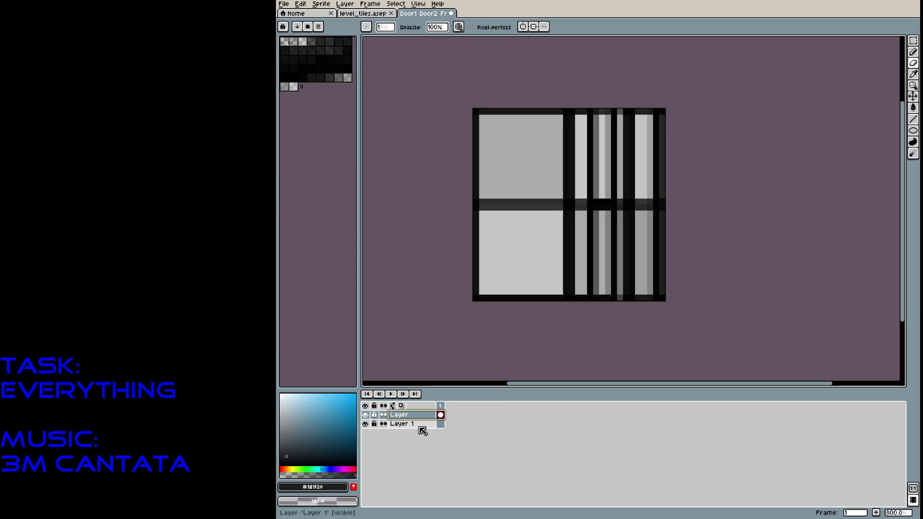
pyautogui.rightClick(426, 417)
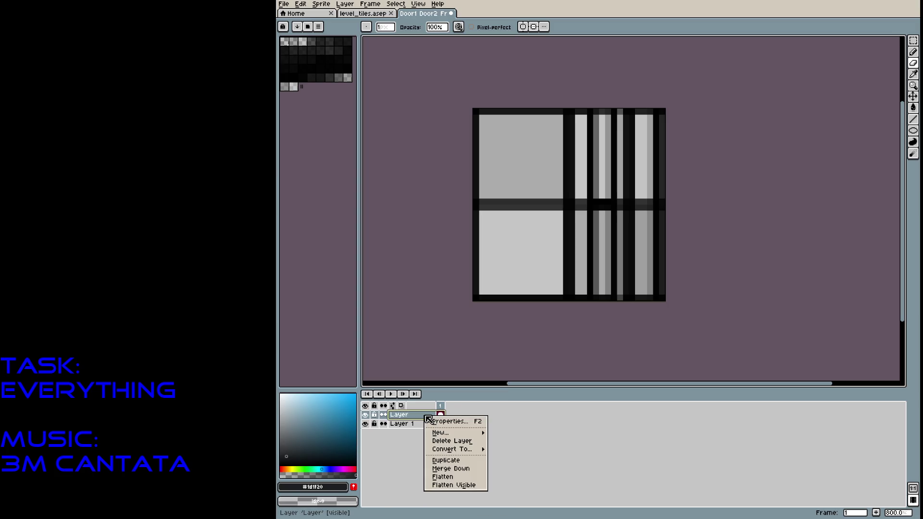
pyautogui.click(442, 421)
pyautogui.moveTo(656, 211); pyautogui.dragTo(602, 212)
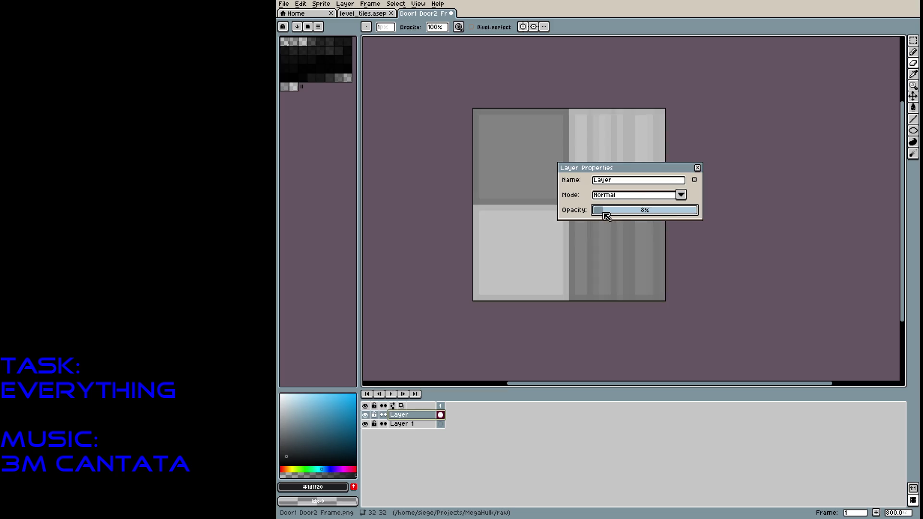
pyautogui.click(698, 167)
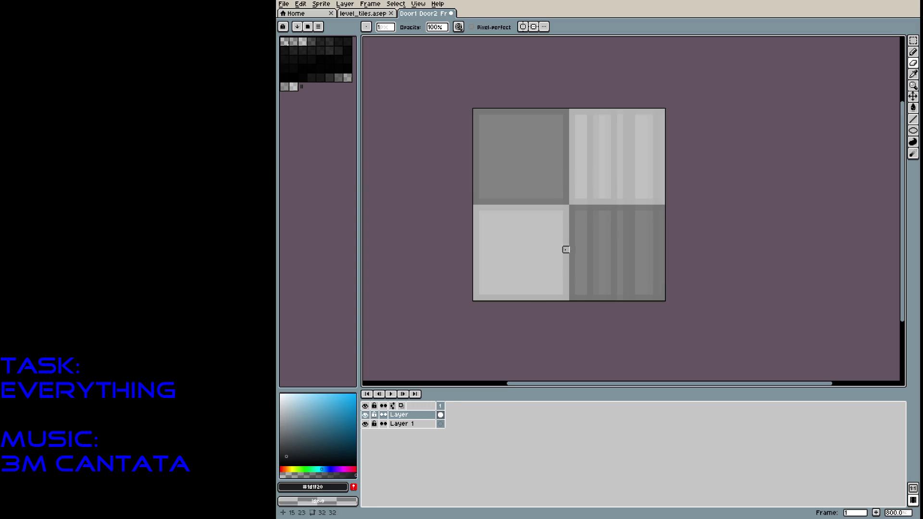
pyautogui.click(281, 429)
pyautogui.moveTo(280, 429); pyautogui.dragTo(280, 428)
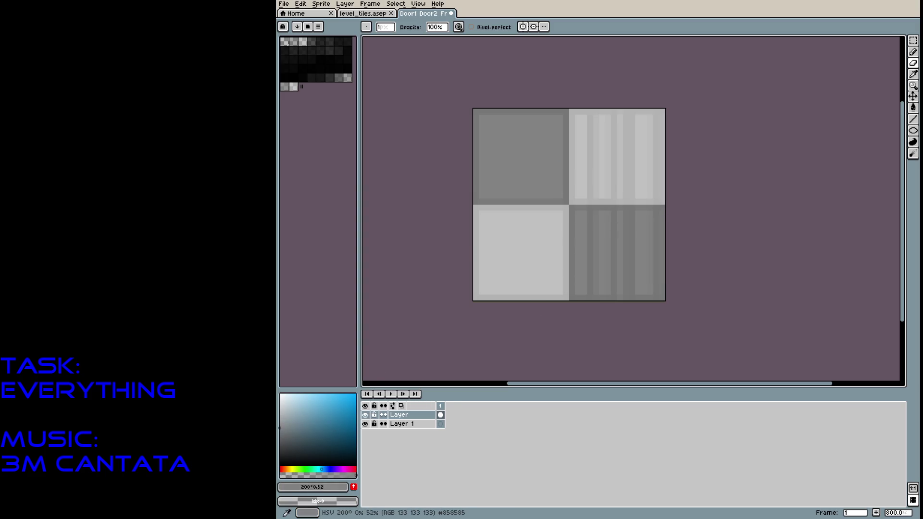
# With a 100%-opacity pencil in dark bluish grey, paint dark pixels on the left stone panels.
pyautogui.press('b')
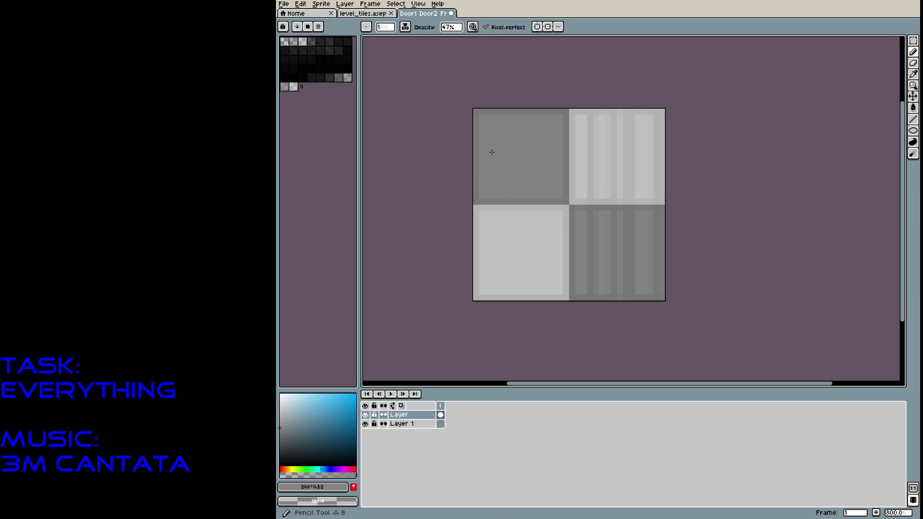
pyautogui.click(282, 435)
pyautogui.click(284, 436)
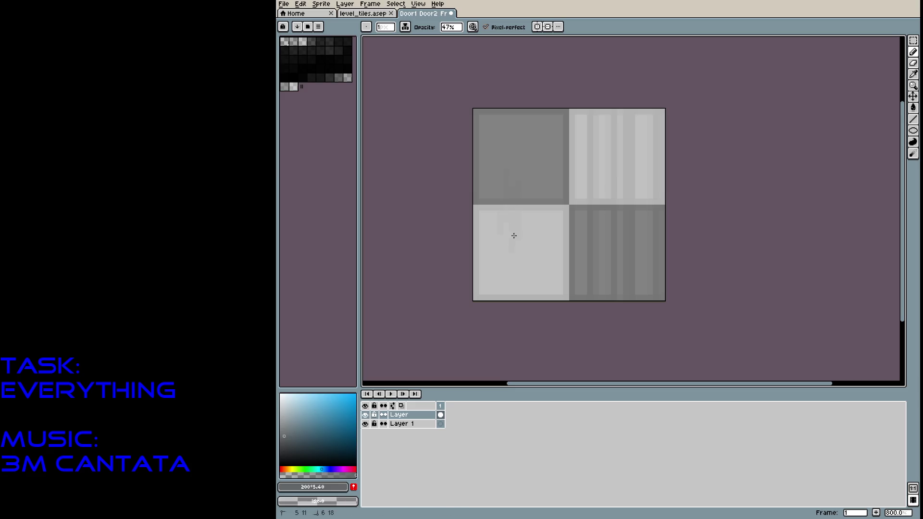
pyautogui.click(451, 27)
pyautogui.moveTo(484, 38); pyautogui.dragTo(533, 38)
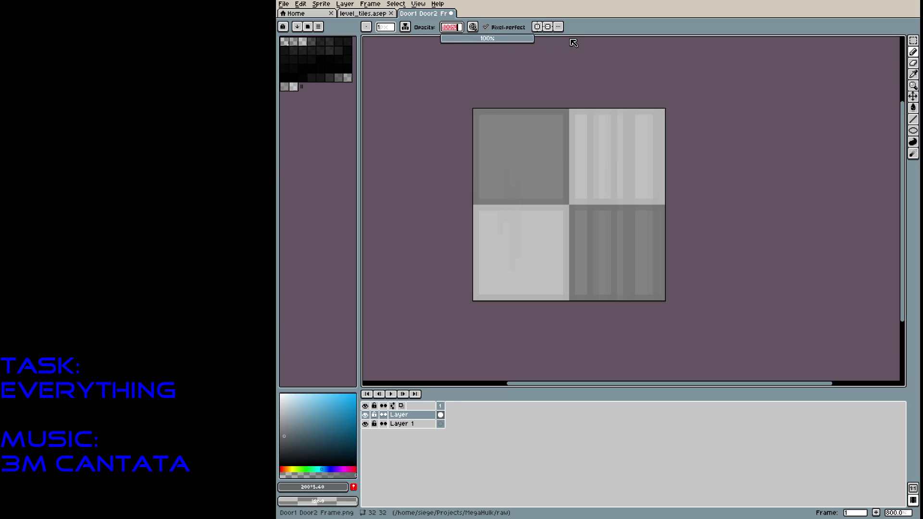
pyautogui.click(326, 428)
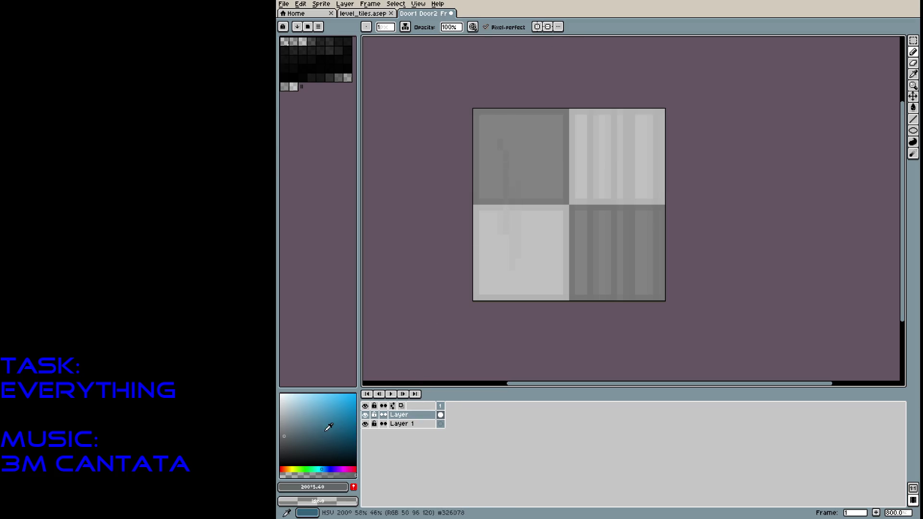
pyautogui.moveTo(494, 233)
pyautogui.mouseDown()
pyautogui.moveTo(500, 210)
pyautogui.moveTo(502, 269)
pyautogui.moveTo(493, 204)
pyautogui.mouseUp()
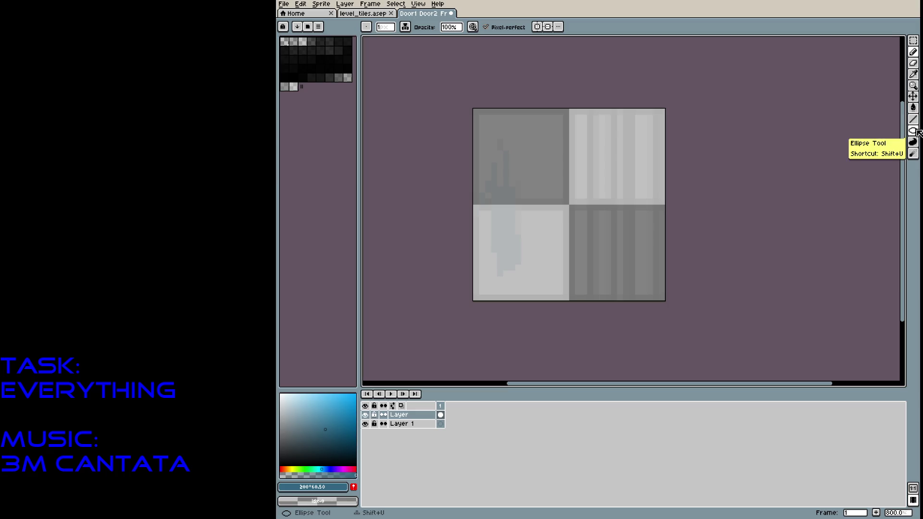
# Draw rectangles over the tile's left half and a narrow strip down the right side.
pyautogui.click(910, 133)
pyautogui.click(868, 130)
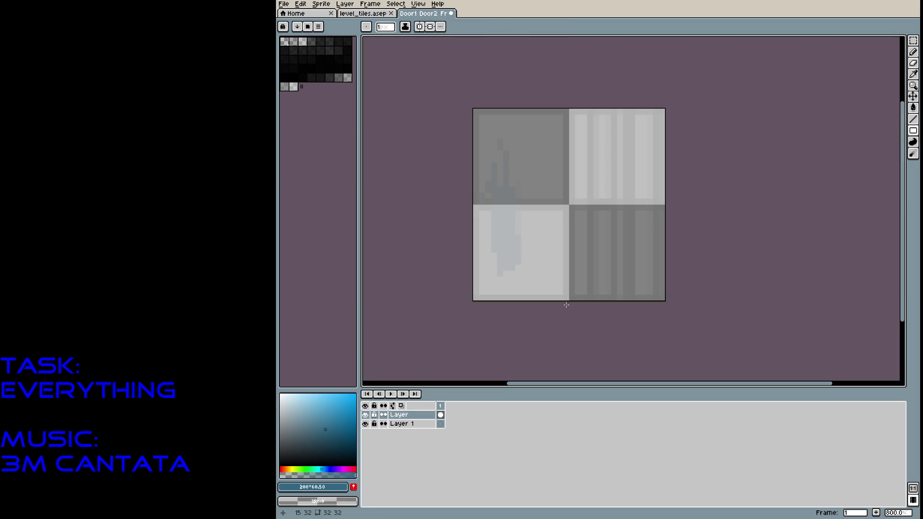
pyautogui.moveTo(564, 299)
pyautogui.mouseDown()
pyautogui.moveTo(480, 212)
pyautogui.moveTo(479, 114)
pyautogui.mouseUp()
pyautogui.moveTo(571, 114)
pyautogui.mouseDown()
pyautogui.moveTo(588, 188)
pyautogui.moveTo(596, 297)
pyautogui.moveTo(641, 137)
pyautogui.moveTo(664, 111)
pyautogui.mouseUp()
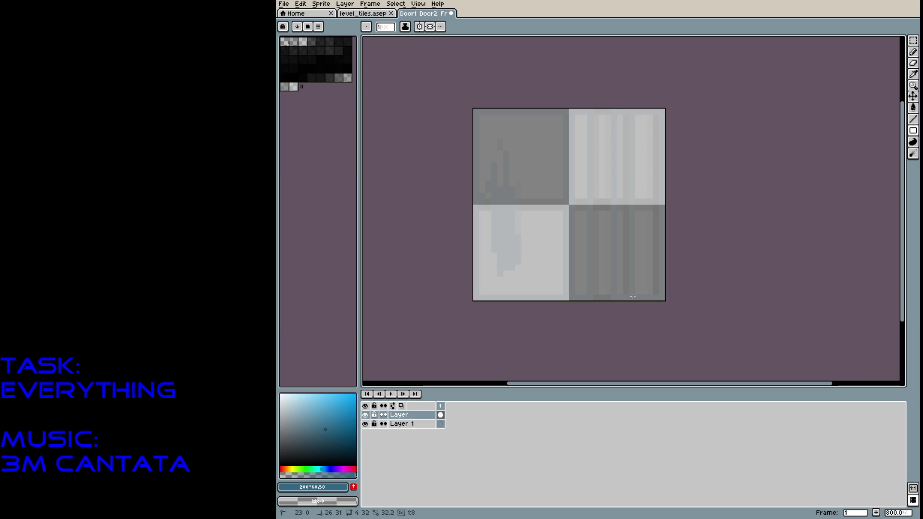
# Compare layers by toggling visibility, then set the layer named Layer to 100% opacity.
pyautogui.click(365, 414)
pyautogui.click(365, 414)
pyautogui.click(365, 423)
pyautogui.click(365, 423)
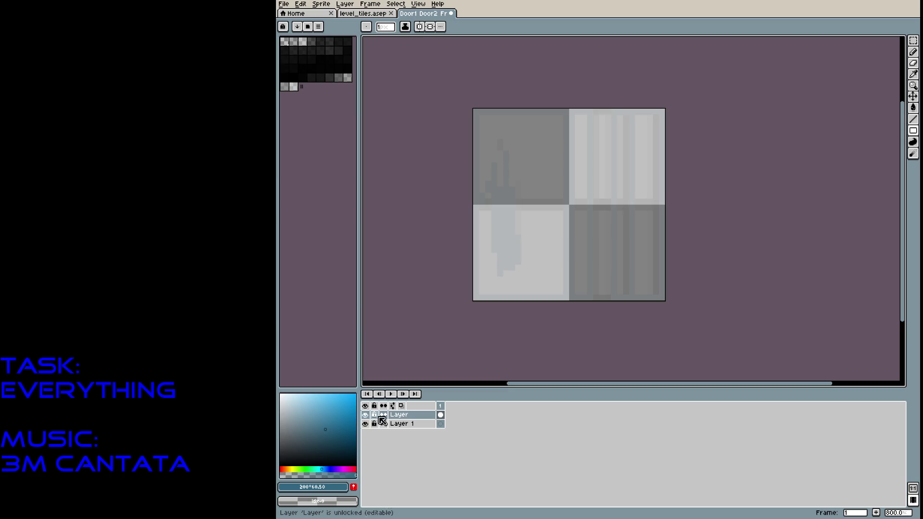
pyautogui.click(407, 417)
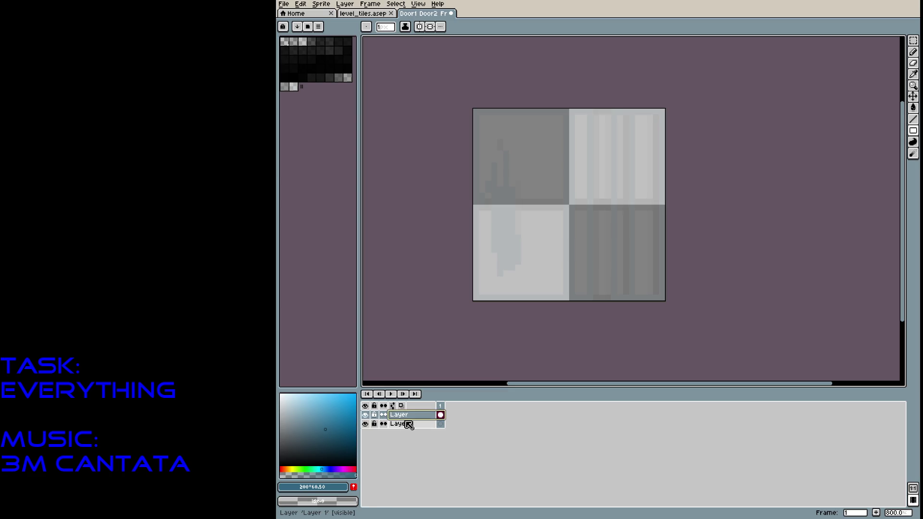
pyautogui.rightClick(401, 416)
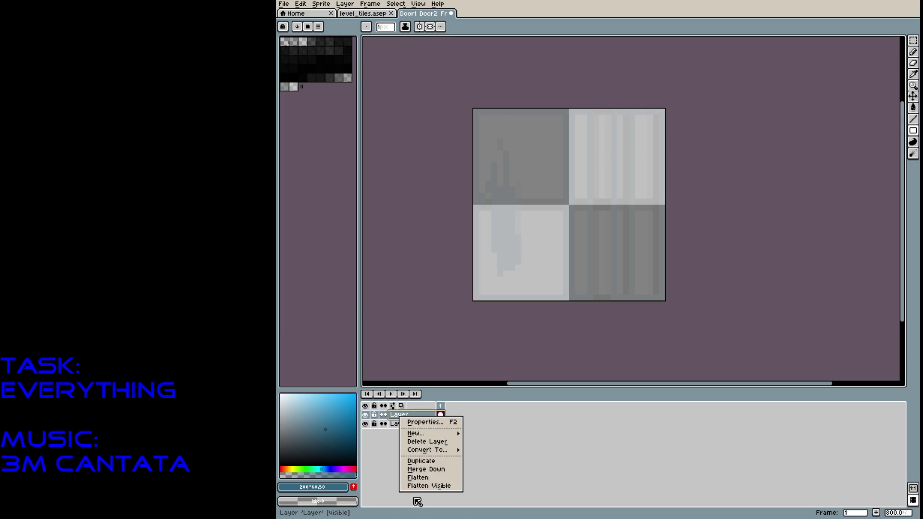
pyautogui.click(423, 421)
pyautogui.moveTo(610, 211); pyautogui.dragTo(751, 215)
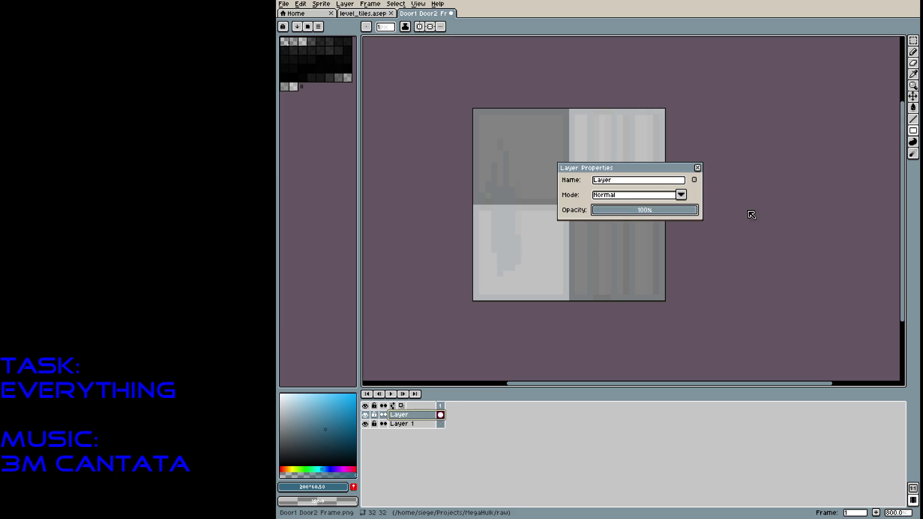
# Flood-fill the left panels, blue figure and light bars dark bluish grey, touching up stray pixels.
pyautogui.click(697, 167)
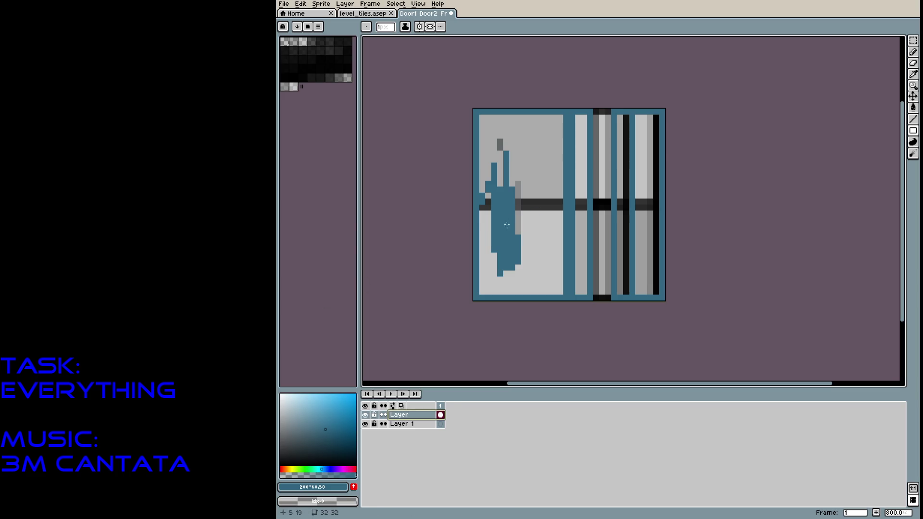
pyautogui.moveTo(294, 421)
pyautogui.mouseDown()
pyautogui.moveTo(294, 449)
pyautogui.moveTo(293, 440)
pyautogui.mouseUp()
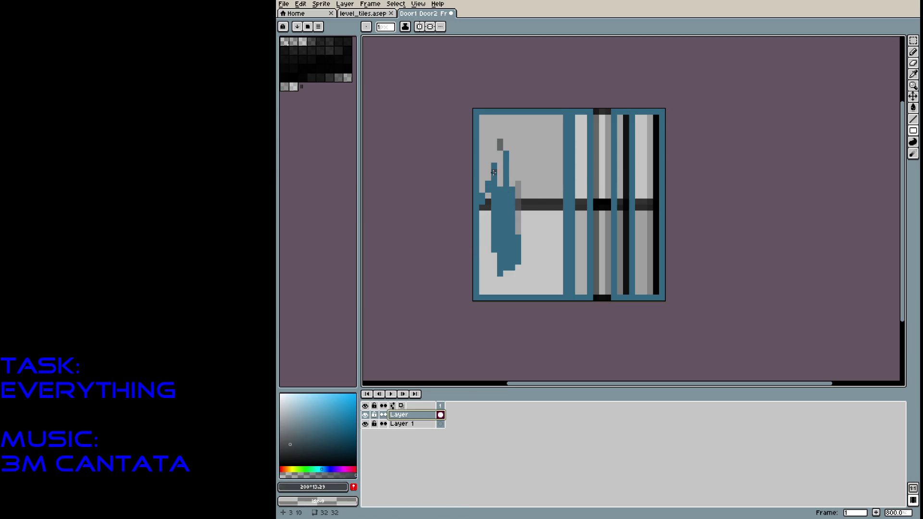
pyautogui.press('g')
pyautogui.click(533, 156)
pyautogui.click(542, 228)
pyautogui.click(515, 223)
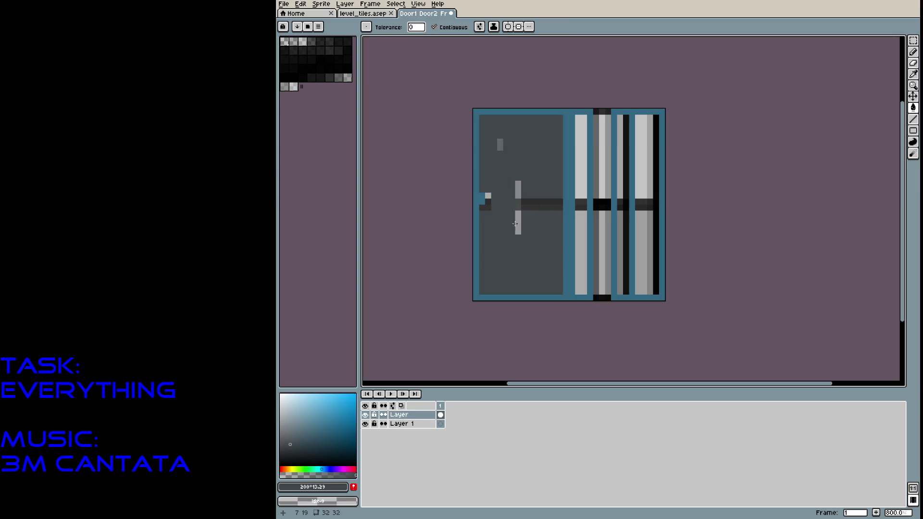
pyautogui.click(519, 221)
pyautogui.click(517, 194)
pyautogui.press('b')
pyautogui.moveTo(487, 194); pyautogui.dragTo(482, 207)
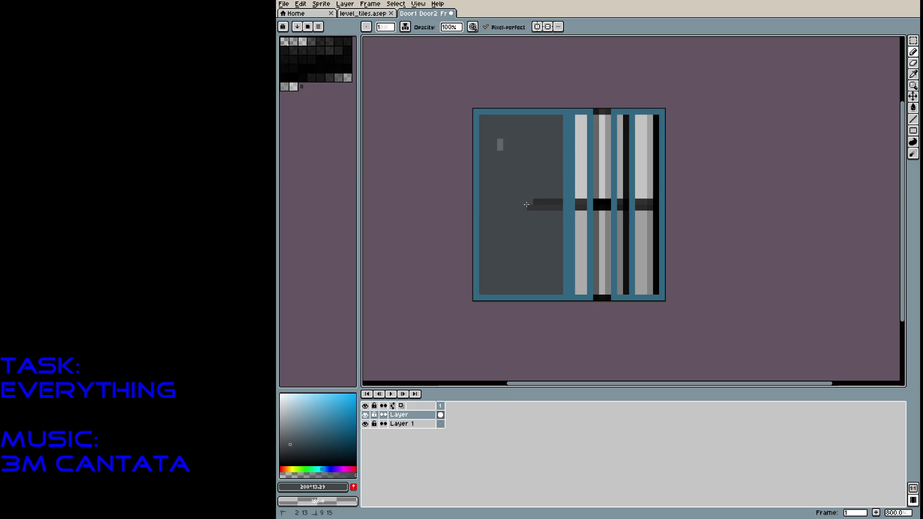
pyautogui.moveTo(539, 208); pyautogui.dragTo(555, 195)
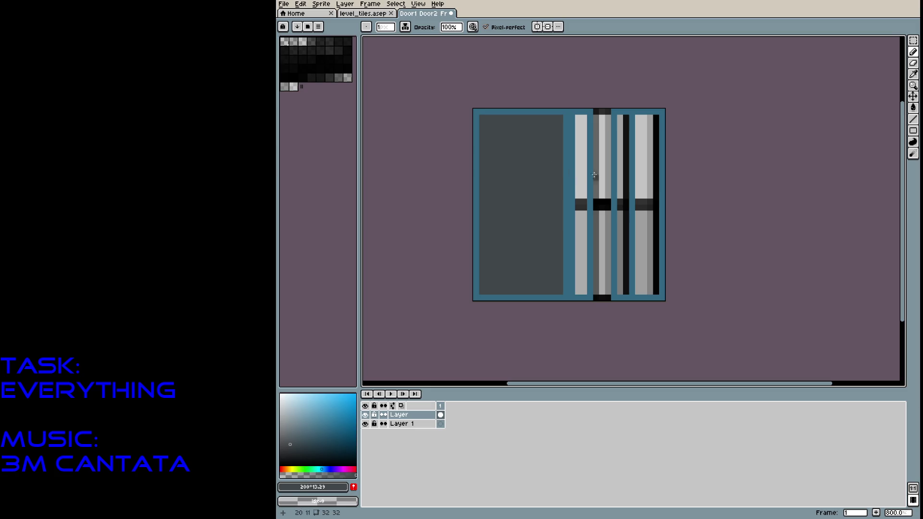
# Refill the left panel and its blue frame mid grey, adding light grey lines at top and middle.
pyautogui.keyDown('alt'); pyautogui.click(607, 165); pyautogui.keyUp('alt')
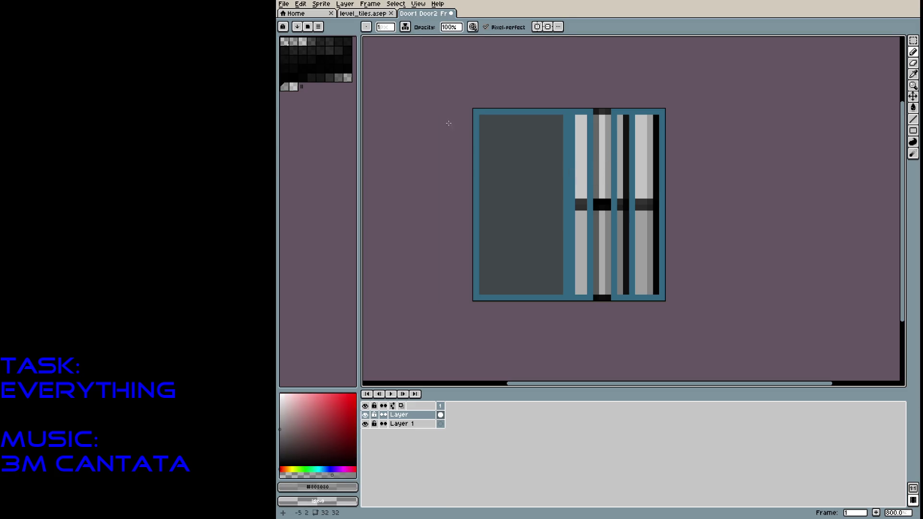
pyautogui.press('g')
pyautogui.click(483, 139)
pyautogui.click(477, 139)
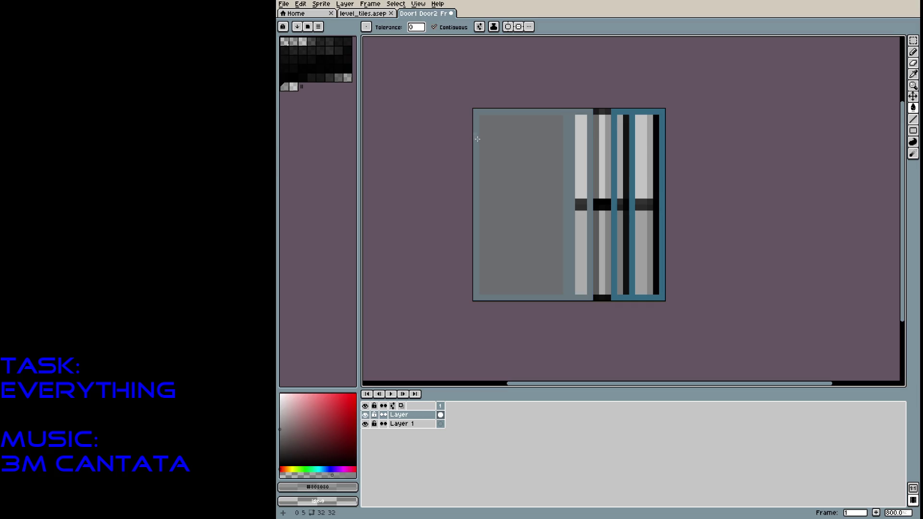
pyautogui.press('b')
pyautogui.moveTo(548, 132); pyautogui.dragTo(496, 130)
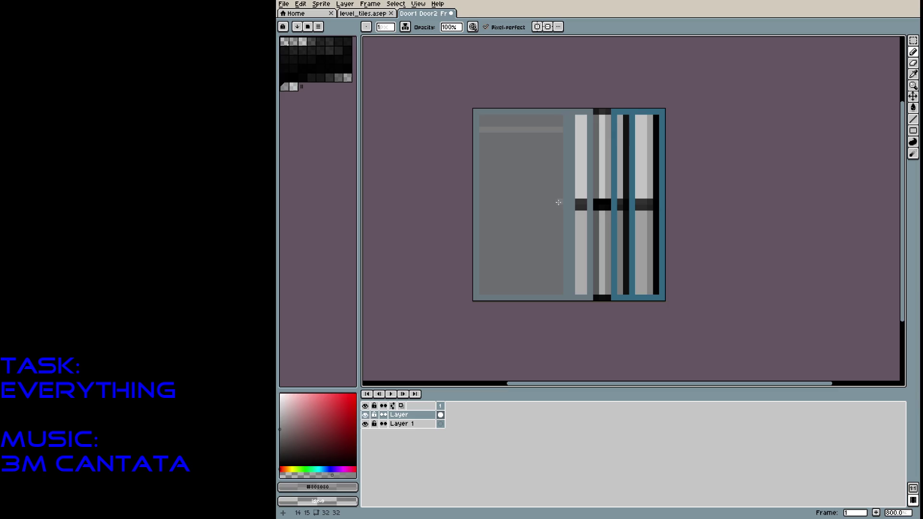
pyautogui.keyDown('shift'); pyautogui.click(481, 202); pyautogui.keyUp('shift')
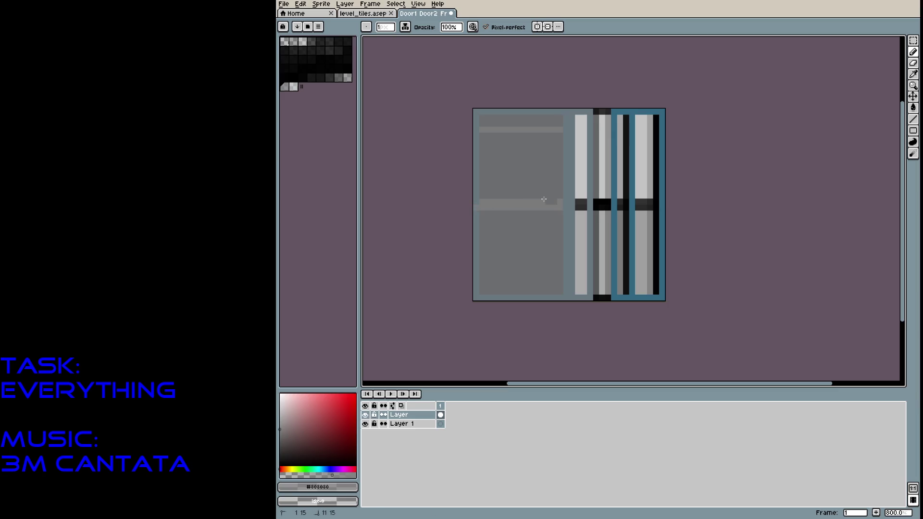
pyautogui.click(475, 203)
# Draw dark grey lines along the top edge, middle seam, bottom, and a full-height right column.
pyautogui.click(280, 450)
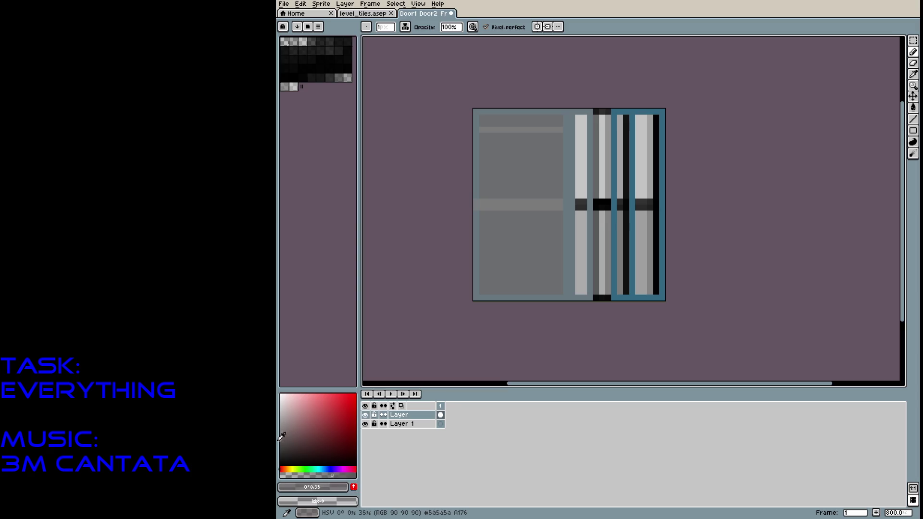
pyautogui.moveTo(475, 113); pyautogui.dragTo(572, 112)
pyautogui.click(571, 205)
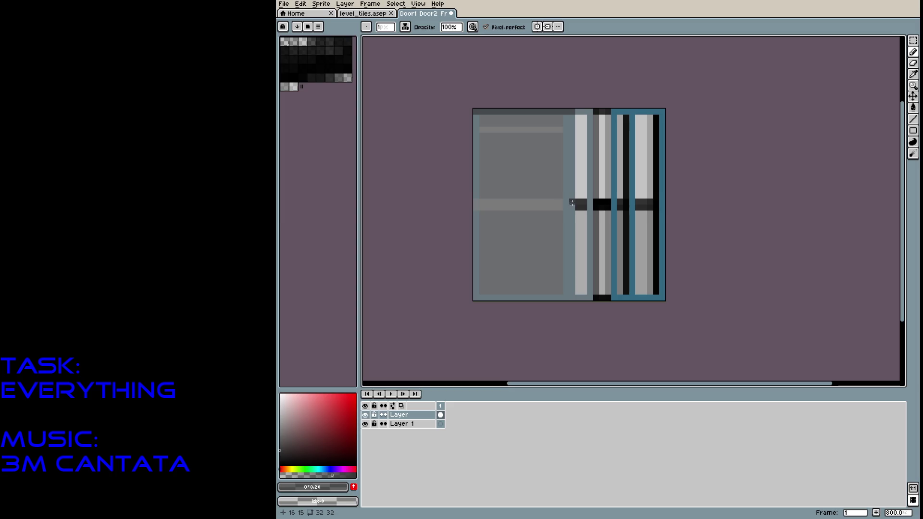
pyautogui.moveTo(475, 205); pyautogui.dragTo(572, 201)
pyautogui.moveTo(565, 297)
pyautogui.mouseDown()
pyautogui.moveTo(475, 297)
pyautogui.moveTo(473, 117)
pyautogui.mouseUp()
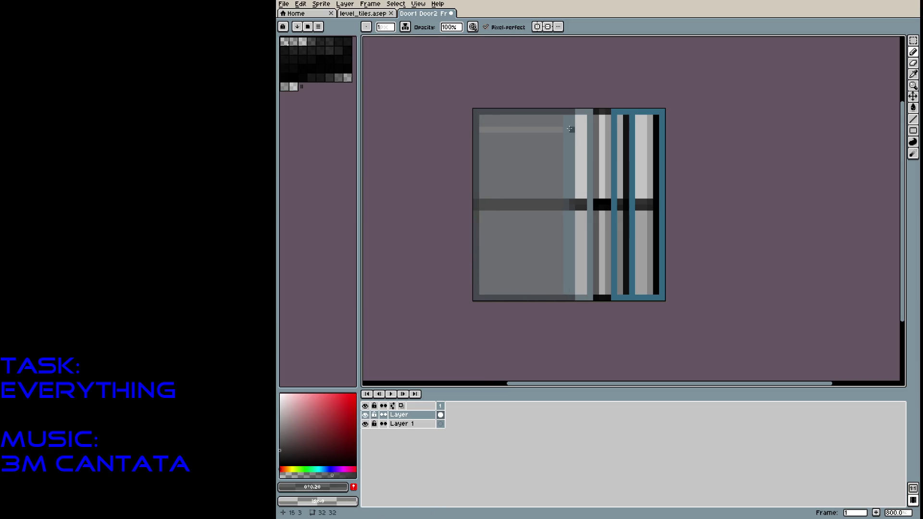
pyautogui.moveTo(570, 129); pyautogui.dragTo(572, 296)
pyautogui.moveTo(569, 156)
pyautogui.mouseDown()
pyautogui.moveTo(572, 120)
pyautogui.moveTo(572, 231)
pyautogui.moveTo(574, 154)
pyautogui.mouseUp()
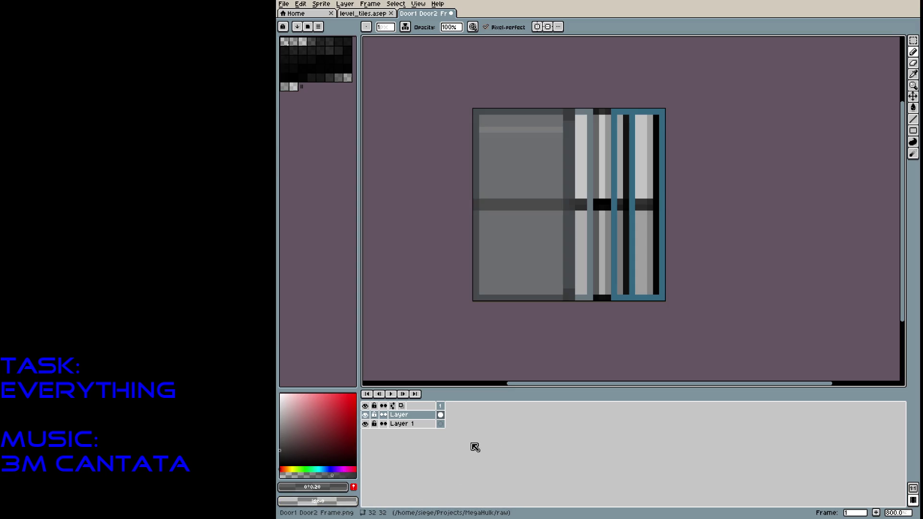
pyautogui.moveTo(336, 474); pyautogui.dragTo(377, 466)
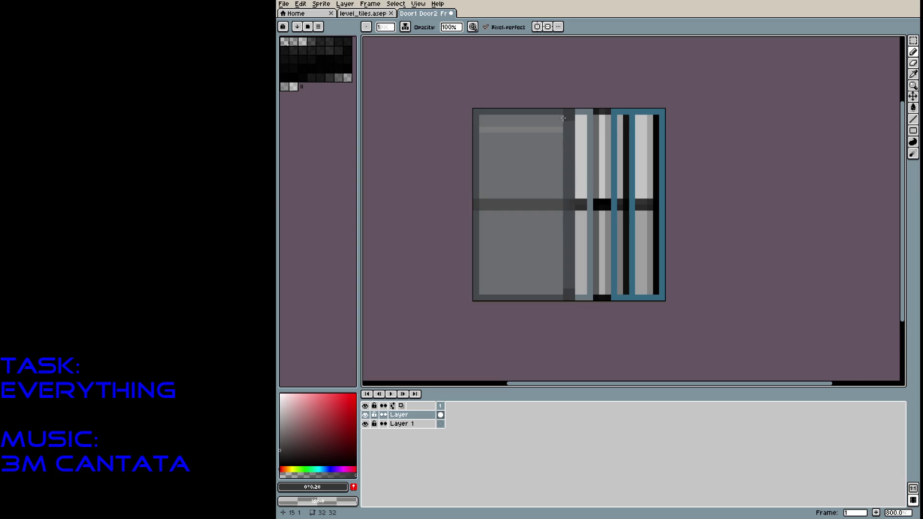
pyautogui.moveTo(564, 118); pyautogui.dragTo(571, 138)
pyautogui.moveTo(565, 296); pyautogui.dragTo(566, 110)
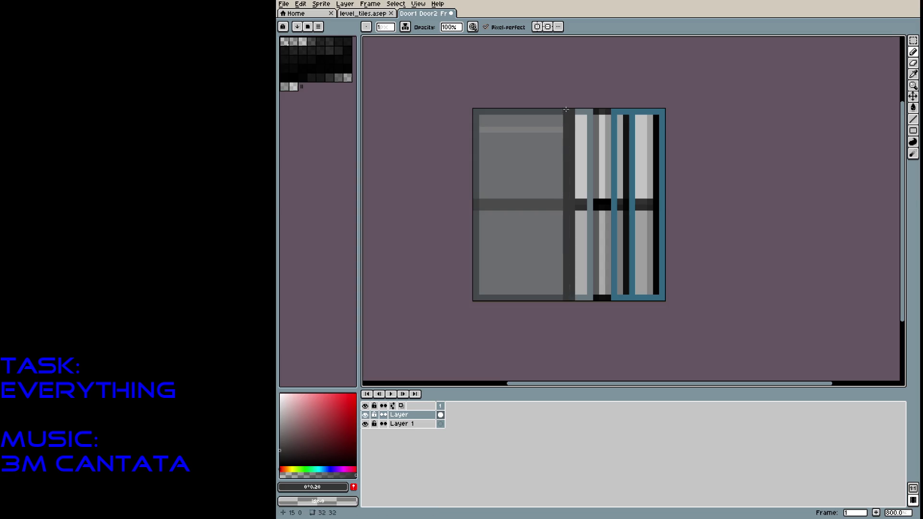
# Flood-fill the middle band, left edge strip and top band with lighter panel grey.
pyautogui.press('g')
pyautogui.keyDown('alt'); pyautogui.click(519, 193); pyautogui.keyUp('alt')
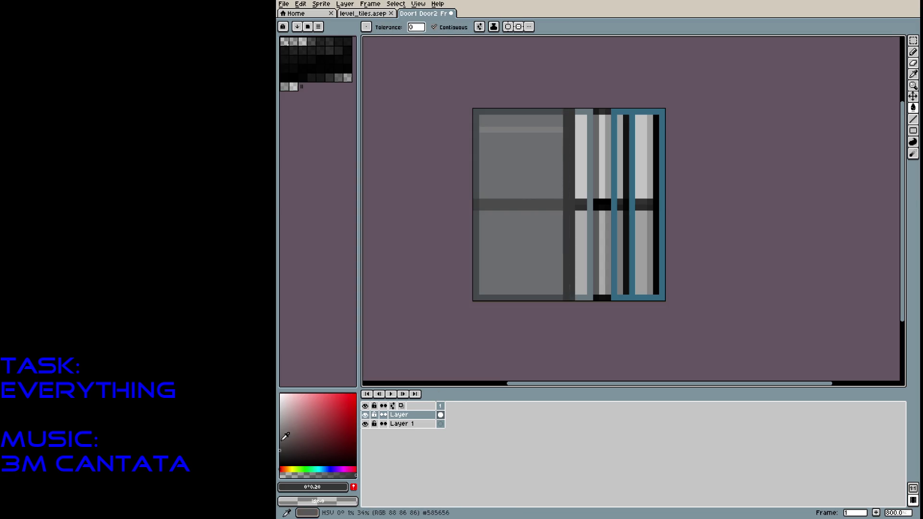
pyautogui.click(521, 204)
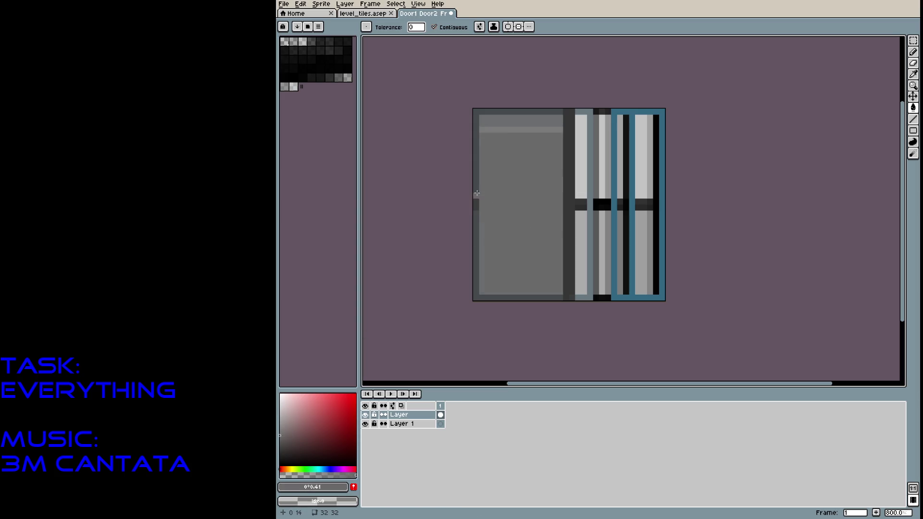
pyautogui.moveTo(481, 197); pyautogui.dragTo(478, 226)
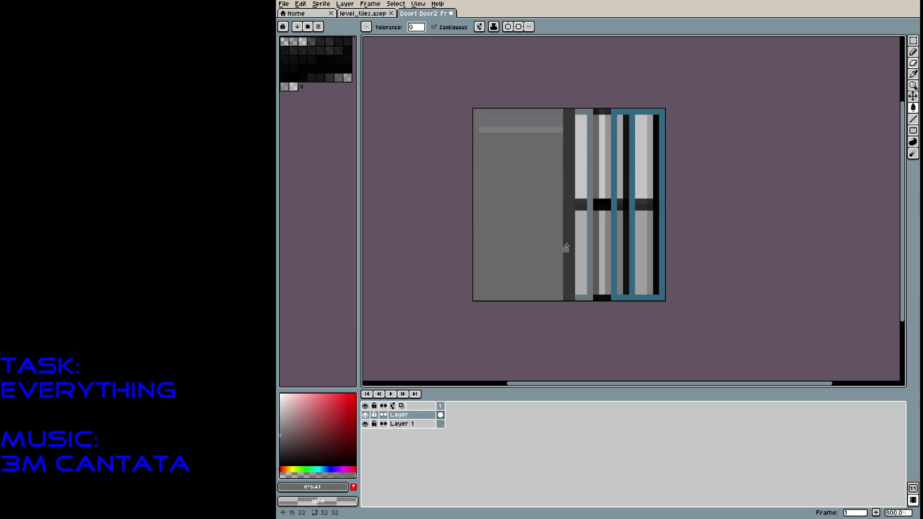
pyautogui.click(536, 133)
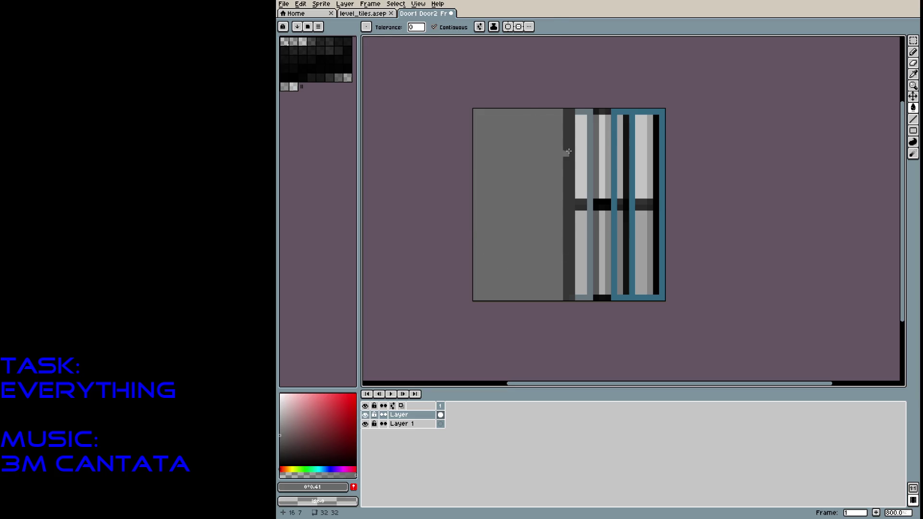
# Pencil dark grey borders along the panel top, across the middle and along the bottom.
pyautogui.press('b')
pyautogui.keyDown('alt'); pyautogui.click(571, 132); pyautogui.keyUp('alt')
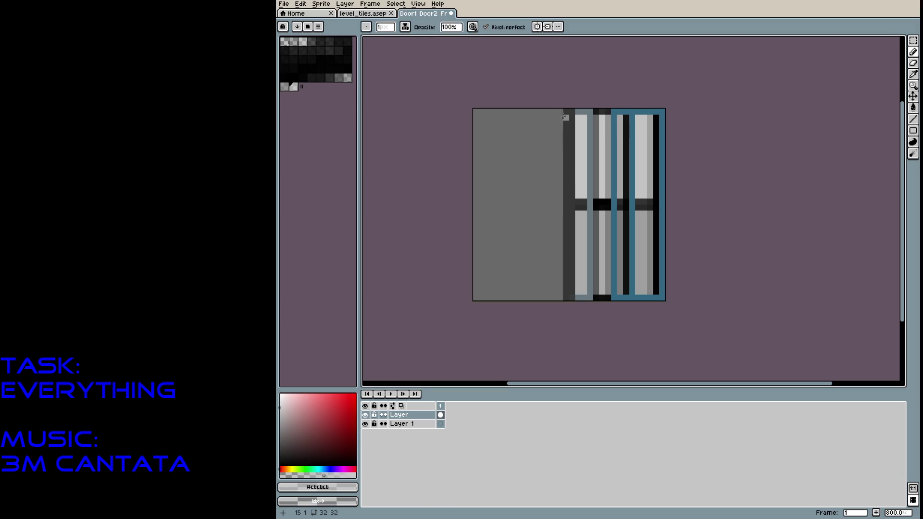
pyautogui.keyDown('alt'); pyautogui.click(566, 118); pyautogui.keyUp('alt')
pyautogui.moveTo(559, 112)
pyautogui.mouseDown()
pyautogui.moveTo(558, 120)
pyautogui.moveTo(473, 110)
pyautogui.moveTo(556, 122)
pyautogui.mouseUp()
pyautogui.moveTo(563, 199); pyautogui.dragTo(471, 202)
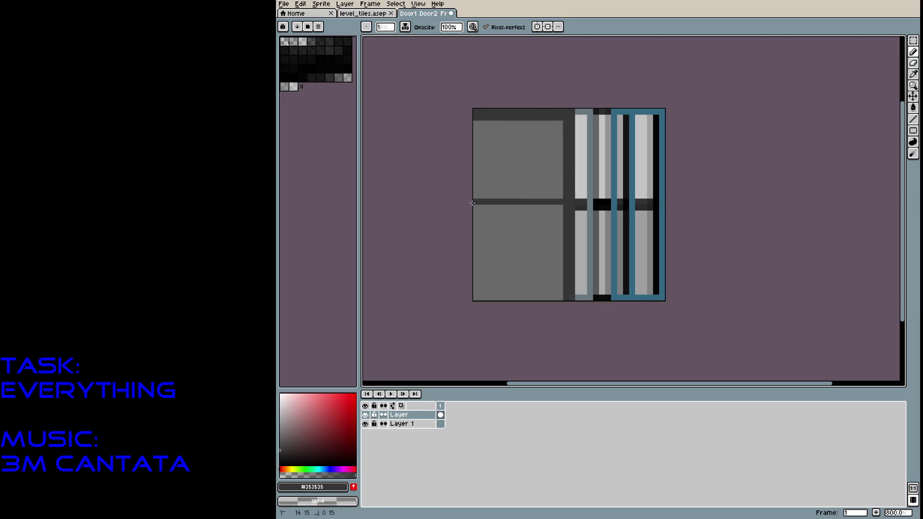
pyautogui.moveTo(534, 207); pyautogui.dragTo(474, 208)
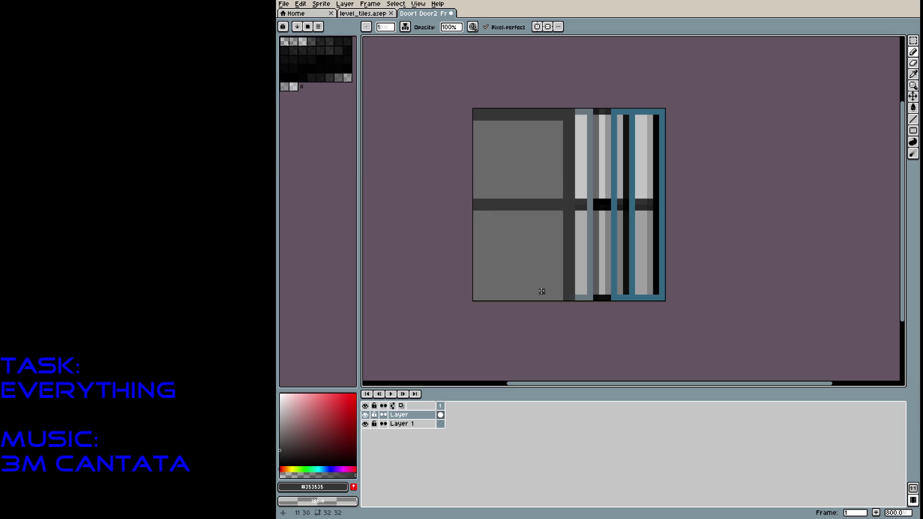
pyautogui.moveTo(556, 294)
pyautogui.mouseDown()
pyautogui.moveTo(474, 292)
pyautogui.moveTo(557, 298)
pyautogui.mouseUp()
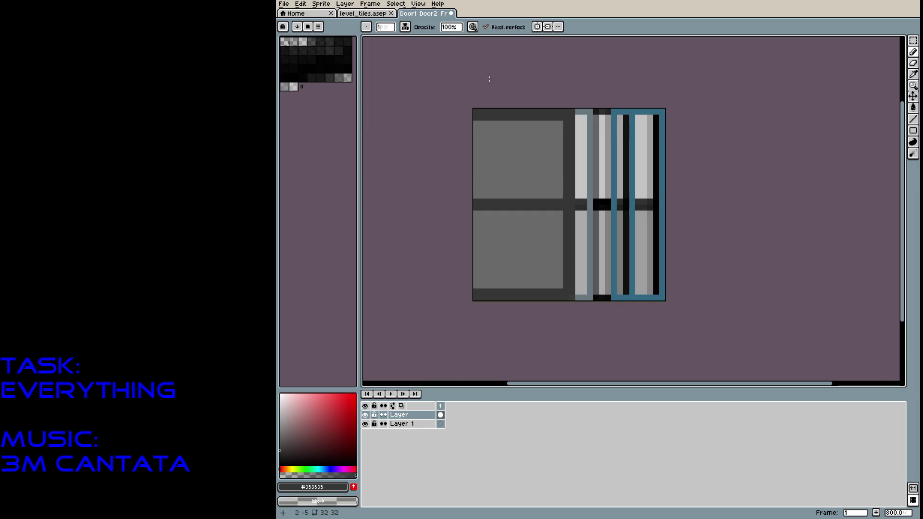
pyautogui.click(450, 27)
# At 19% pencil opacity, add faint grey texture streaks across the upper stone panel.
pyautogui.write('19')
pyautogui.moveTo(509, 135)
pyautogui.mouseDown()
pyautogui.moveTo(550, 136)
pyautogui.moveTo(480, 135)
pyautogui.mouseUp()
pyautogui.moveTo(533, 143); pyautogui.dragTo(516, 143)
pyautogui.moveTo(545, 136); pyautogui.dragTo(491, 136)
pyautogui.click(542, 159)
pyautogui.moveTo(538, 165); pyautogui.dragTo(492, 165)
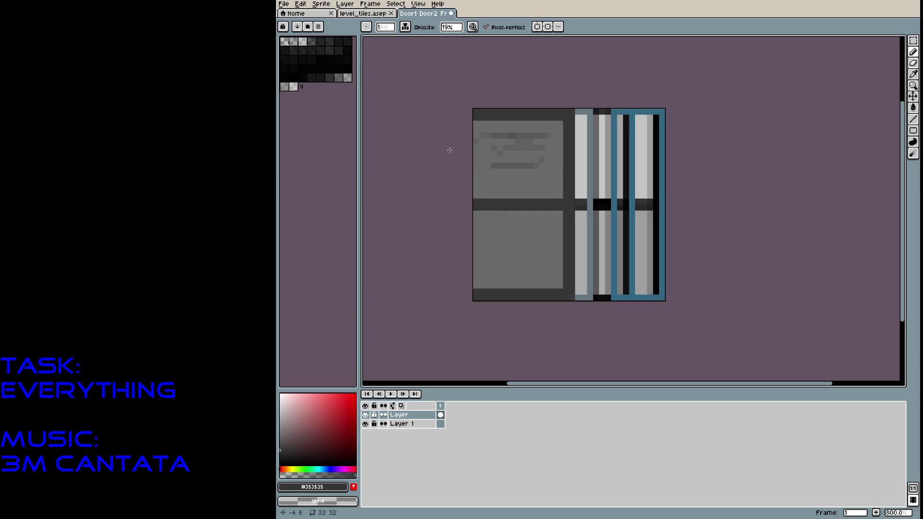
pyautogui.moveTo(474, 184); pyautogui.dragTo(538, 178)
pyautogui.moveTo(557, 172); pyautogui.dragTo(479, 143)
pyautogui.moveTo(557, 129); pyautogui.dragTo(510, 130)
pyautogui.moveTo(480, 125); pyautogui.dragTo(501, 130)
pyautogui.moveTo(559, 130)
pyautogui.mouseDown()
pyautogui.moveTo(498, 130)
pyautogui.moveTo(525, 123)
pyautogui.mouseUp()
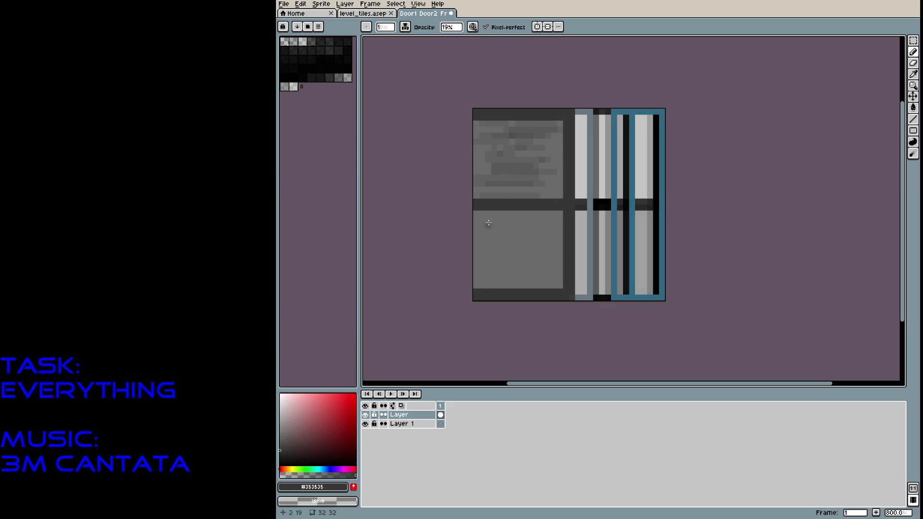
# Add faint grey texture streaks across the lower stone panel.
pyautogui.moveTo(532, 225); pyautogui.dragTo(492, 225)
pyautogui.moveTo(514, 220)
pyautogui.mouseDown()
pyautogui.moveTo(480, 220)
pyautogui.moveTo(562, 214)
pyautogui.mouseUp()
pyautogui.moveTo(480, 232)
pyautogui.mouseDown()
pyautogui.moveTo(549, 231)
pyautogui.moveTo(549, 244)
pyautogui.mouseUp()
pyautogui.moveTo(479, 255); pyautogui.dragTo(538, 255)
pyautogui.moveTo(480, 266)
pyautogui.mouseDown()
pyautogui.moveTo(545, 267)
pyautogui.moveTo(543, 279)
pyautogui.moveTo(508, 285)
pyautogui.mouseUp()
pyautogui.moveTo(497, 273); pyautogui.dragTo(561, 274)
pyautogui.moveTo(561, 251); pyautogui.dragTo(505, 243)
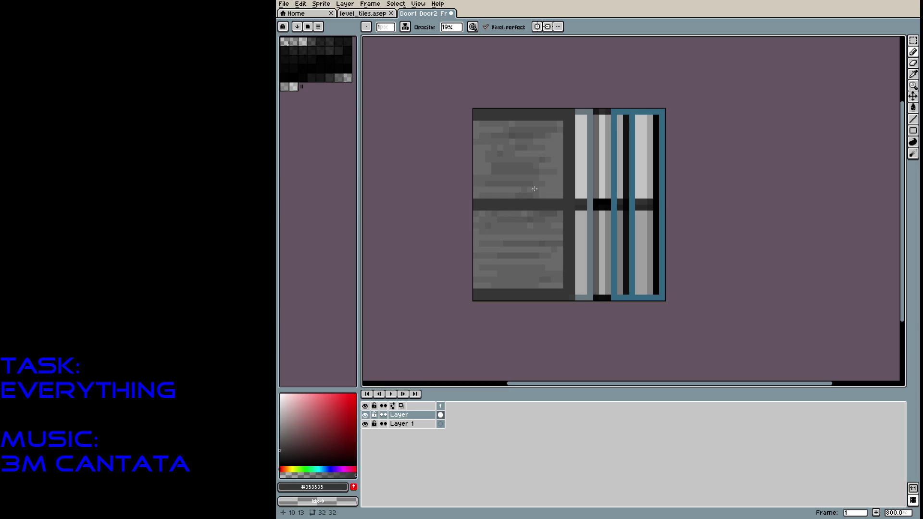
# Lighten the dark horizontal seam with a lighter grey sampled from the stone.
pyautogui.keyDown('alt'); pyautogui.click(549, 180); pyautogui.keyUp('alt')
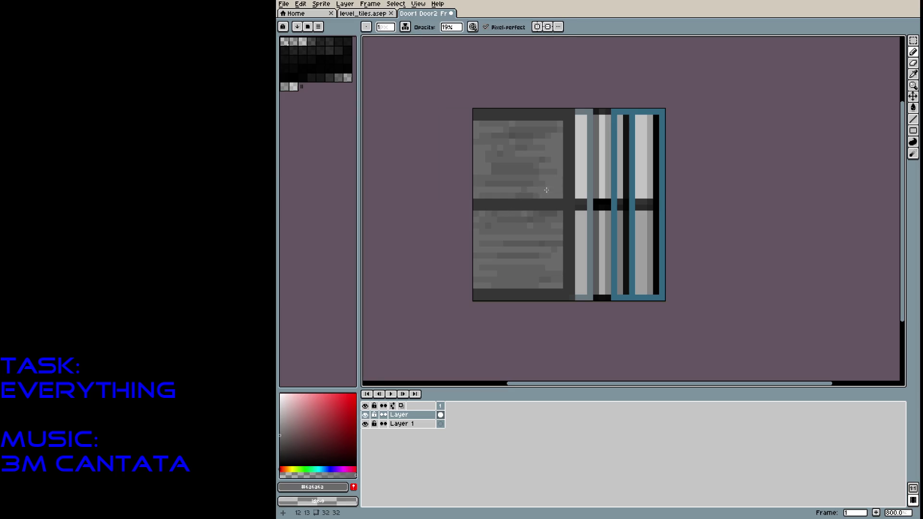
pyautogui.keyDown('shift'); pyautogui.click(533, 204); pyautogui.keyUp('shift')
pyautogui.moveTo(534, 205); pyautogui.dragTo(556, 205)
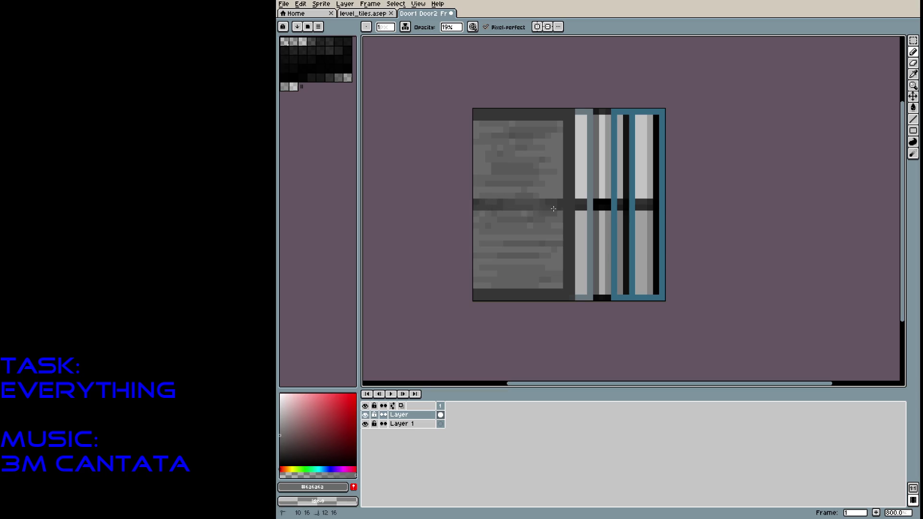
pyautogui.hotkey('ctrl', 'shift', 's')
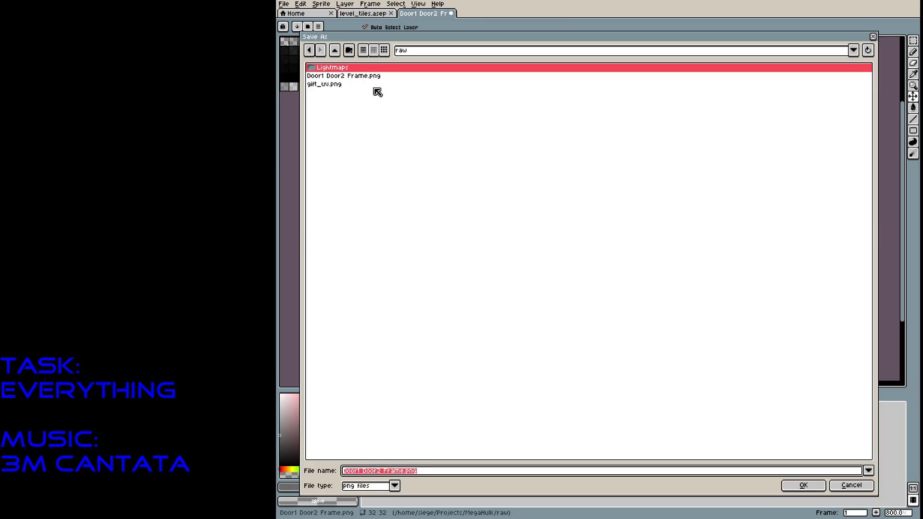
# Save the sprite over secret_door_back.png in the project's data folder.
pyautogui.click(337, 50)
pyautogui.click(334, 69)
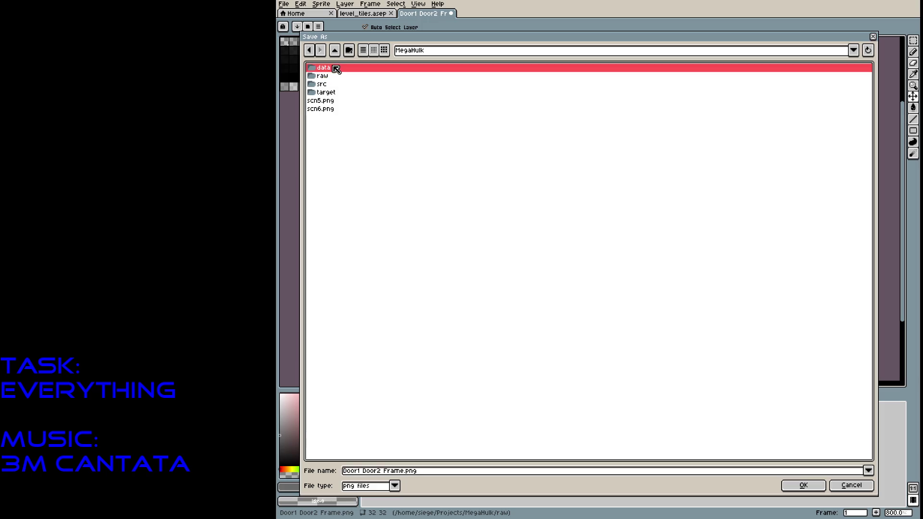
pyautogui.doubleClick(324, 70)
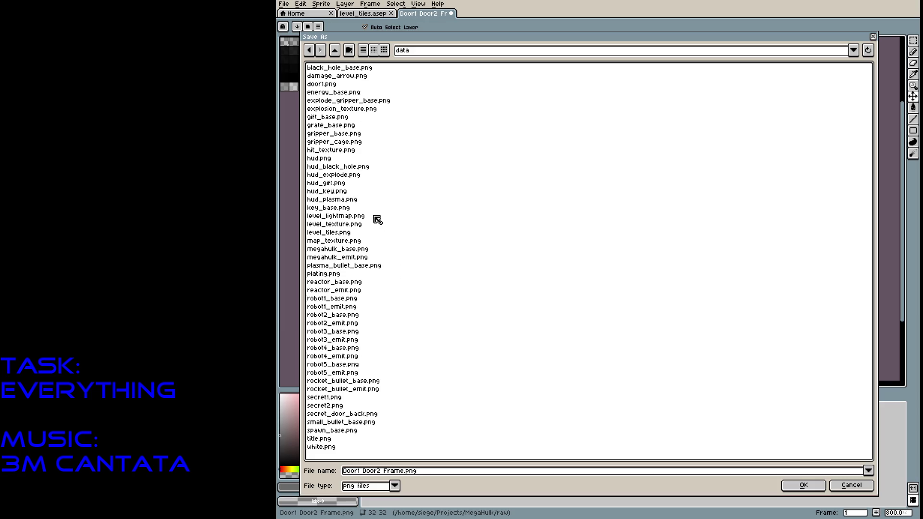
pyautogui.doubleClick(371, 414)
pyautogui.click(562, 278)
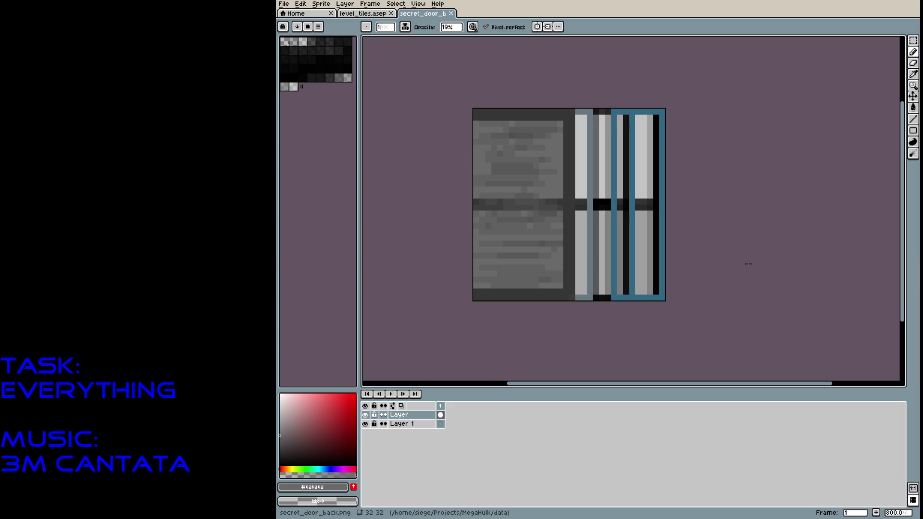
# Brush faint darker grey shading along the stone panel edges and top border.
pyautogui.moveTo(541, 181); pyautogui.dragTo(547, 166)
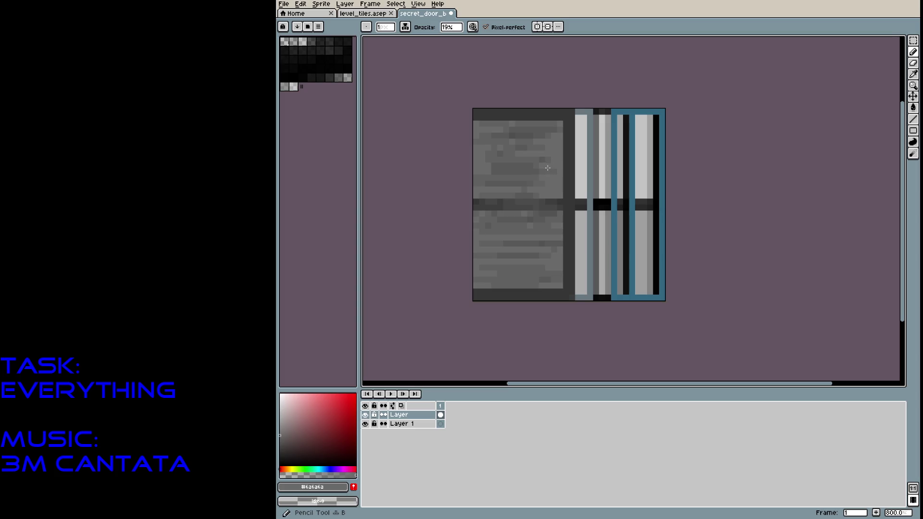
pyautogui.keyDown('alt'); pyautogui.click(520, 139); pyautogui.keyUp('alt')
pyautogui.moveTo(557, 171); pyautogui.dragTo(555, 166)
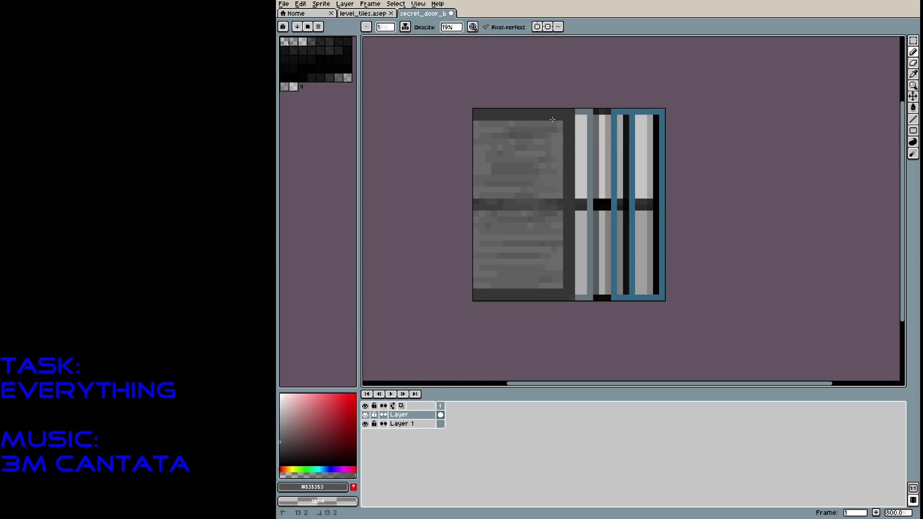
pyautogui.moveTo(525, 117); pyautogui.dragTo(494, 112)
pyautogui.moveTo(526, 232); pyautogui.dragTo(538, 255)
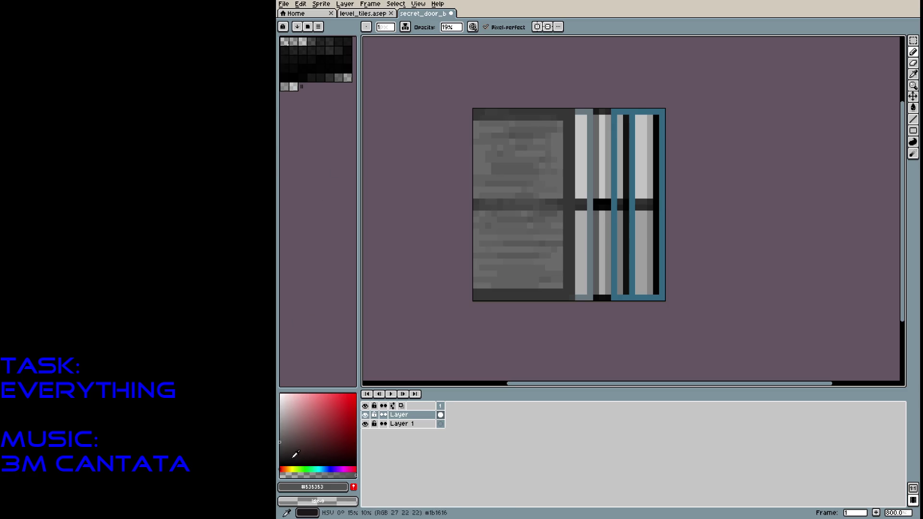
# Mix a dark, muted brownish paint colour in the colour picker.
pyautogui.click(301, 469)
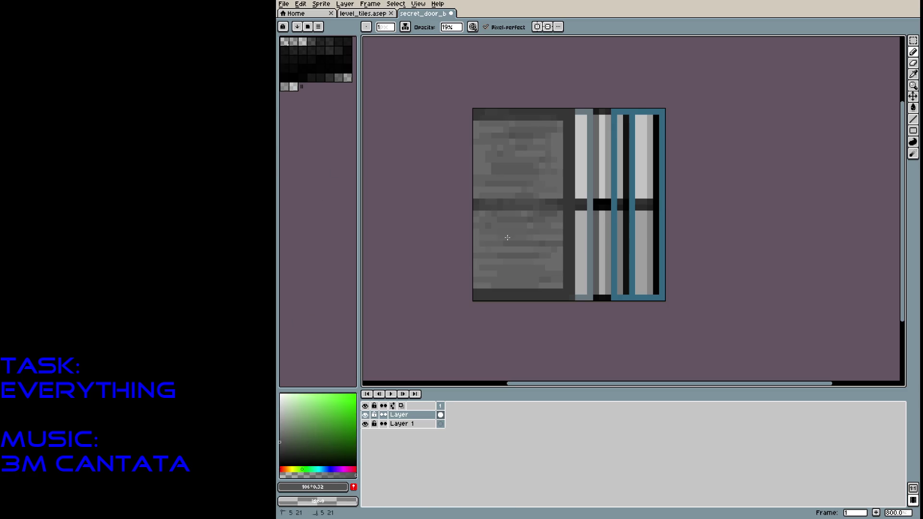
pyautogui.click(296, 442)
pyautogui.click(294, 444)
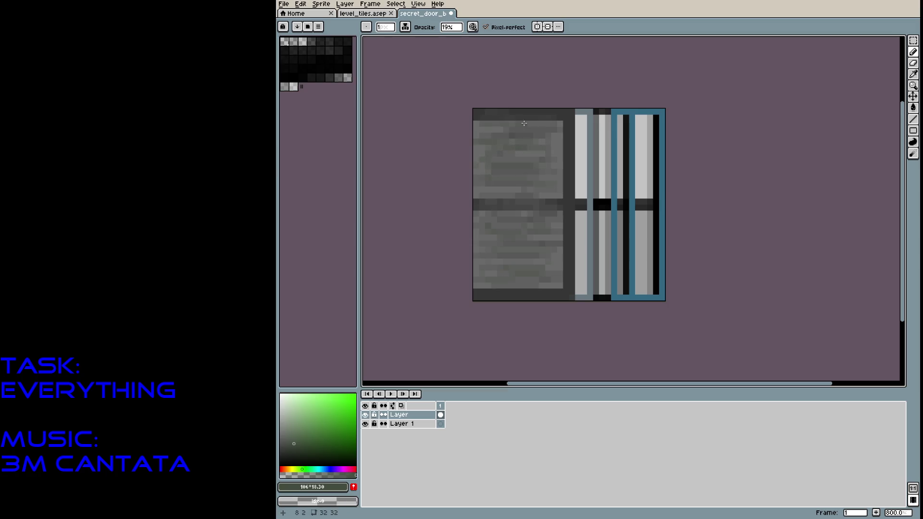
pyautogui.click(291, 469)
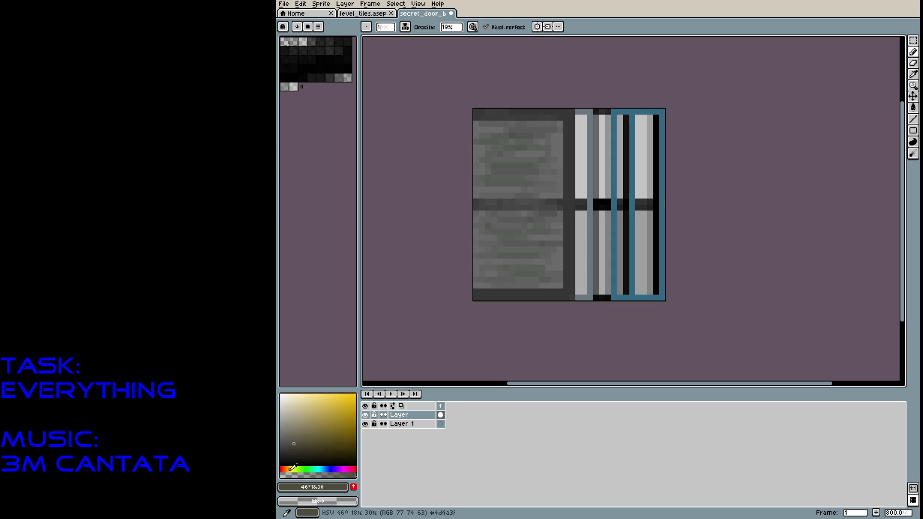
pyautogui.click(287, 469)
pyautogui.click(309, 438)
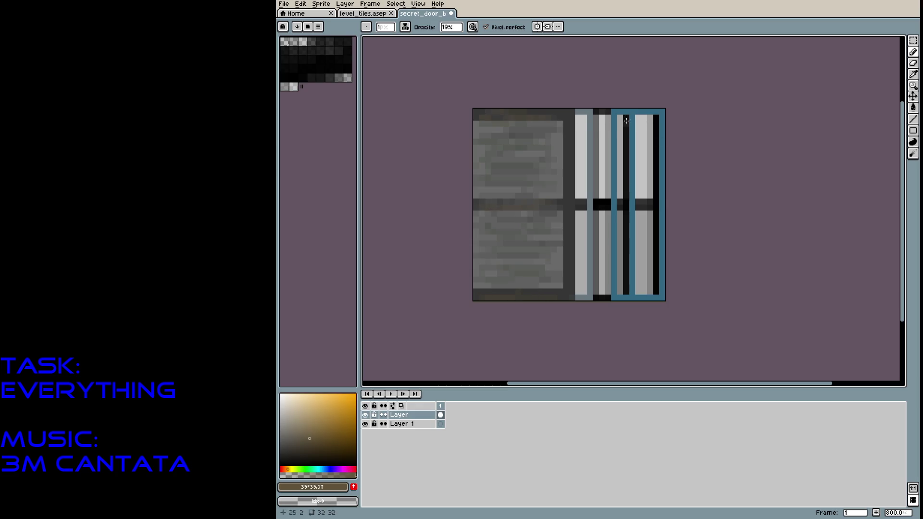
pyautogui.click(913, 131)
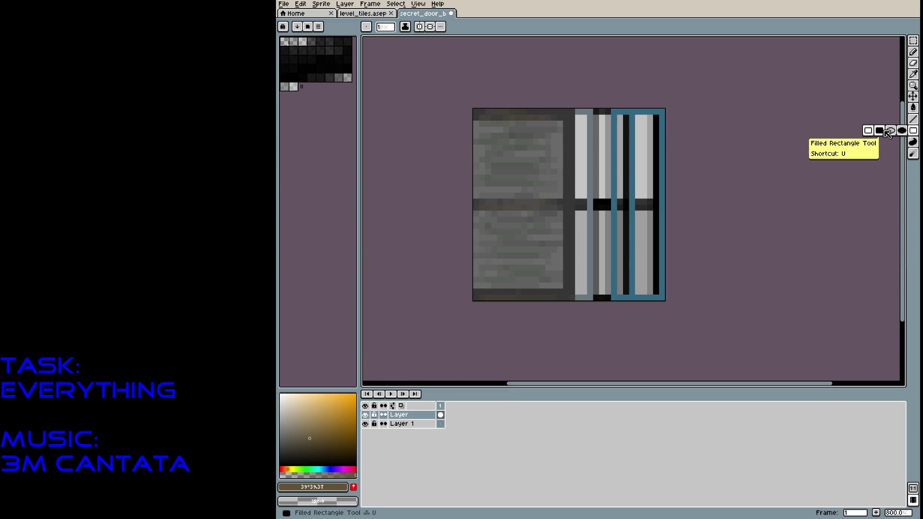
# Fill the door's right strip with a brown rectangle and sample greys for its grain.
pyautogui.moveTo(615, 112); pyautogui.dragTo(658, 296)
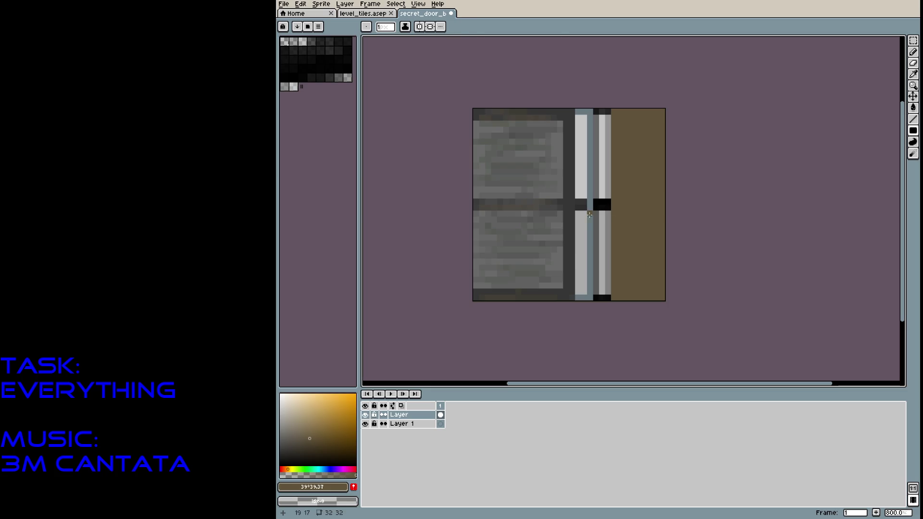
pyautogui.press('b')
pyautogui.keyDown('alt'); pyautogui.click(566, 161); pyautogui.keyUp('alt')
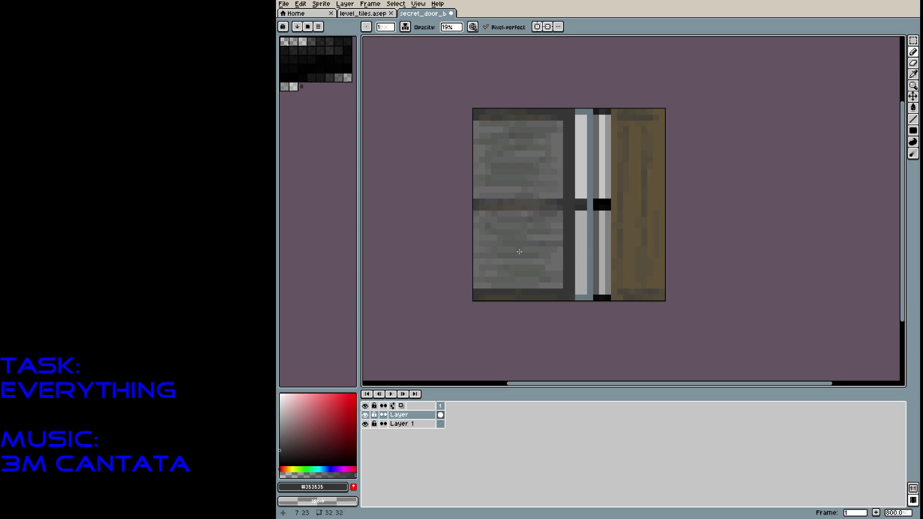
pyautogui.keyDown('alt'); pyautogui.click(581, 221); pyautogui.keyUp('alt')
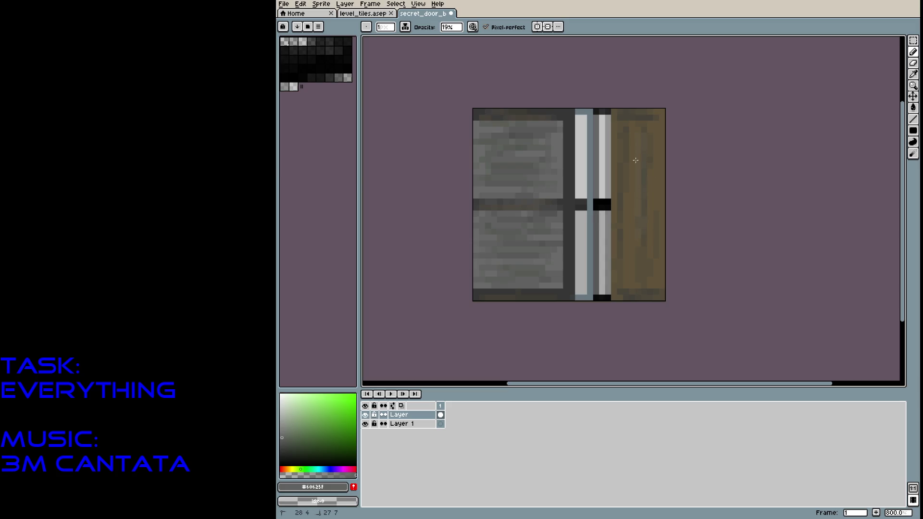
# Draw a filled grey rectangle as the inner panel inside the brown section.
pyautogui.press('e')
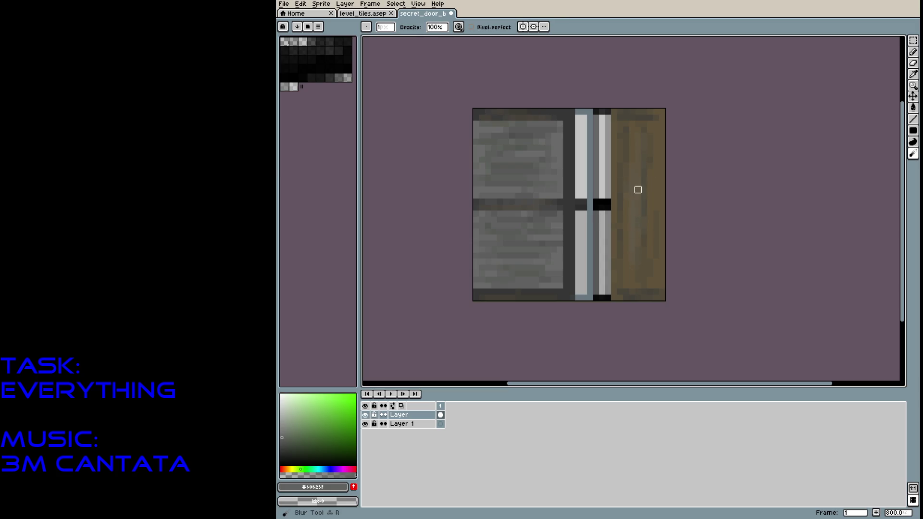
pyautogui.press('l')
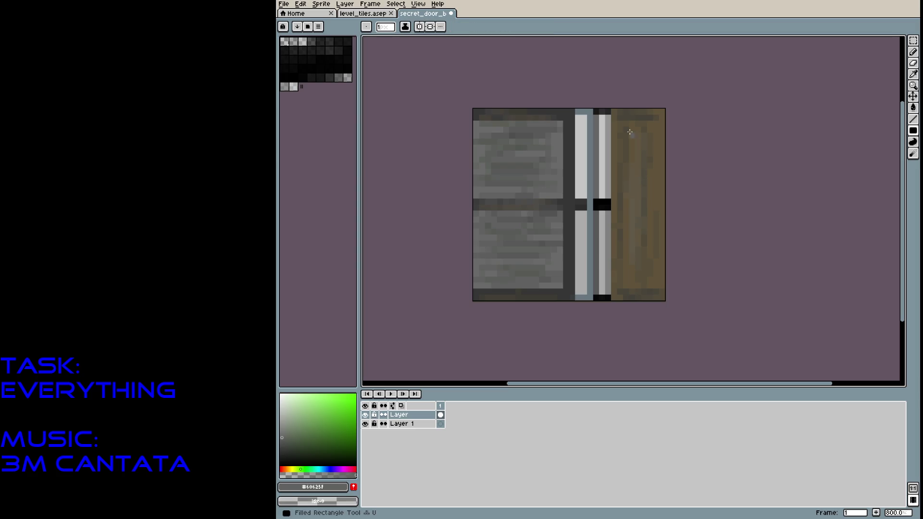
pyautogui.moveTo(632, 116)
pyautogui.mouseDown()
pyautogui.moveTo(638, 278)
pyautogui.moveTo(658, 284)
pyautogui.mouseUp()
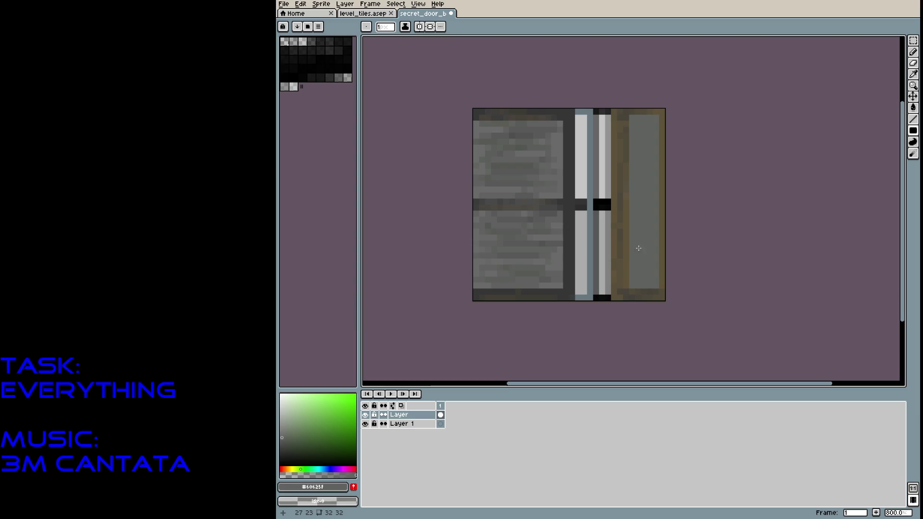
# Texture the grey inner panel with faint dark grey streaks sampled from the seam.
pyautogui.keyDown('alt'); pyautogui.click(560, 208); pyautogui.keyUp('alt')
pyautogui.moveTo(644, 192)
pyautogui.mouseDown()
pyautogui.moveTo(644, 117)
pyautogui.moveTo(639, 203)
pyautogui.moveTo(649, 136)
pyautogui.mouseUp()
pyautogui.hotkey('ctrl', 'z')
pyautogui.press('b')
pyautogui.moveTo(630, 199)
pyautogui.mouseDown()
pyautogui.moveTo(638, 269)
pyautogui.moveTo(655, 204)
pyautogui.mouseUp()
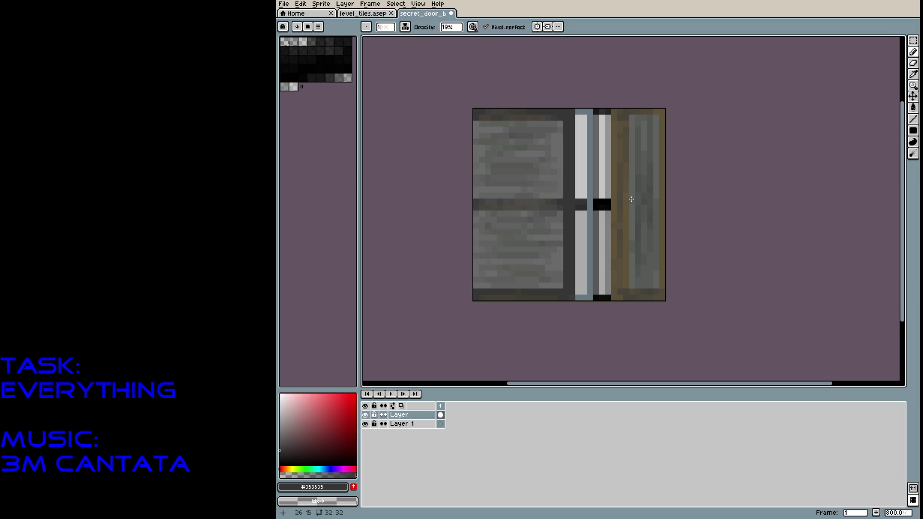
# Paint a brown crossbar midway across the right panel and save secret_door_back.png.
pyautogui.keyDown('alt'); pyautogui.click(628, 210); pyautogui.keyUp('alt')
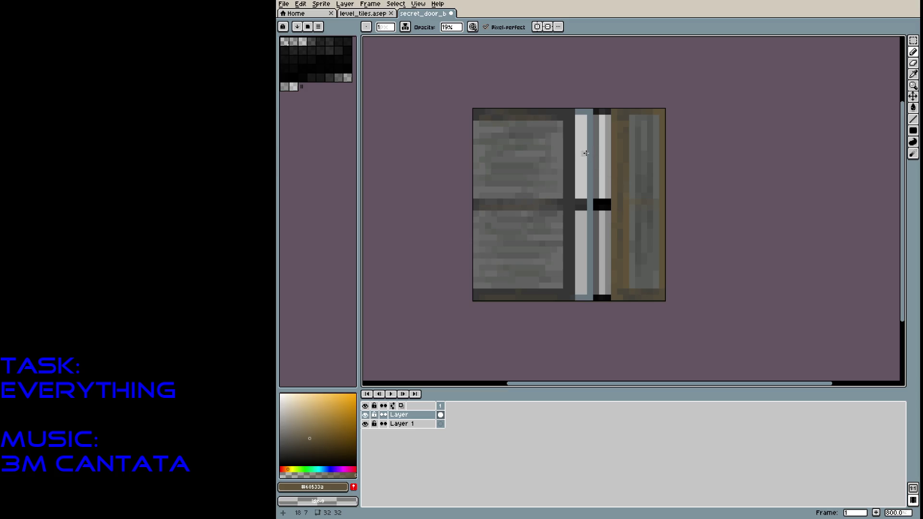
pyautogui.click(631, 205)
pyautogui.keyDown('alt'); pyautogui.click(633, 196); pyautogui.keyUp('alt')
pyautogui.hotkey('ctrl', 's')
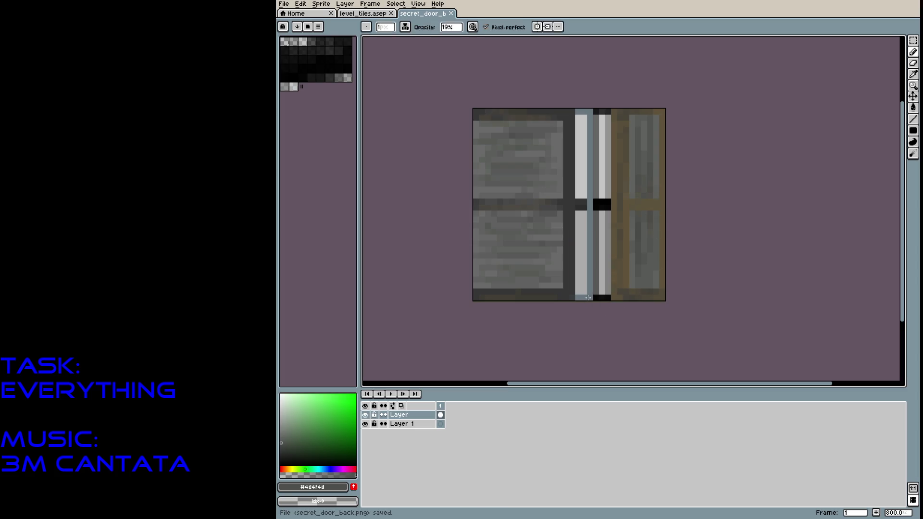
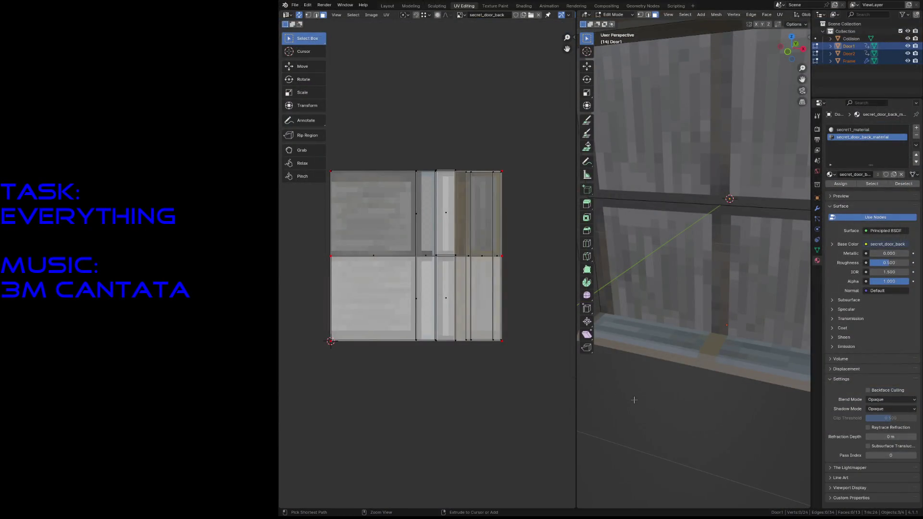
# Switch to the Layout workspace and walk around the secret door to inspect every face.
pyautogui.hotkey('shift', '`')
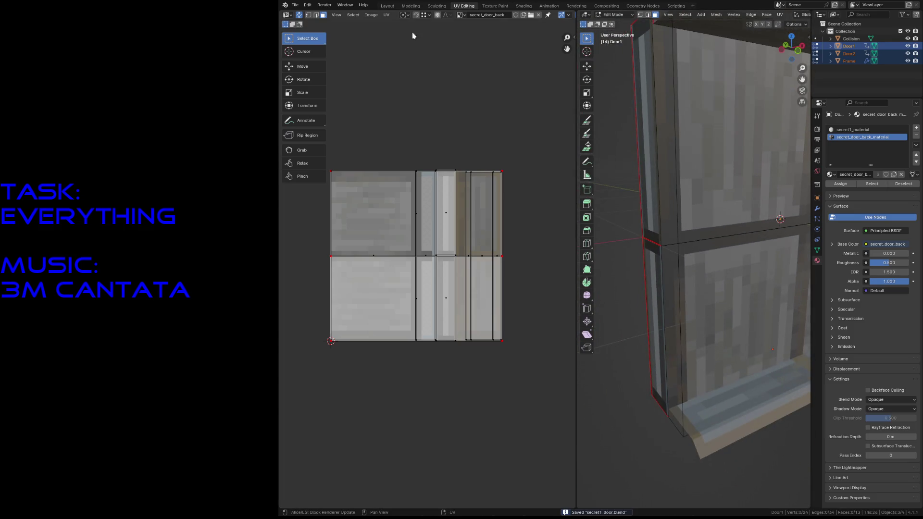
pyautogui.click(387, 6)
pyautogui.press('s')
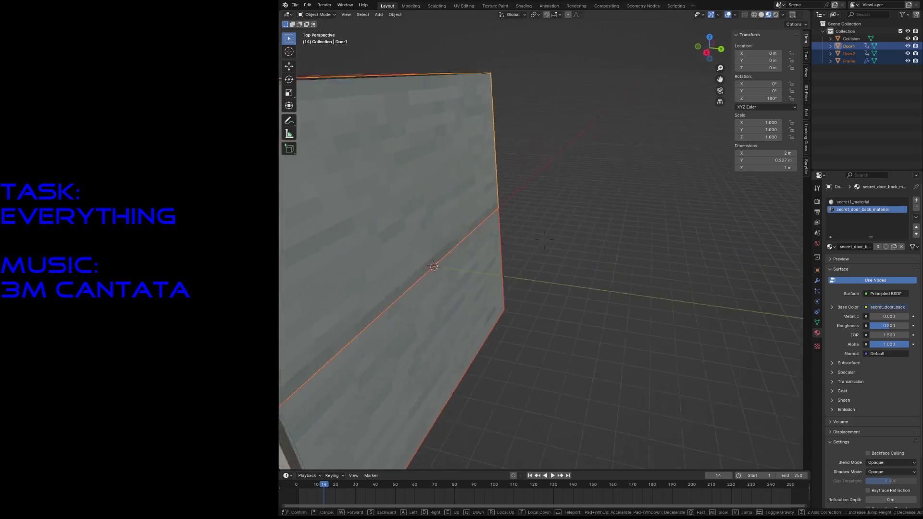
pyautogui.press('d')
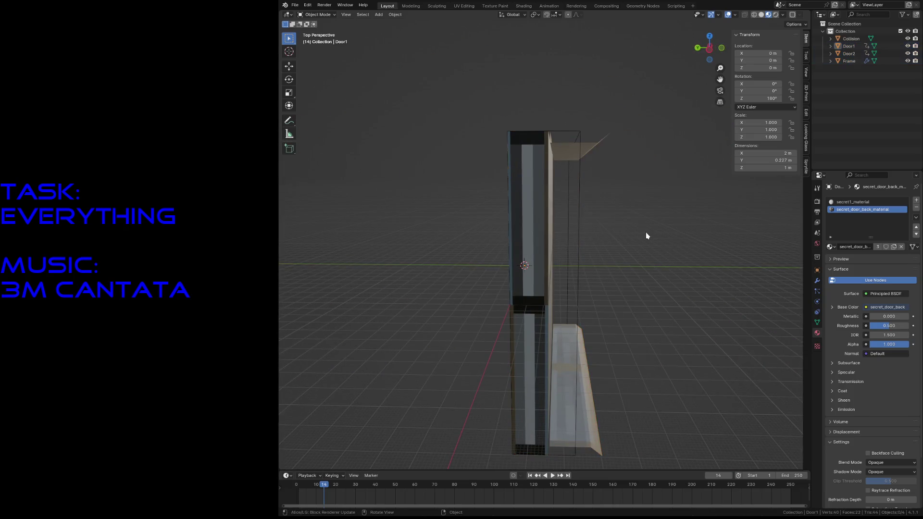
pyautogui.press('w')
pyautogui.press('d')
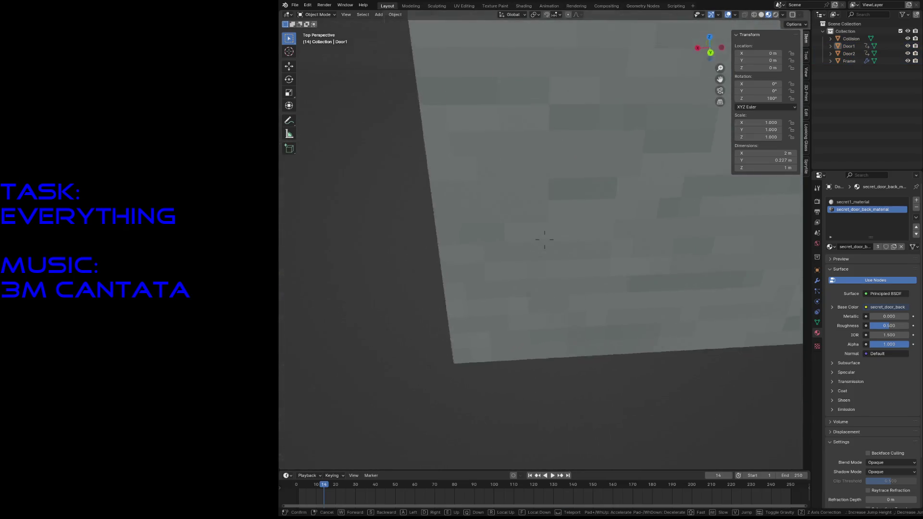
pyautogui.press('d')
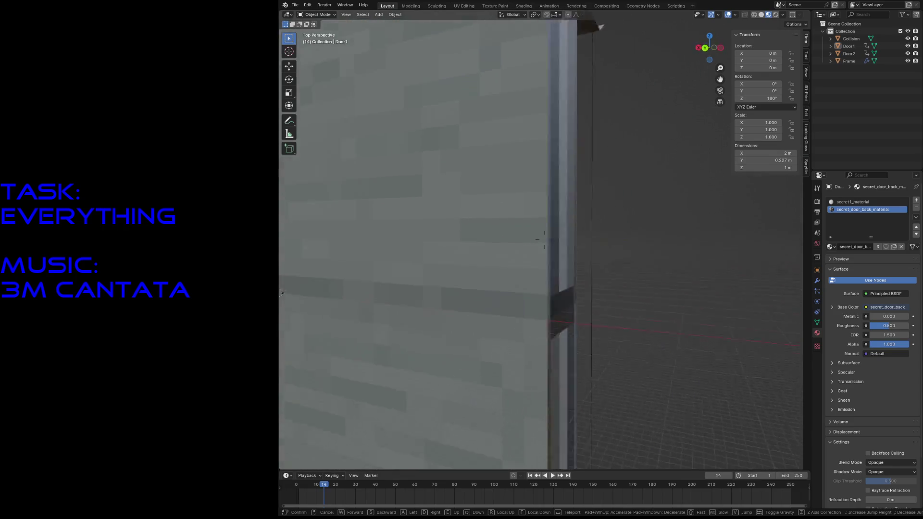
pyautogui.press('s')
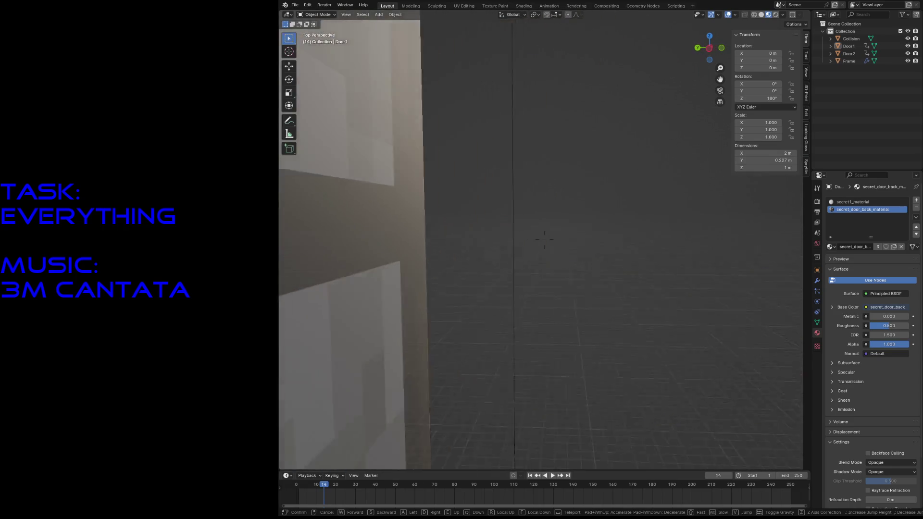
pyautogui.press('w')
pyautogui.press('s')
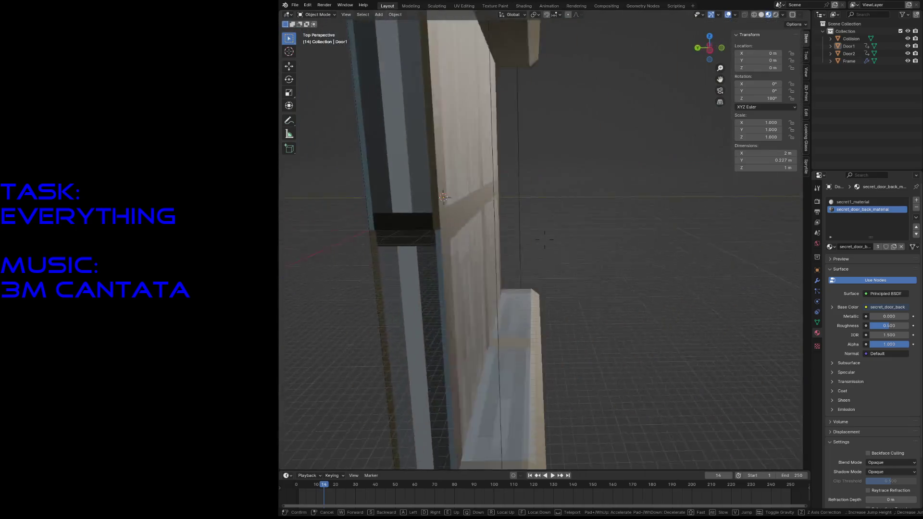
pyautogui.click(362, 271)
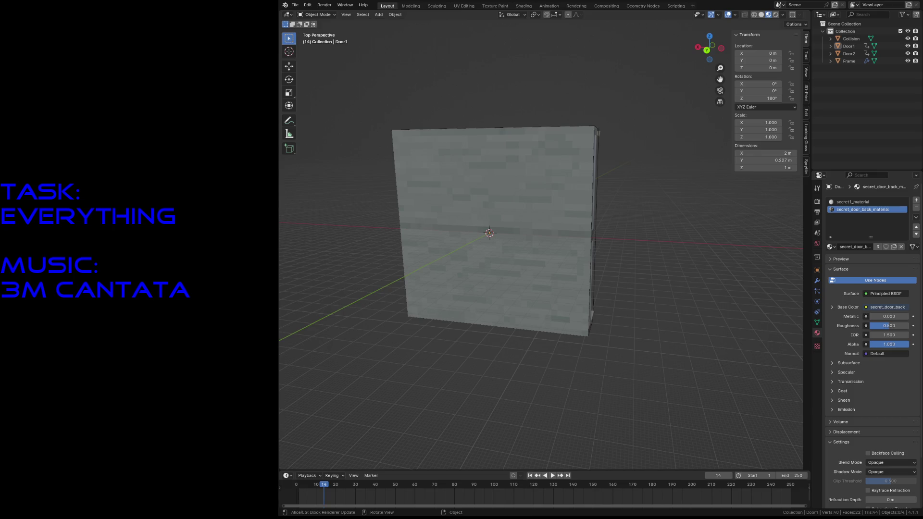
pyautogui.click(403, 165)
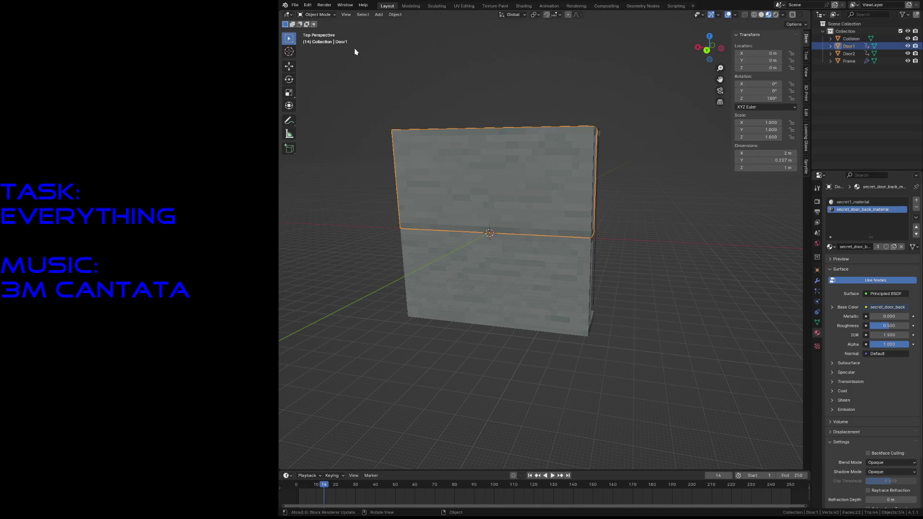
pyautogui.click(371, 82)
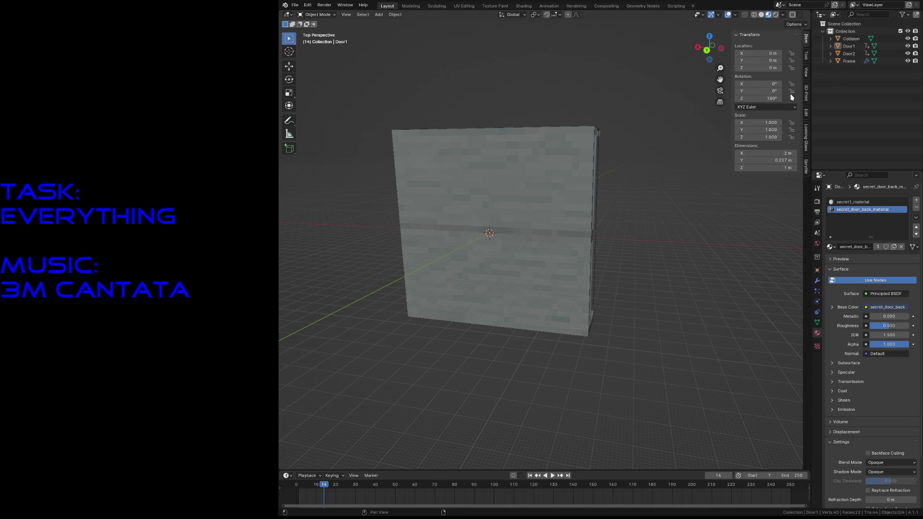
# Select the Collision object and fly around it to view the door frame from front and above.
pyautogui.click(855, 39)
pyautogui.hotkey('shift', '`')
pyautogui.press('w')
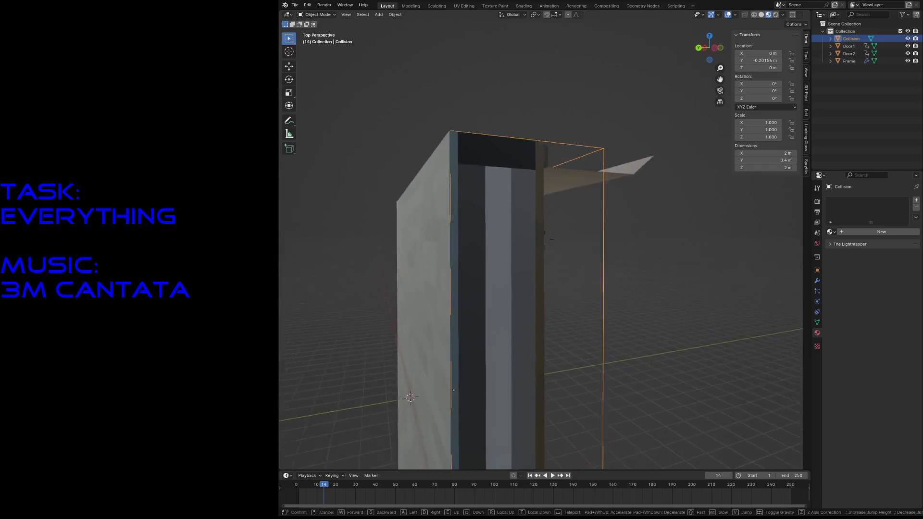
pyautogui.press('s')
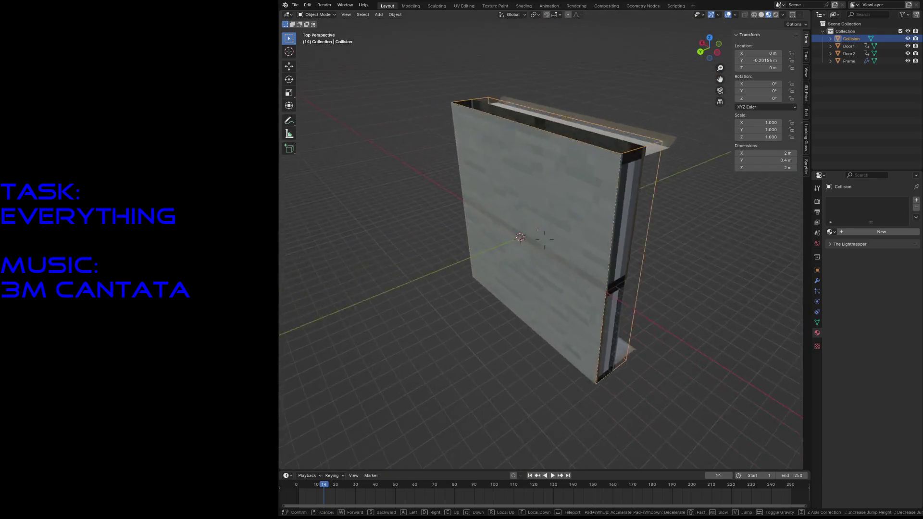
pyautogui.press('w')
pyautogui.press('s')
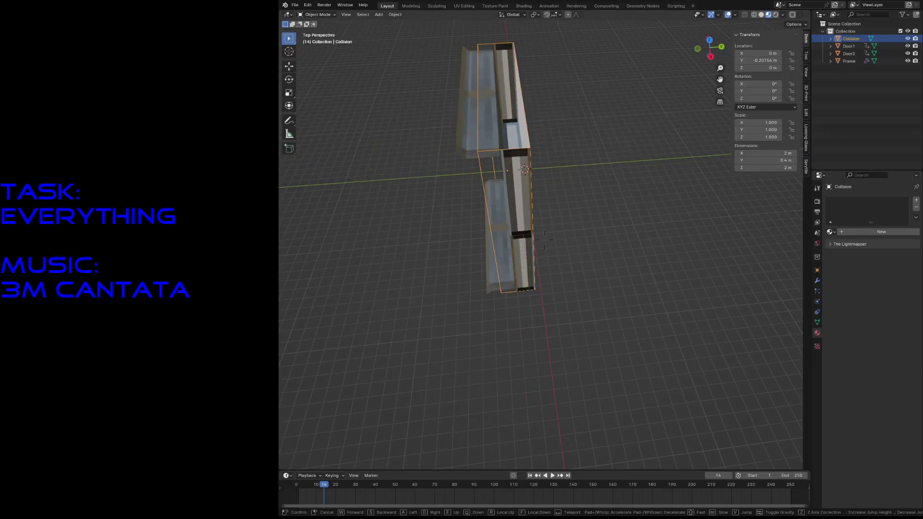
pyautogui.press('w')
pyautogui.press('s')
pyautogui.click(658, 212)
# Save secret1_door.blend and export the door as glTF 2.0.
pyautogui.hotkey('ctrl', 's')
pyautogui.click(498, 342)
pyautogui.click(295, 5)
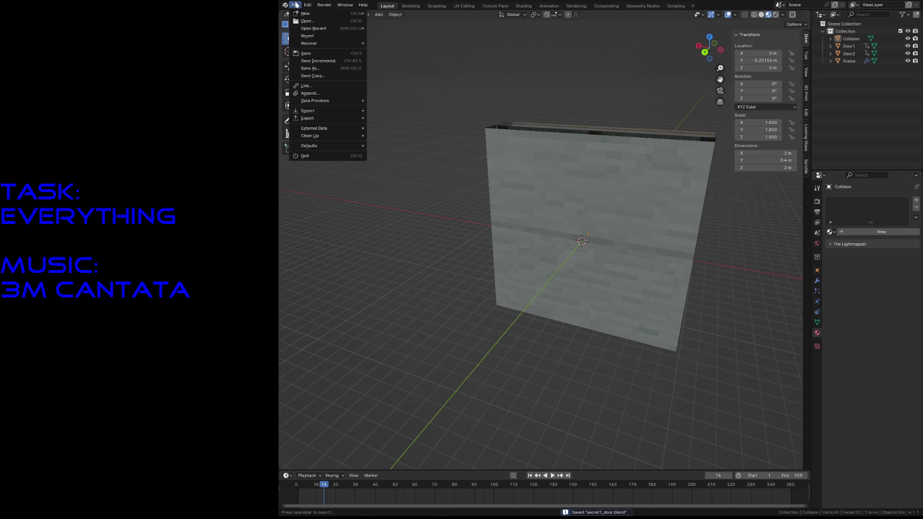
pyautogui.moveTo(318, 120)
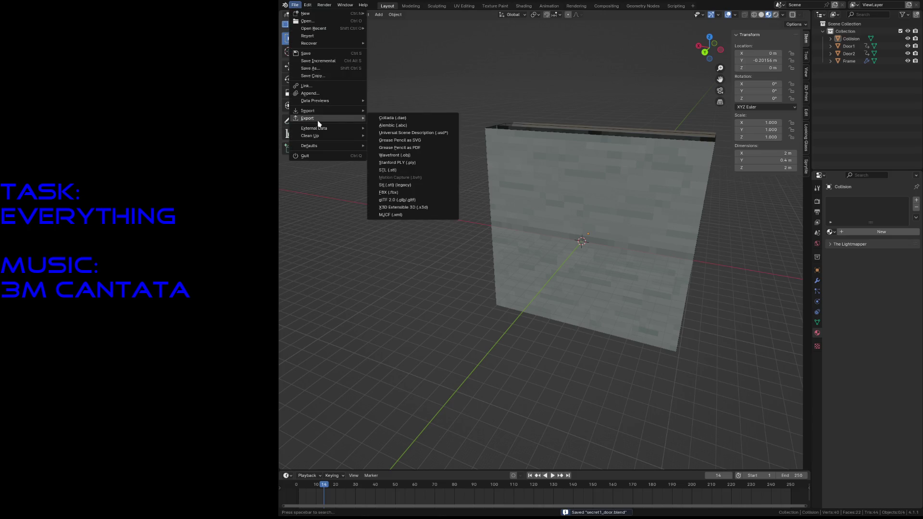
pyautogui.click(416, 200)
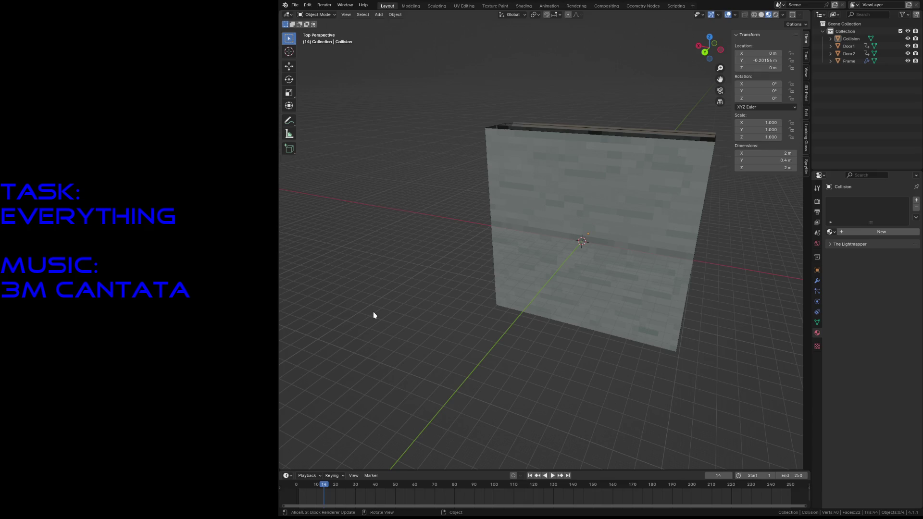
# Save the file again and check Door1's materials.
pyautogui.hotkey('ctrl', 's')
pyautogui.click(585, 169)
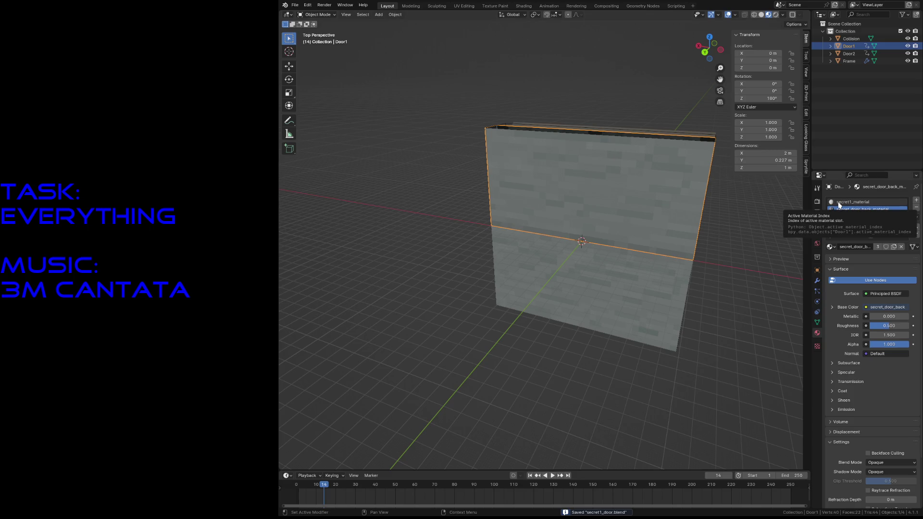
pyautogui.click(692, 306)
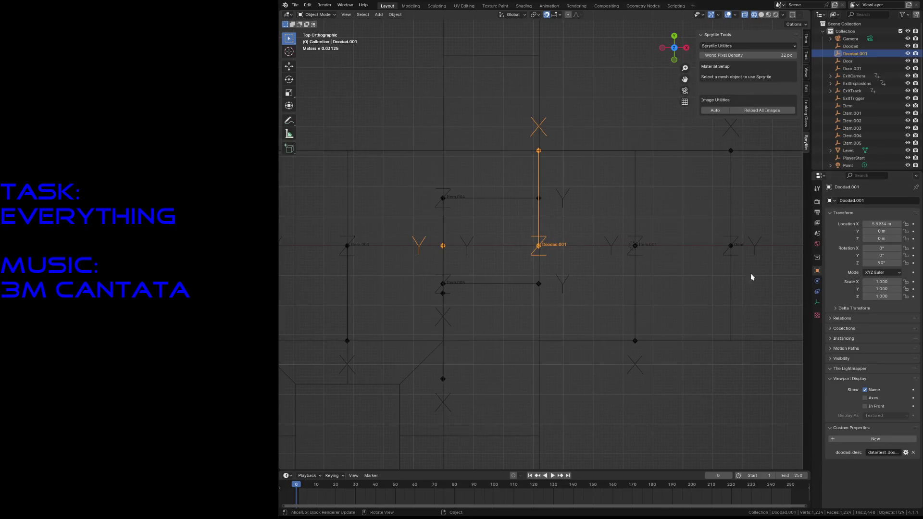
# Rename Doodad.001 to Door_Secret, save test_level.blend, and edit its doodad_desc path.
pyautogui.doubleClick(865, 53)
pyautogui.write('Door')
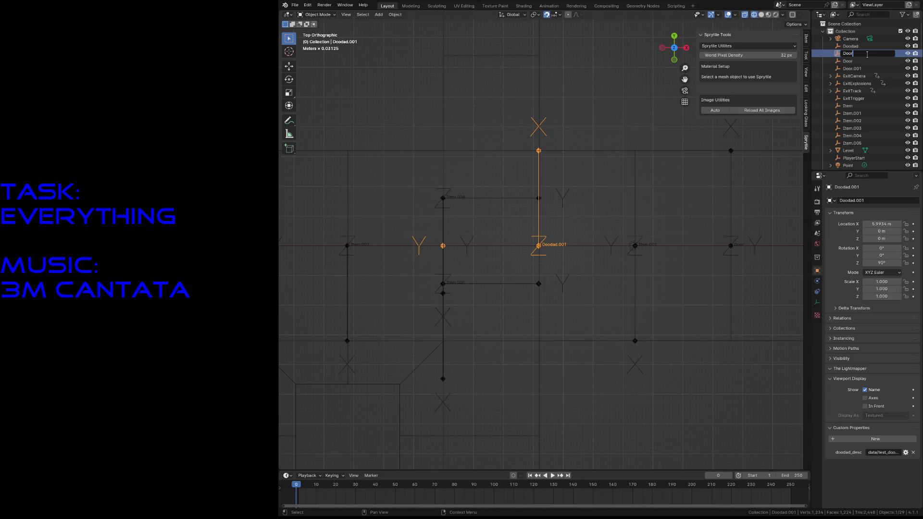
pyautogui.write('_Secret')
pyautogui.press('Return')
pyautogui.hotkey('ctrl', 's')
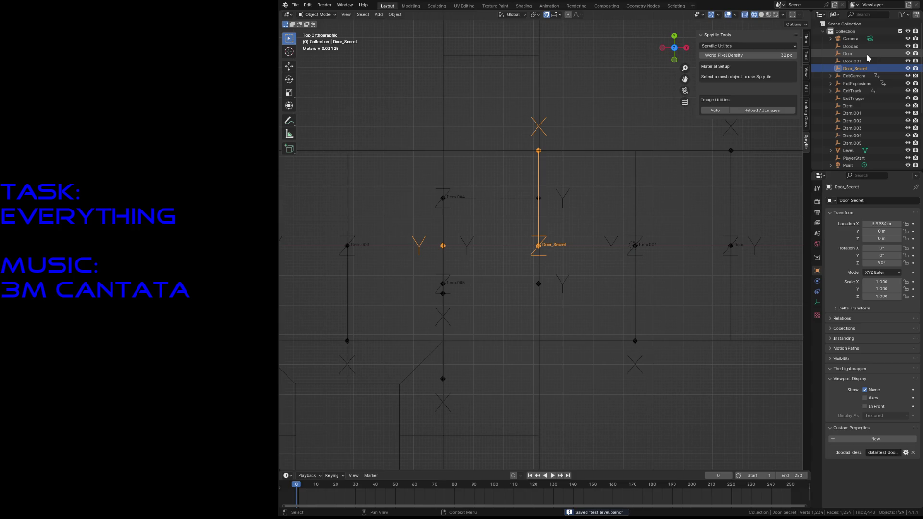
pyautogui.click(889, 454)
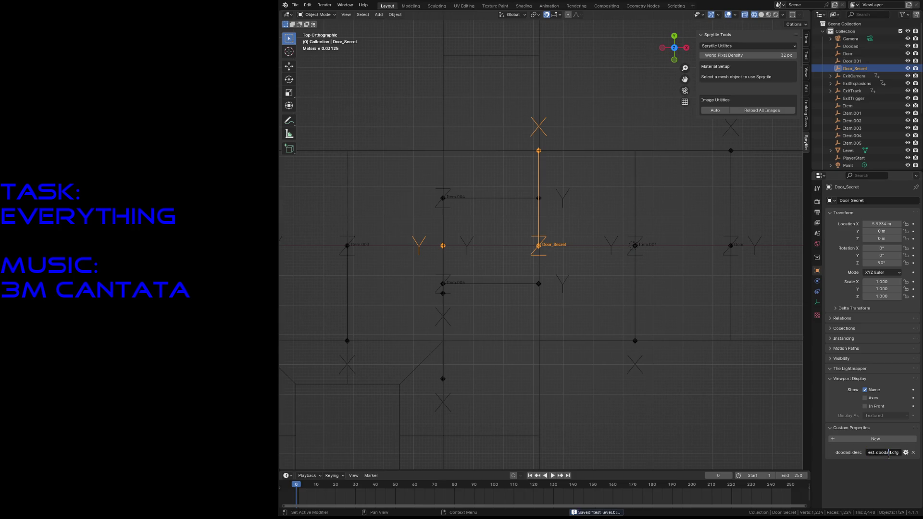
pyautogui.press('Return')
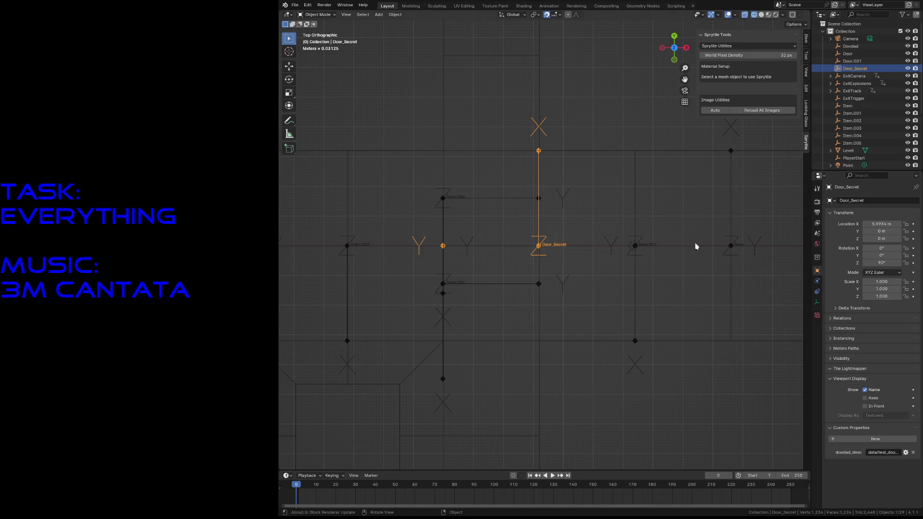
pyautogui.click(853, 63)
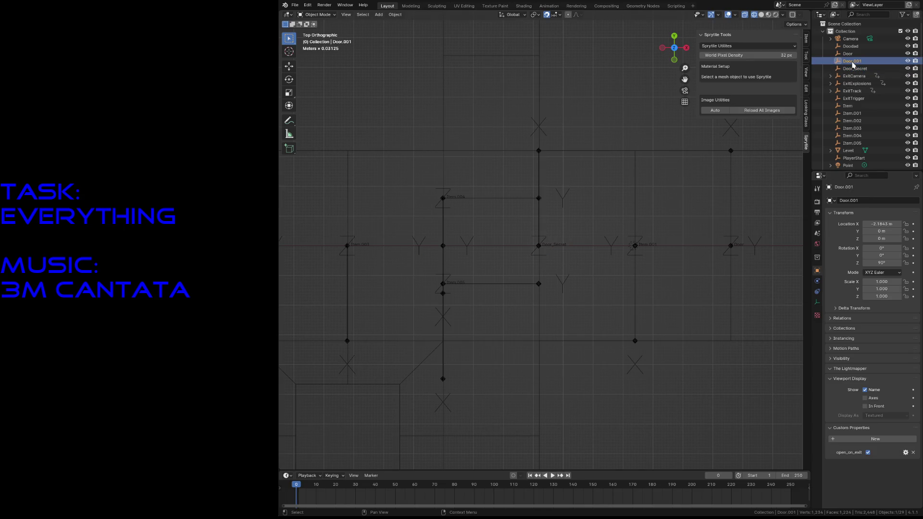
pyautogui.click(847, 55)
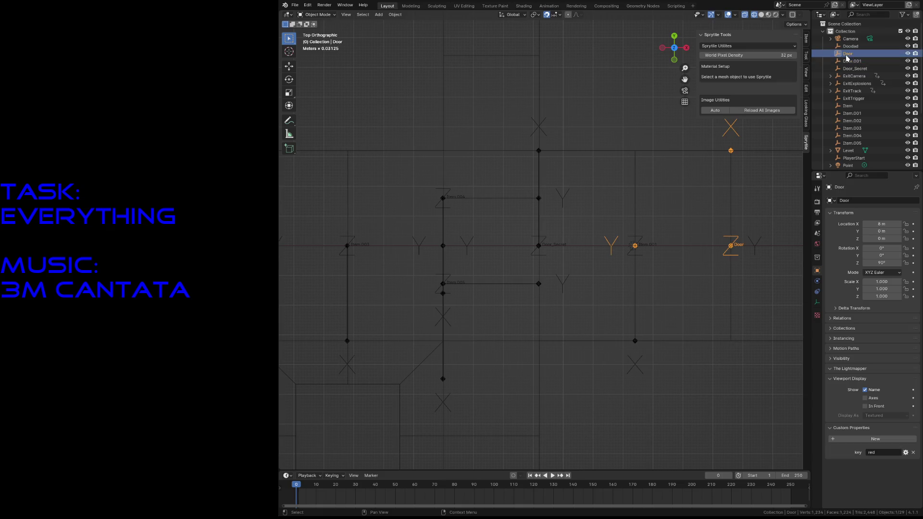
pyautogui.click(851, 61)
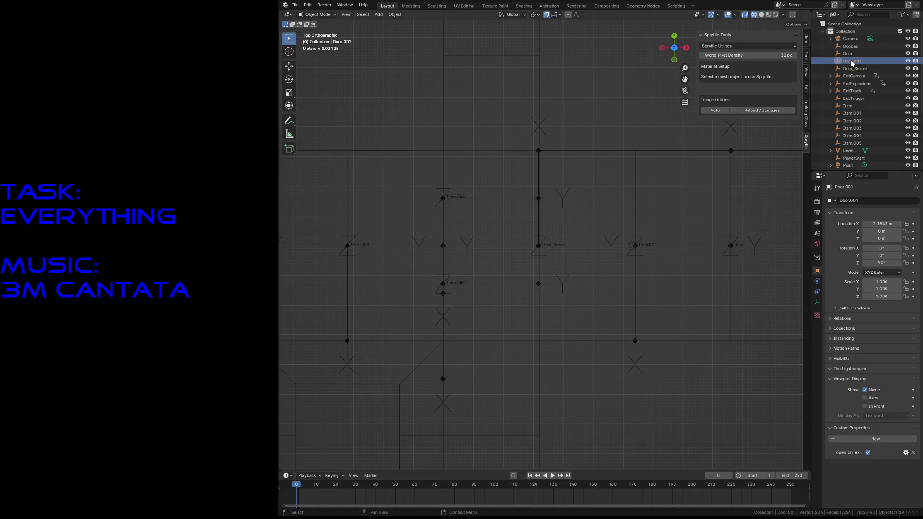
pyautogui.click(847, 55)
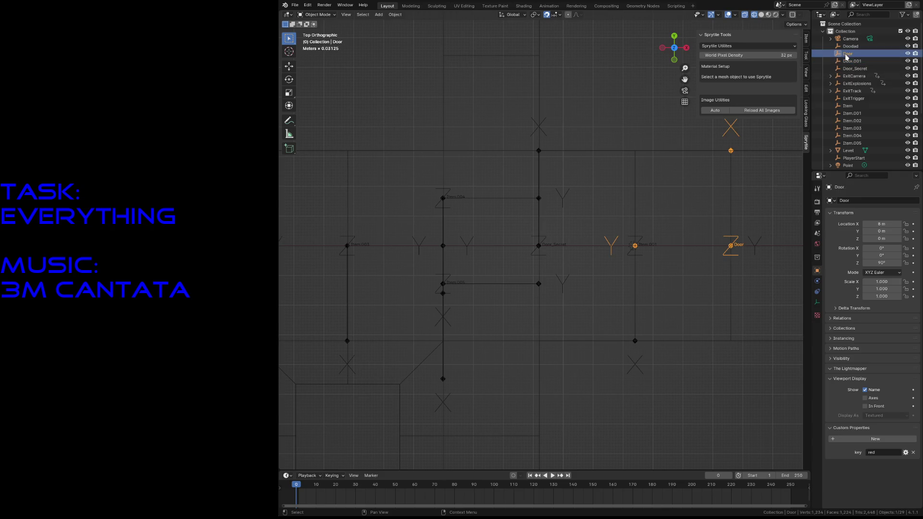
pyautogui.click(852, 61)
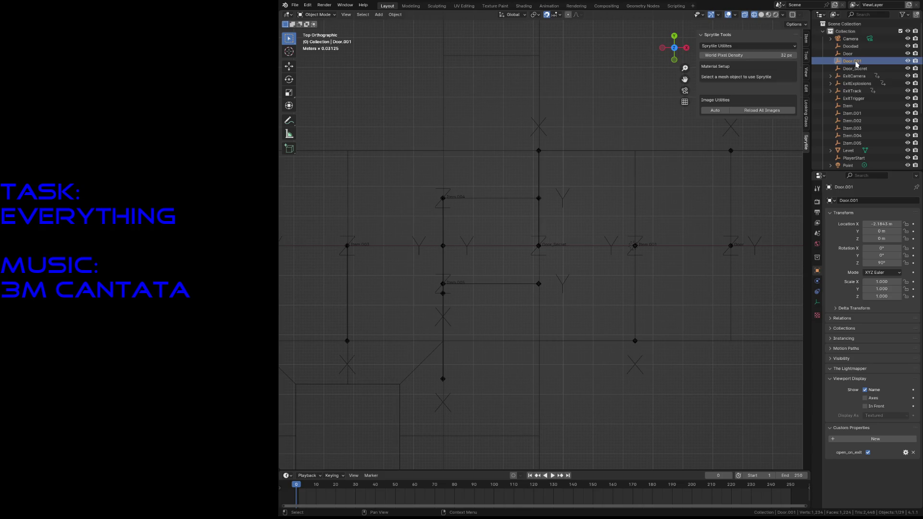
pyautogui.click(854, 69)
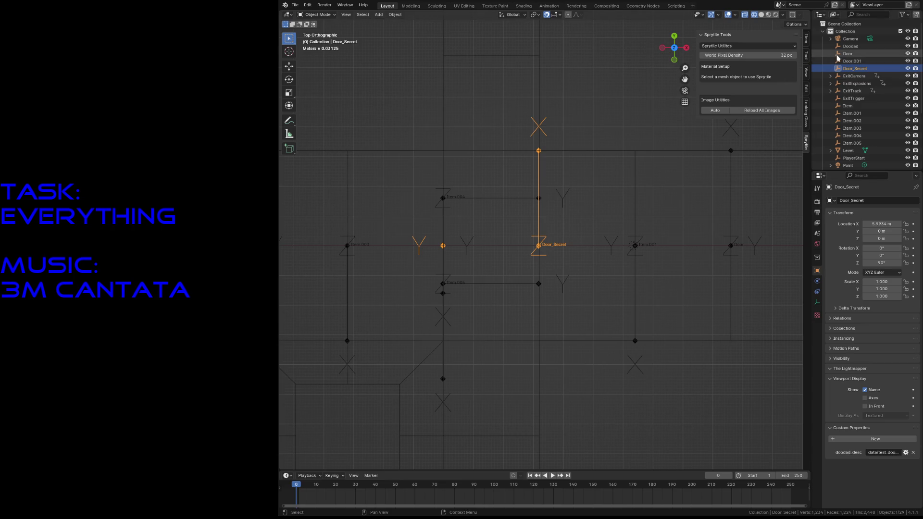
# Add a String custom property door_desc = data/door1.cfg to the Door object.
pyautogui.click(839, 53)
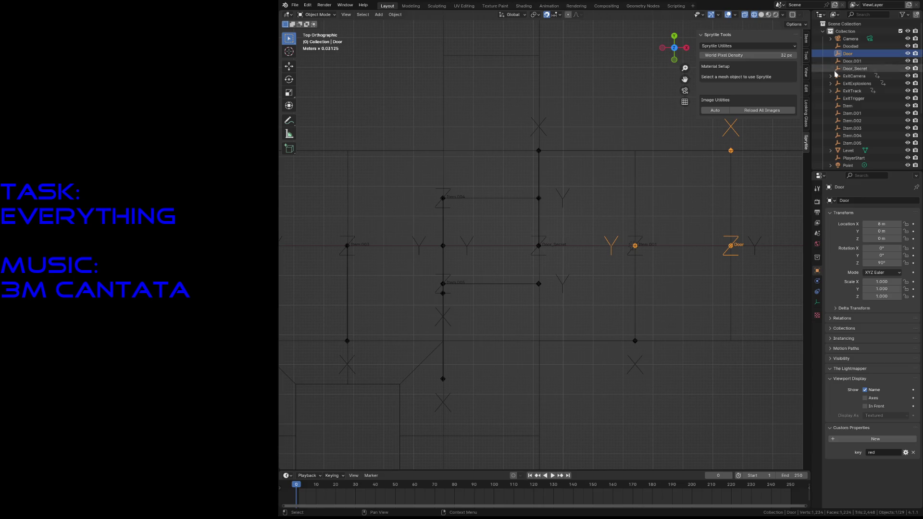
pyautogui.click(881, 439)
pyautogui.click(905, 462)
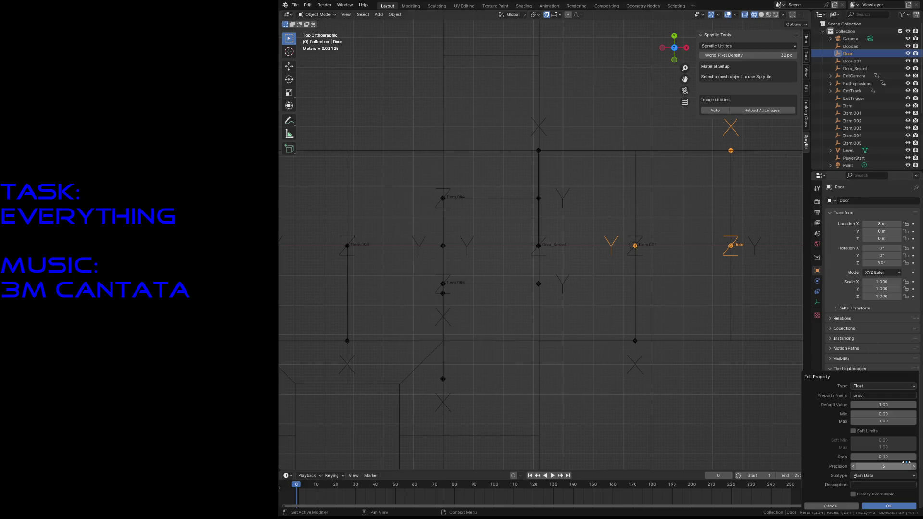
pyautogui.click(872, 387)
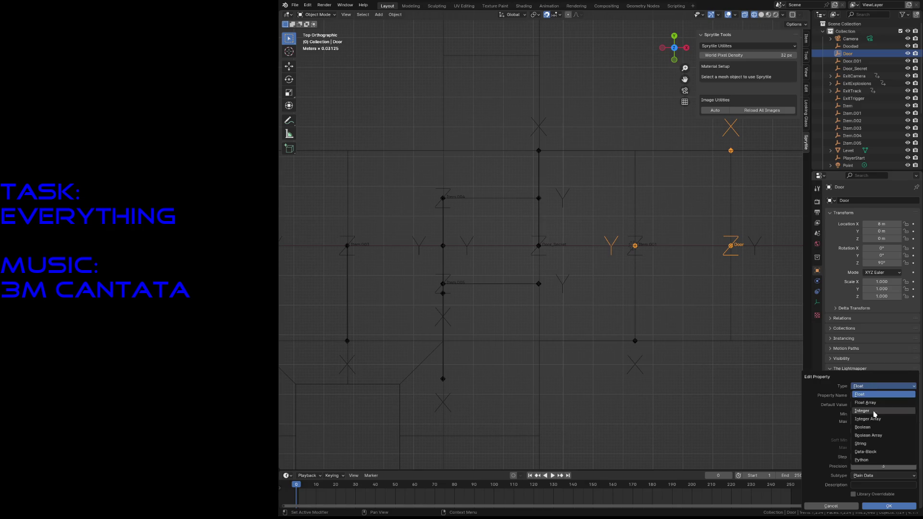
pyautogui.click(855, 444)
pyautogui.click(876, 395)
pyautogui.write('d')
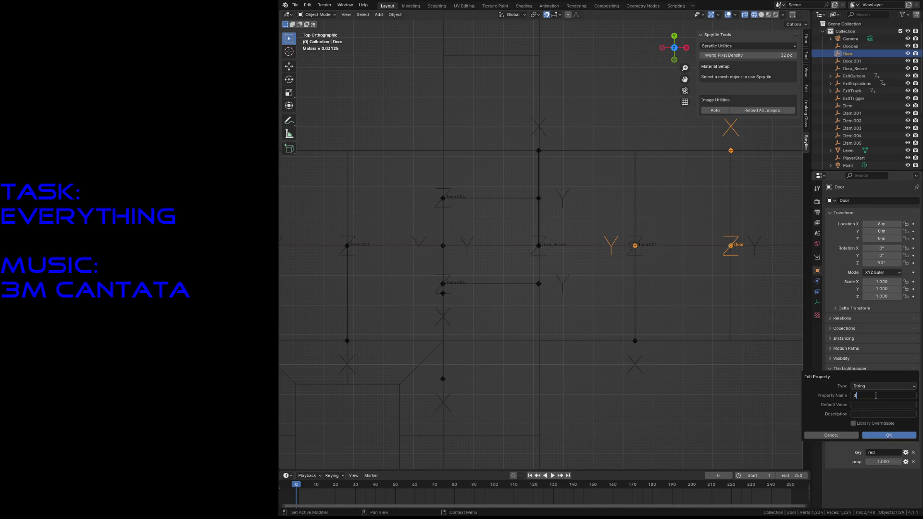
pyautogui.write('oor_desc')
pyautogui.click(879, 432)
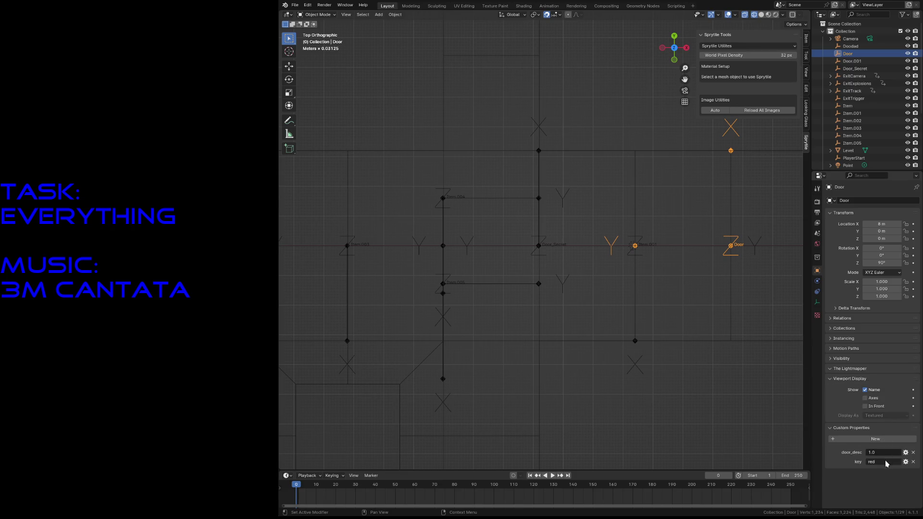
pyautogui.click(880, 453)
pyautogui.write('data/door1.cfg')
pyautogui.press('Return')
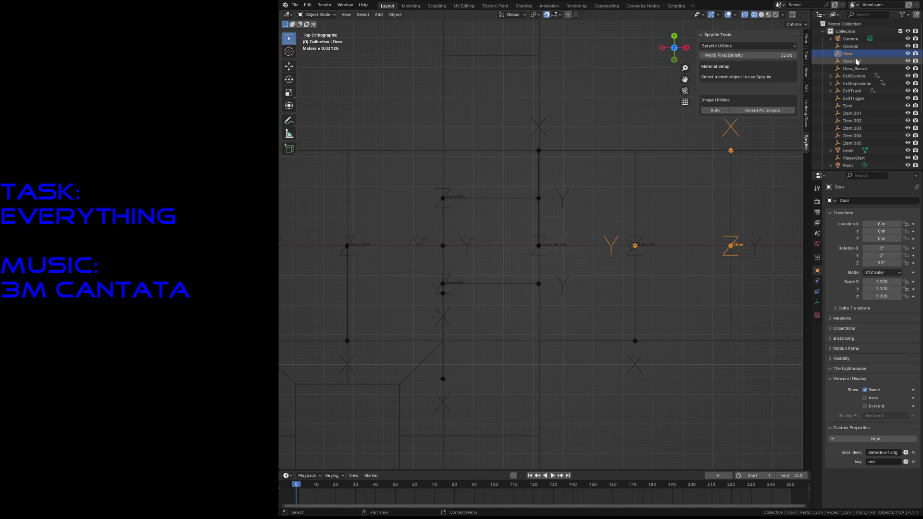
# Make Door.001's property a door_desc string set to data/door1.cfg, then save the level.
pyautogui.click(856, 62)
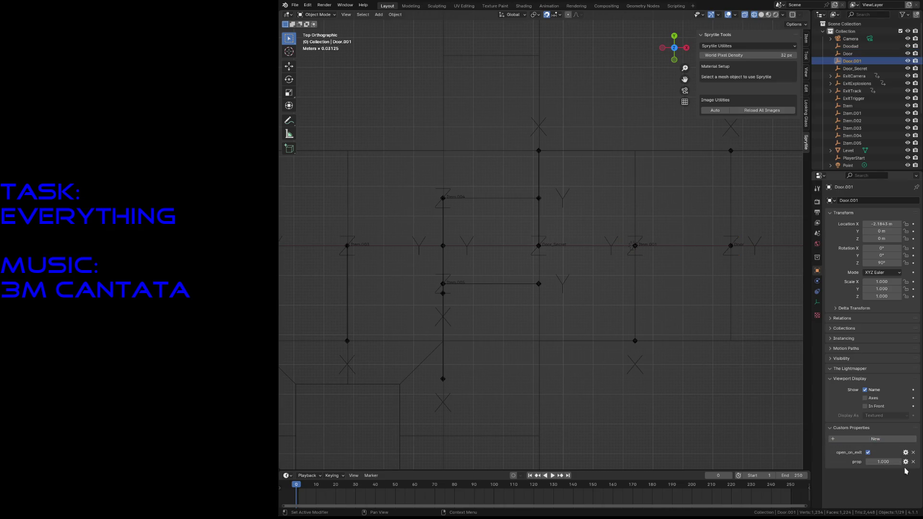
pyautogui.click(906, 462)
pyautogui.click(871, 394)
pyautogui.write('door_desc')
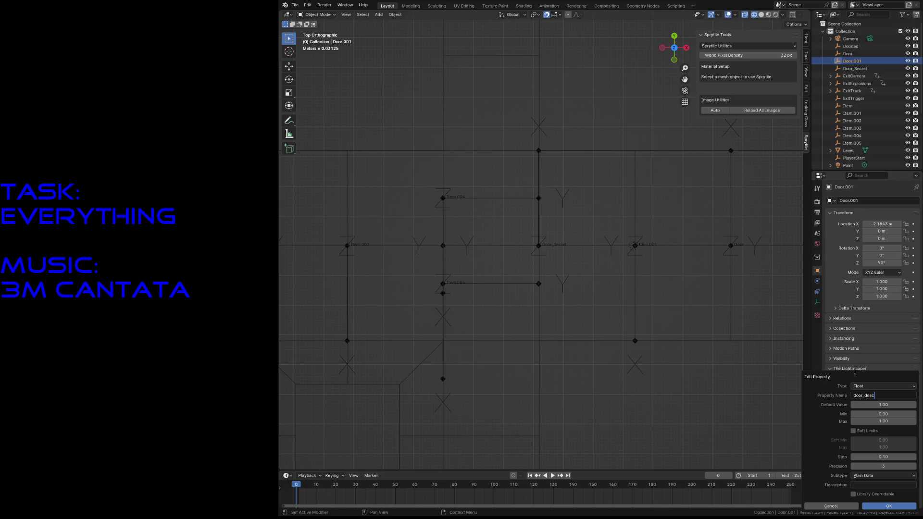
pyautogui.click(867, 386)
pyautogui.click(868, 449)
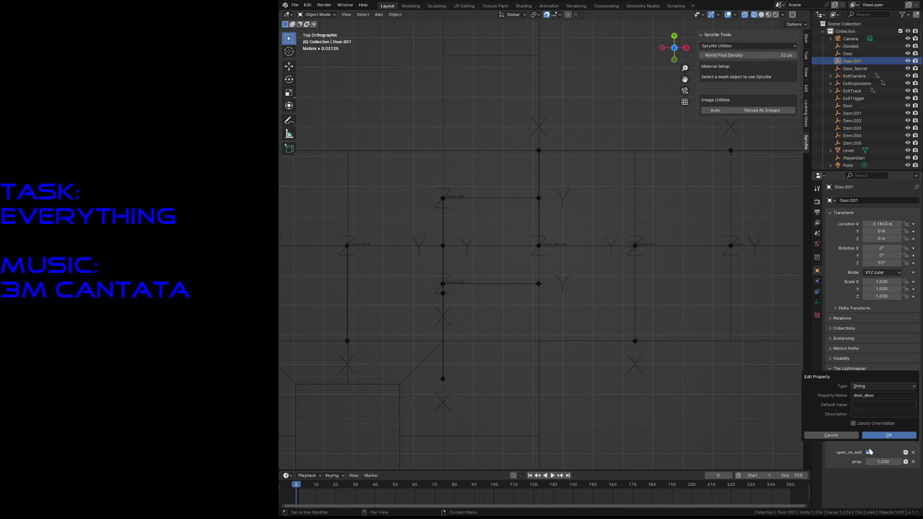
pyautogui.click(877, 435)
pyautogui.click(874, 453)
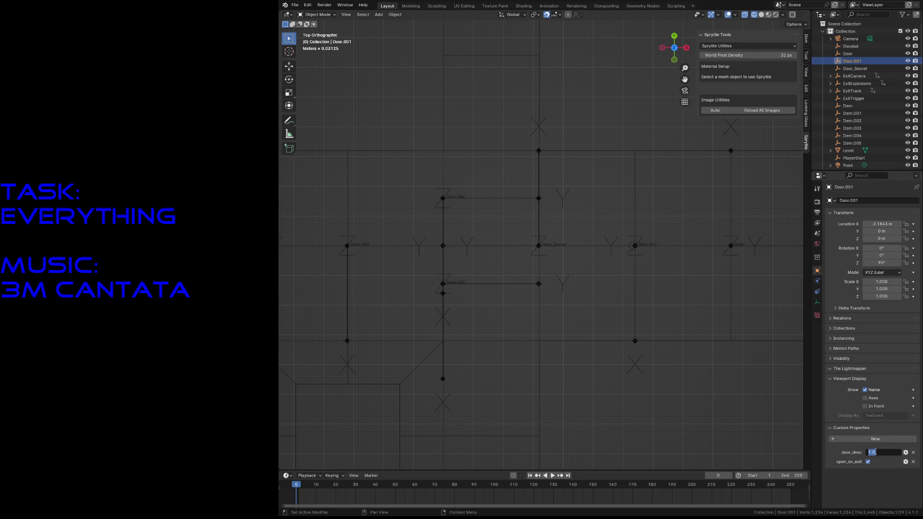
pyautogui.write('data/door1.cf')
pyautogui.write('g')
pyautogui.press('Return')
pyautogui.hotkey('ctrl', 's')
# Rename Door_Secret's doodad_desc to door_desc pointing at data/door_secret1.cfg, then save.
pyautogui.click(855, 68)
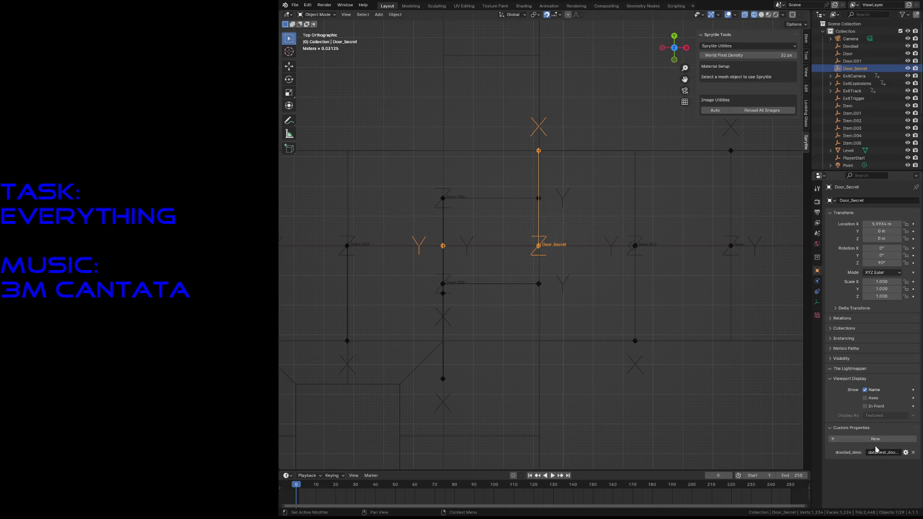
pyautogui.click(905, 452)
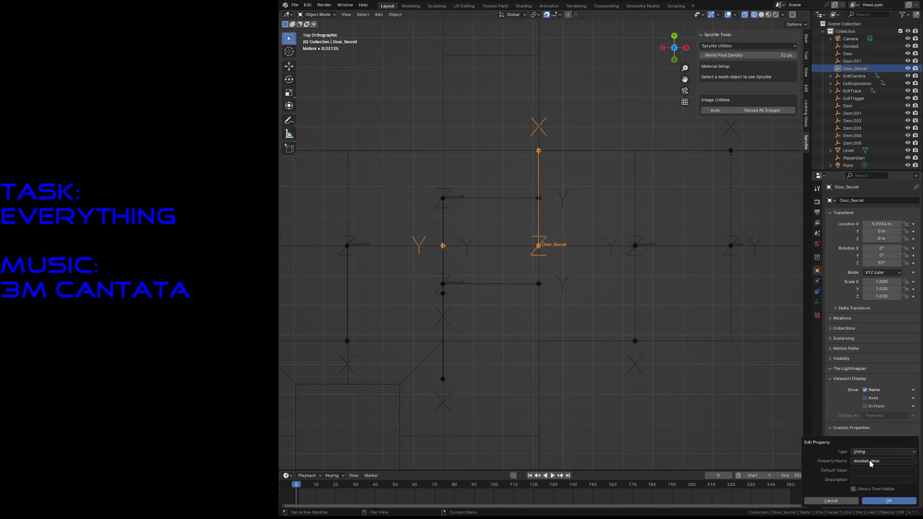
pyautogui.doubleClick(870, 461)
pyautogui.write('door')
pyautogui.click(885, 502)
pyautogui.click(889, 453)
pyautogui.doubleClick(888, 452)
pyautogui.write('door1_')
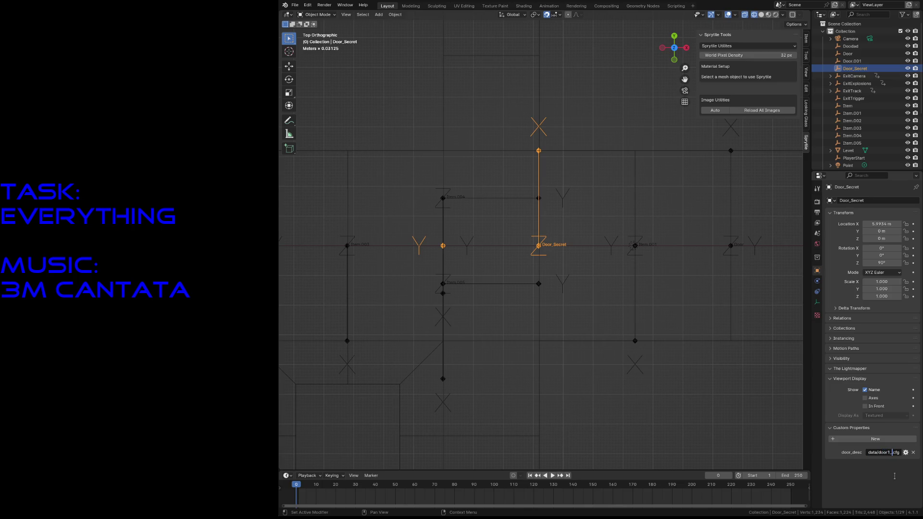
pyautogui.press('BackSpace')
pyautogui.write('secret1')
pyautogui.press('Return')
pyautogui.hotkey('ctrl', 's')
# Reselect Door_Secret, look at the File menu's export options without exporting, and save the level.
pyautogui.click(563, 128)
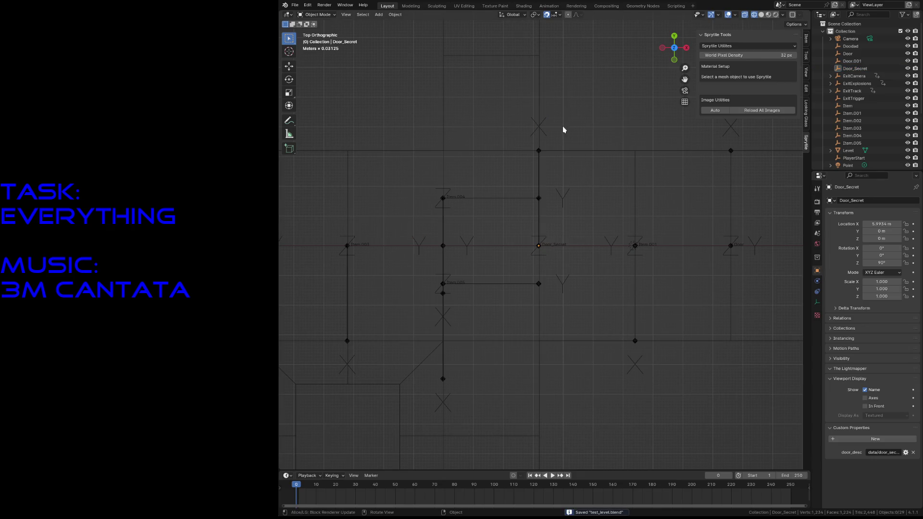
pyautogui.click(538, 128)
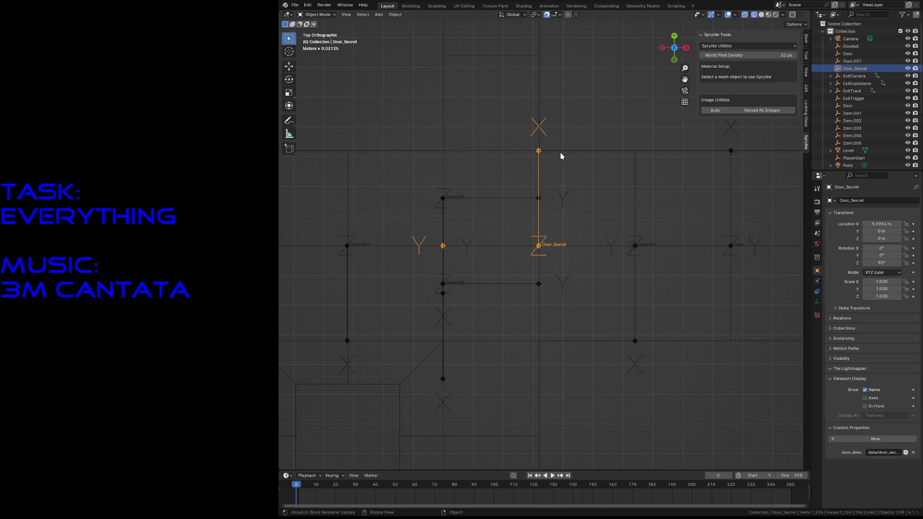
pyautogui.click(295, 4)
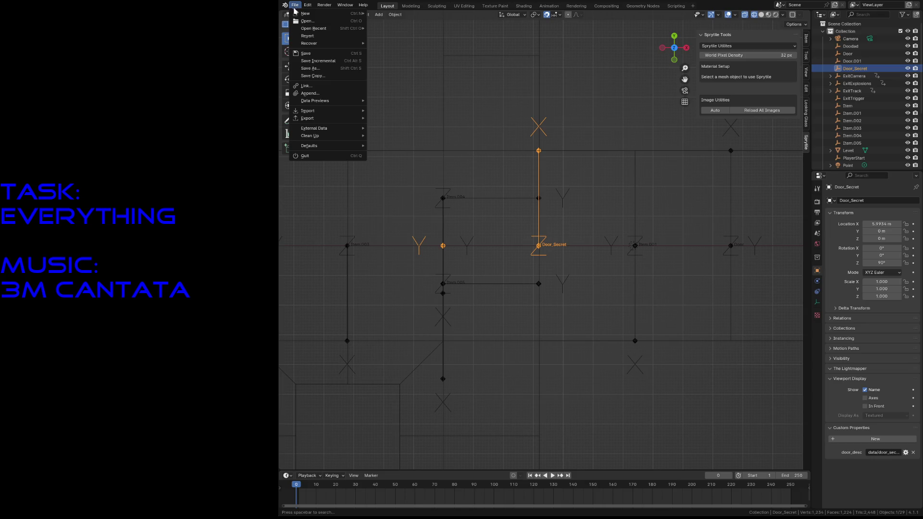
pyautogui.moveTo(320, 121)
pyautogui.press('Escape')
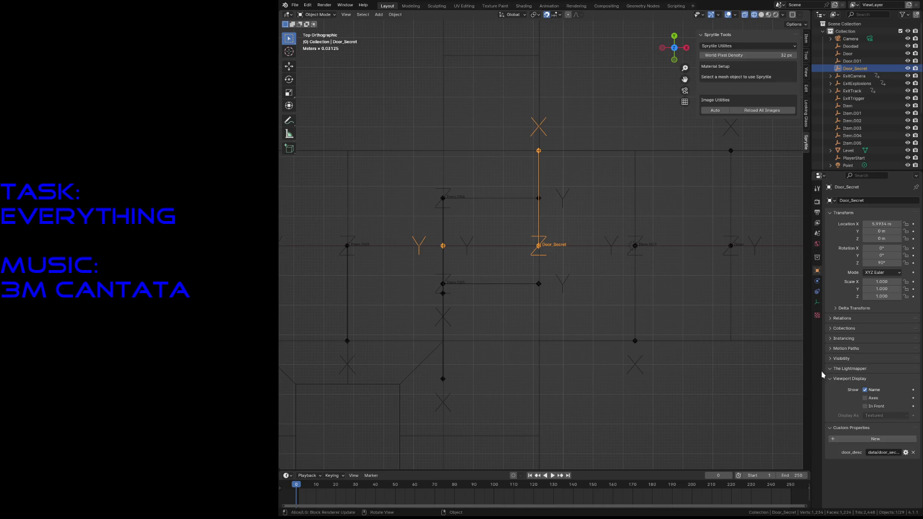
pyautogui.hotkey('ctrl', 's')
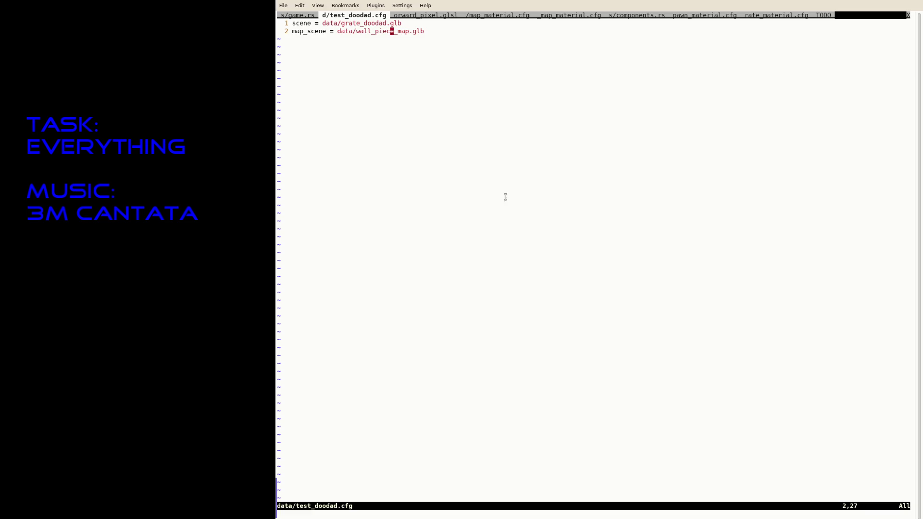
# Save the grate material config as a copy named data/secret1_material.cfg.
pyautogui.write(':tabe')
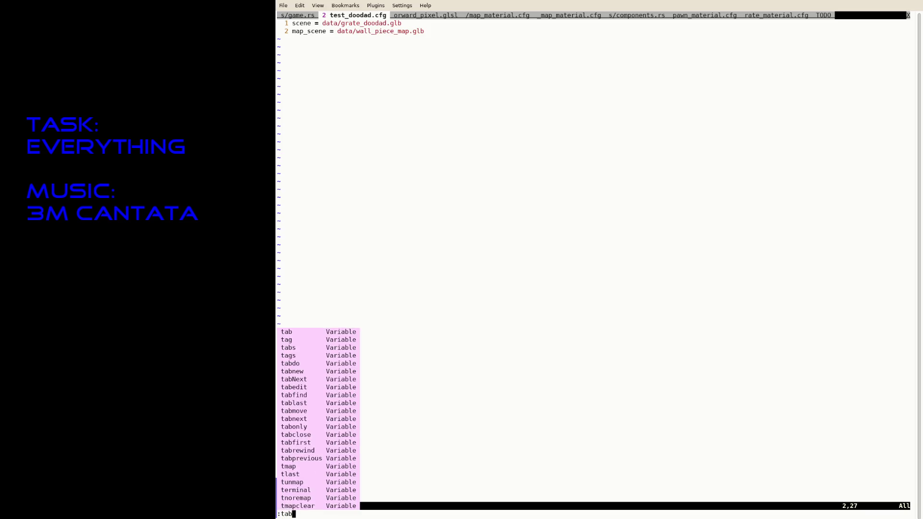
pyautogui.press('Escape')
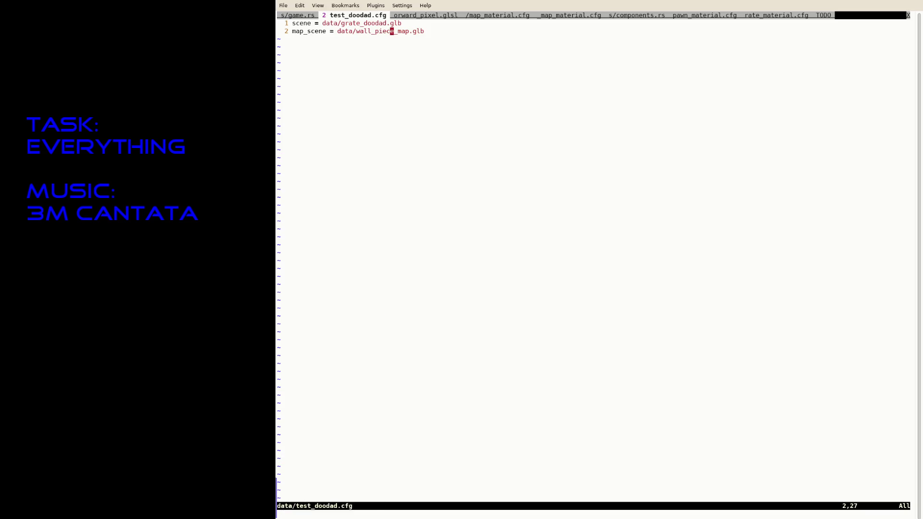
pyautogui.hotkey('ctrl', 'pageup')
pyautogui.hotkey('ctrl', 'pageup')
pyautogui.hotkey('ctrl', 'pageup')
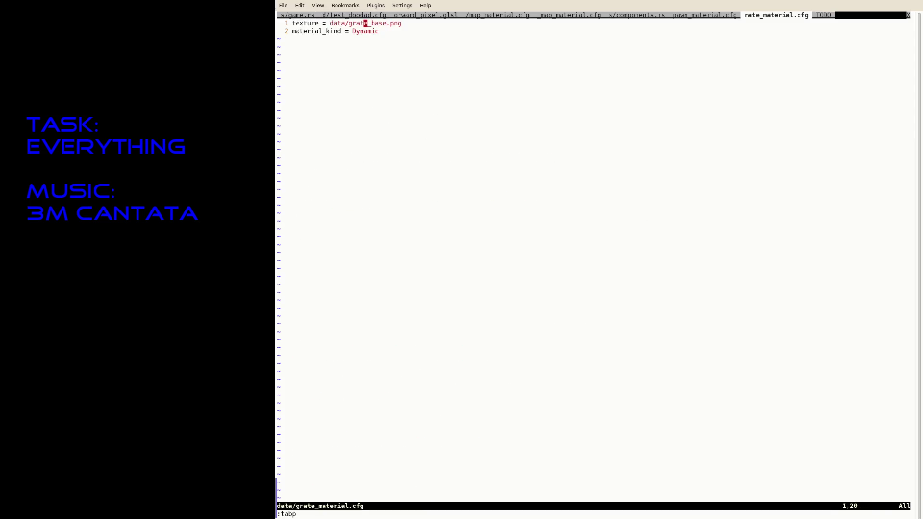
pyautogui.write(':saveas')
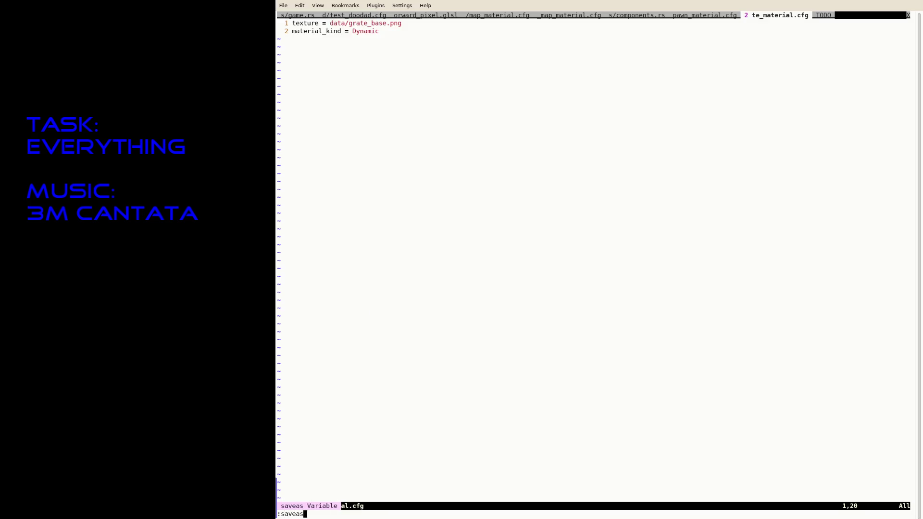
pyautogui.write(' data/seceret')
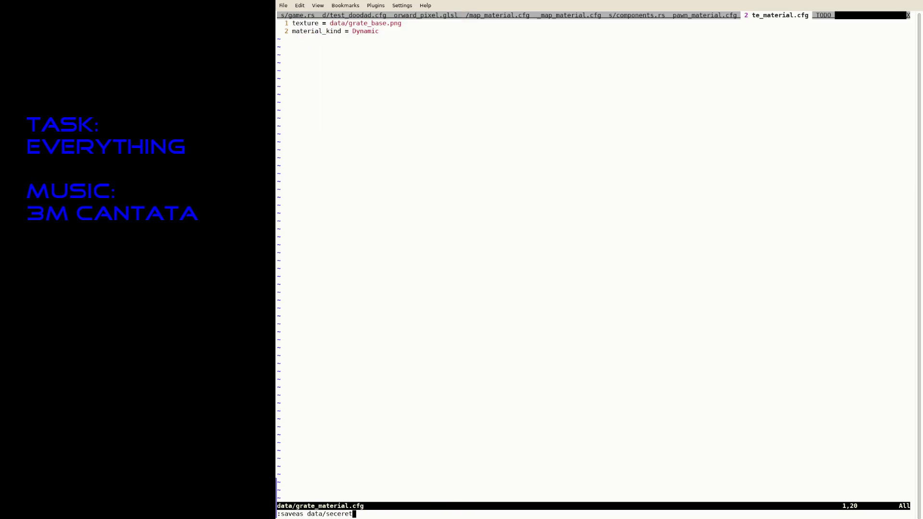
pyautogui.press('BackSpace')
pyautogui.press('BackSpace')
pyautogui.press('BackSpace')
pyautogui.press('BackSpace')
pyautogui.write('ret1_')
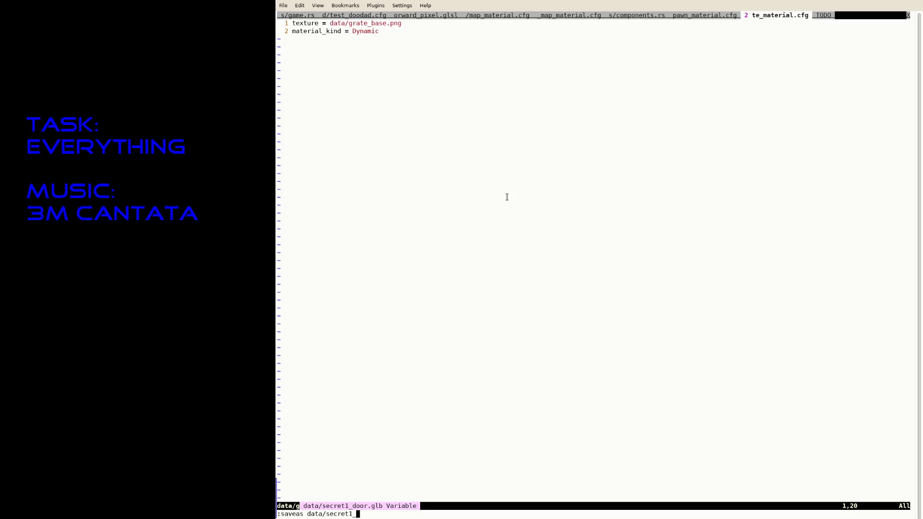
pyautogui.write('material.cfg')
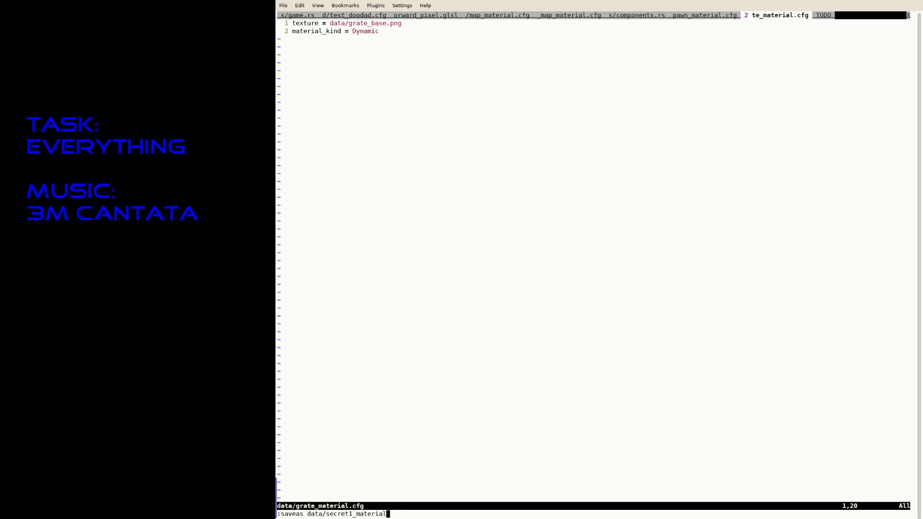
pyautogui.press('Return')
# Replace the grate_base texture name with secret1 and write the file.
pyautogui.write('bisecret')
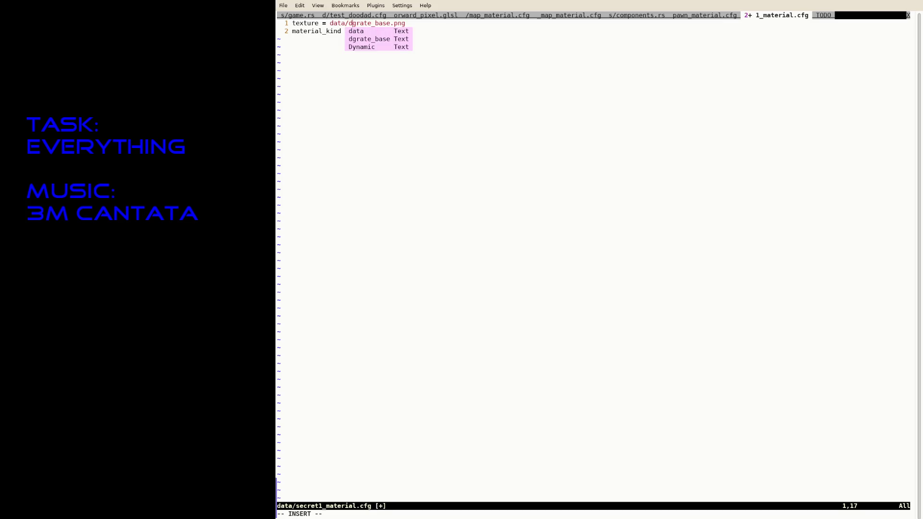
pyautogui.write('1')
pyautogui.press('Delete')
pyautogui.press('Delete')
pyautogui.press('Delete')
pyautogui.press('Escape')
pyautogui.write(':w')
pyautogui.press('Return')
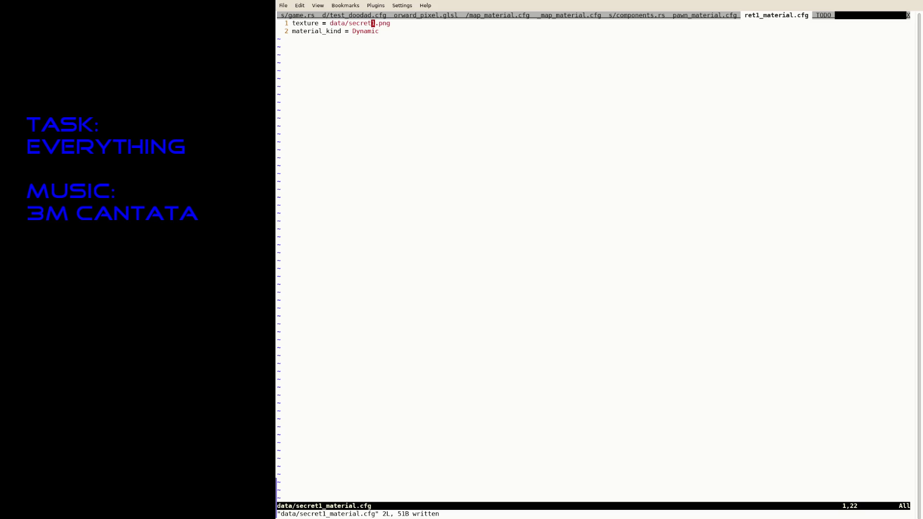
# Save a copy as data/secret_door_back_material.cfg.
pyautogui.write(':')
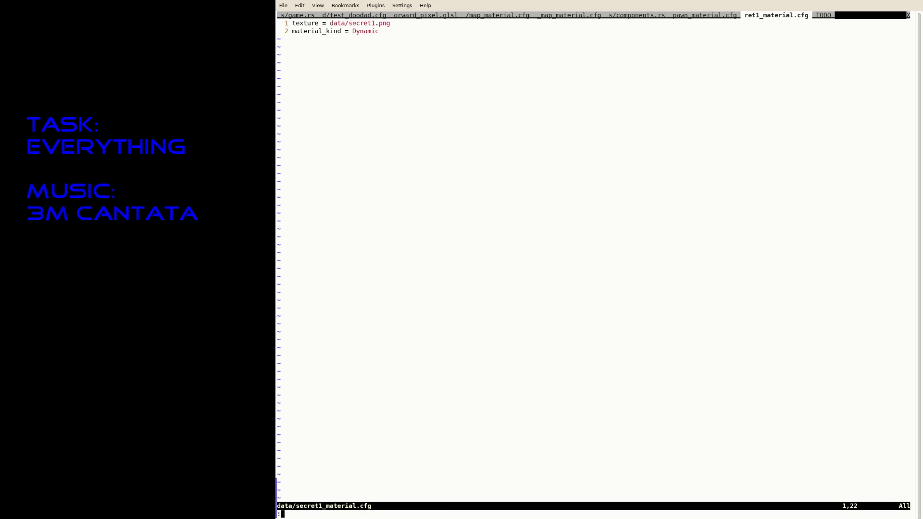
pyautogui.write('savea')
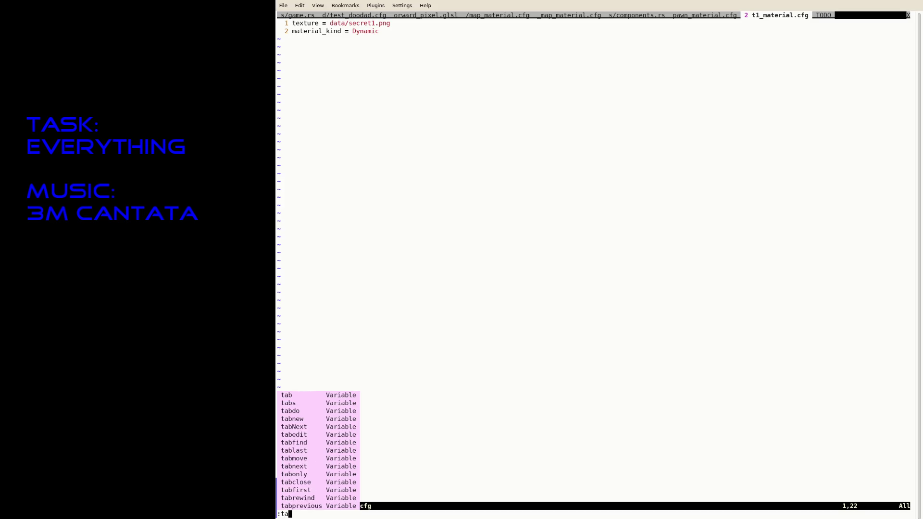
pyautogui.write('s a')
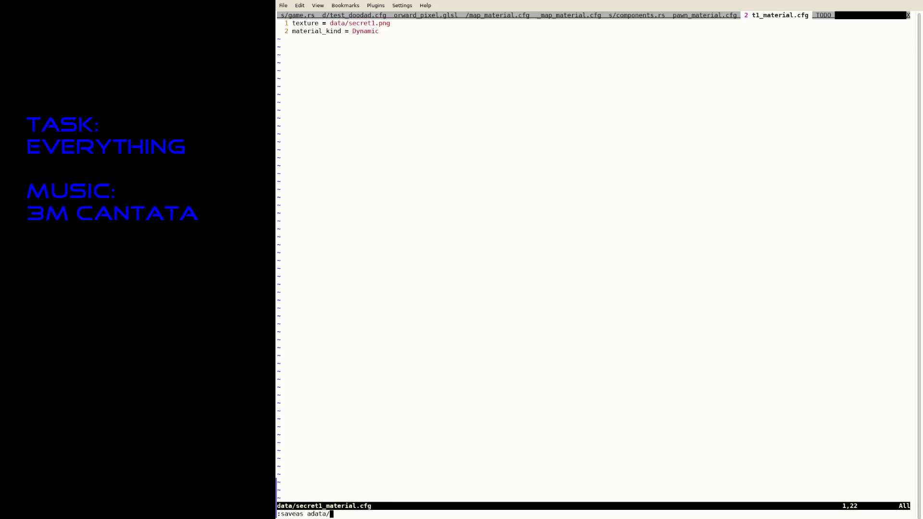
pyautogui.press('BackSpace')
pyautogui.write('data/sec')
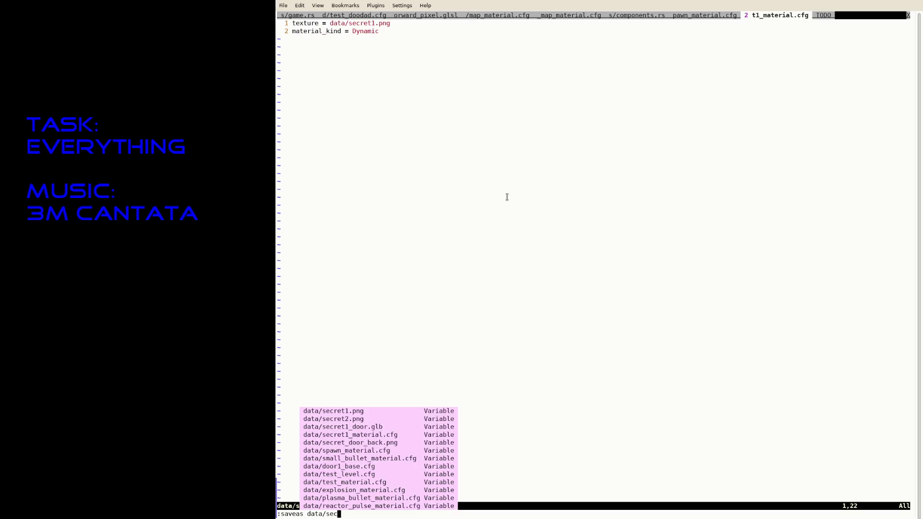
pyautogui.write('ret_door_b')
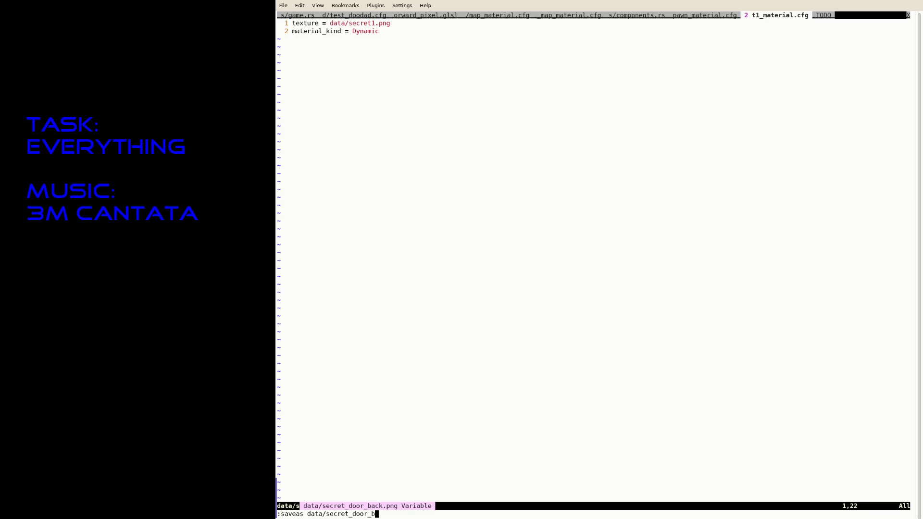
pyautogui.write('ack_material.cfg')
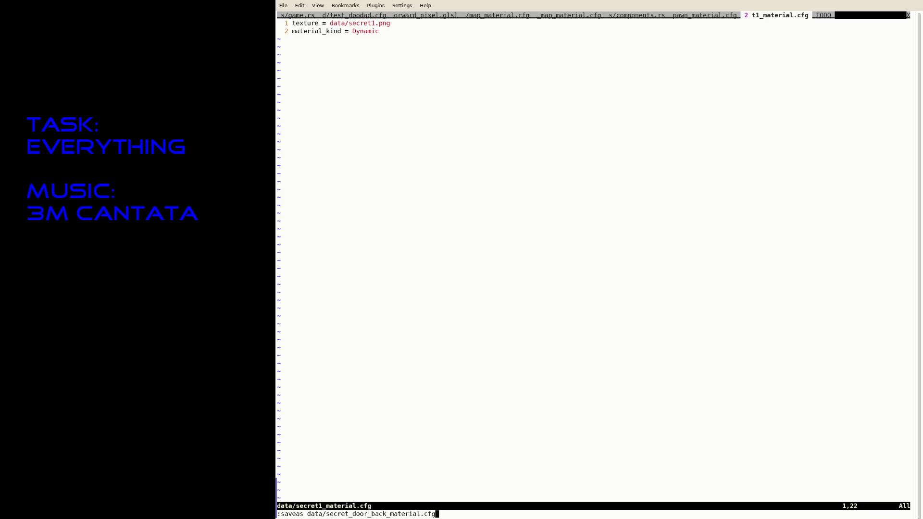
pyautogui.press('Return')
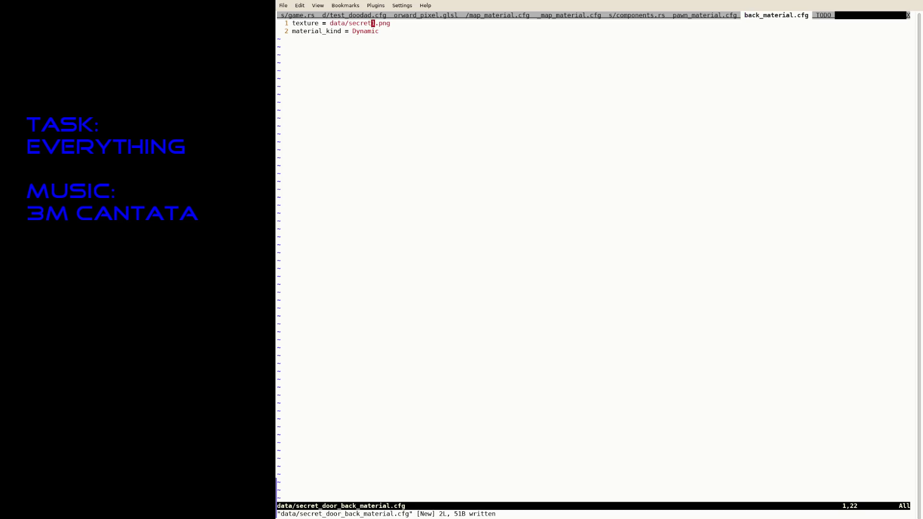
# Begin renaming the texture from secret1 to secret_door in the new file.
pyautogui.press('i')
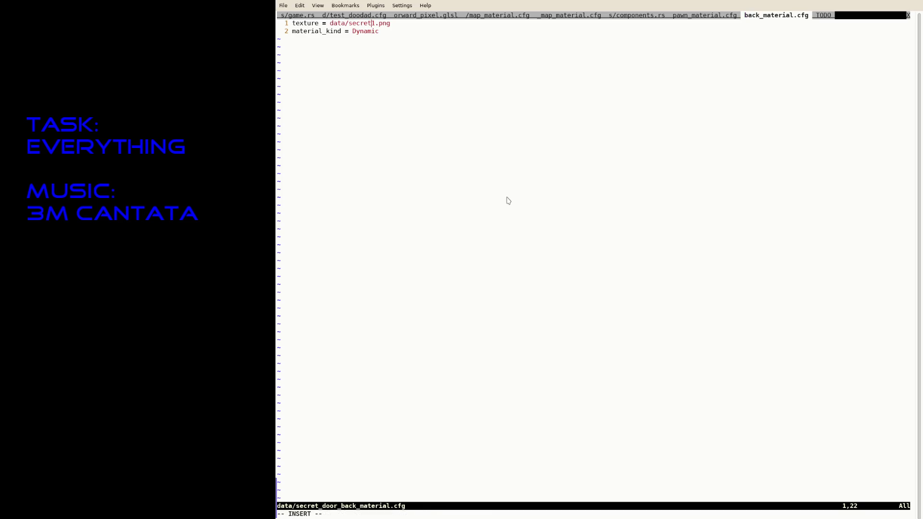
pyautogui.press('Delete')
pyautogui.write('_door-')
pyautogui.write('back')
pyautogui.press('BackSpace')
pyautogui.press('BackSpace')
pyautogui.press('BackSpace')
# Complete the texture path as secret_door_back and save the material file.
pyautogui.write('_back')
pyautogui.press('Escape')
pyautogui.write(':w')
pyautogui.press('Return')
# Switch to the game.rs tab and jump to the spawn_door function.
pyautogui.write(':tabn')
pyautogui.press('Return')
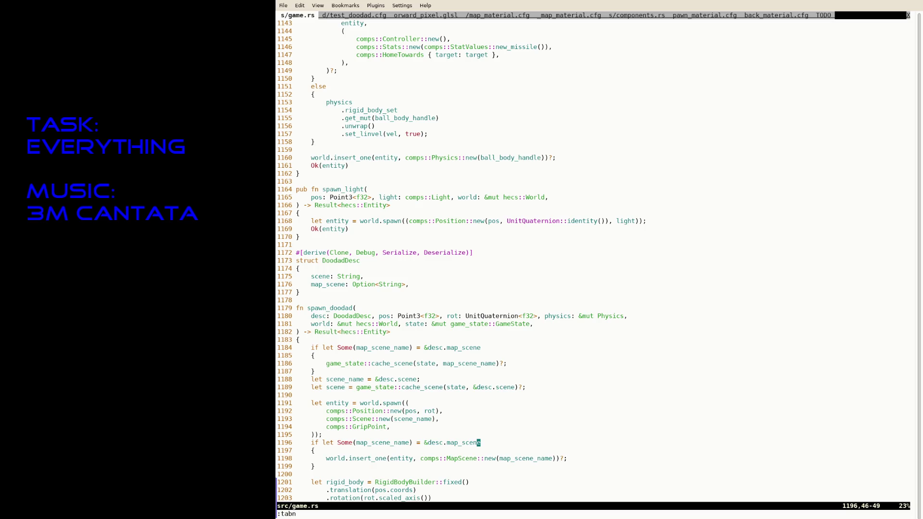
pyautogui.write('/spawn_door')
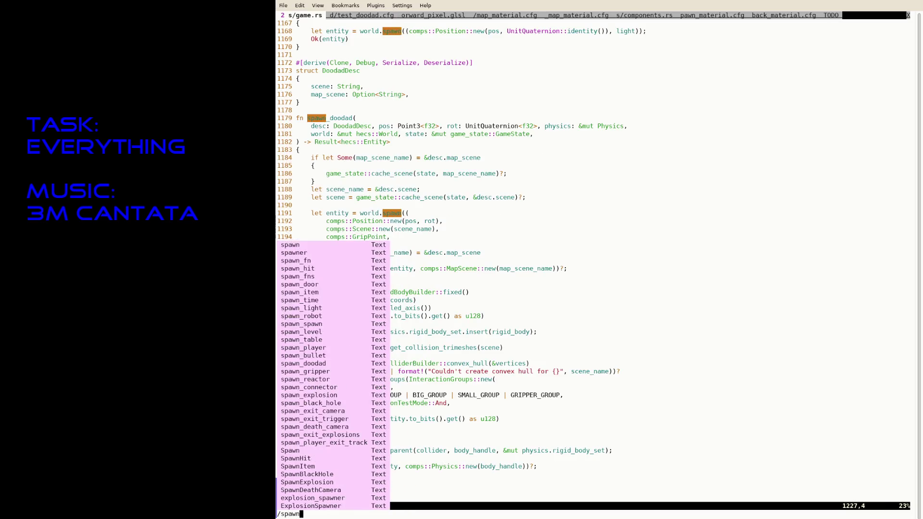
pyautogui.press('Return')
# Copy the DoodadDesc struct with its derive line and paste it above spawn_door.
pyautogui.press('k')
pyautogui.press('k')
pyautogui.press('k')
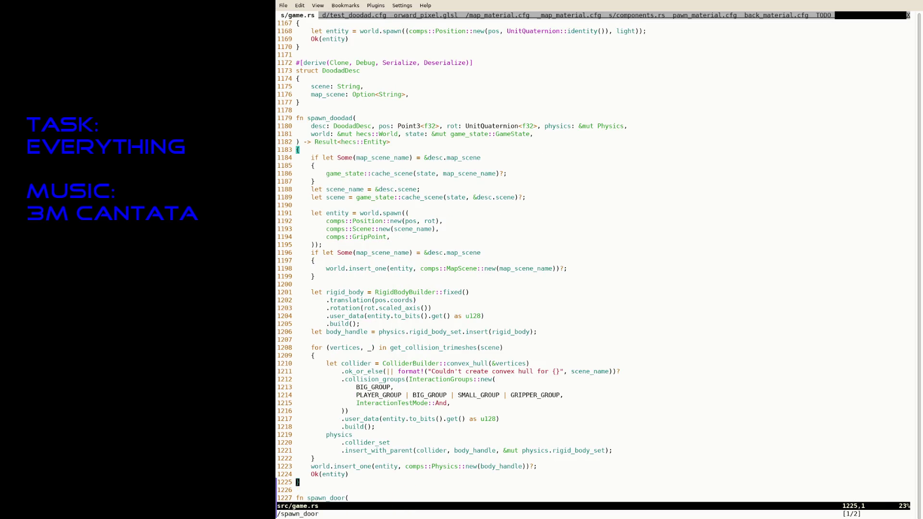
pyautogui.press('k')
pyautogui.press('k')
pyautogui.press('k')
pyautogui.hotkey('shift', 'v')
pyautogui.press('k')
pyautogui.press('k')
pyautogui.press('k')
pyautogui.press('k')
pyautogui.press('k')
pyautogui.press('y')
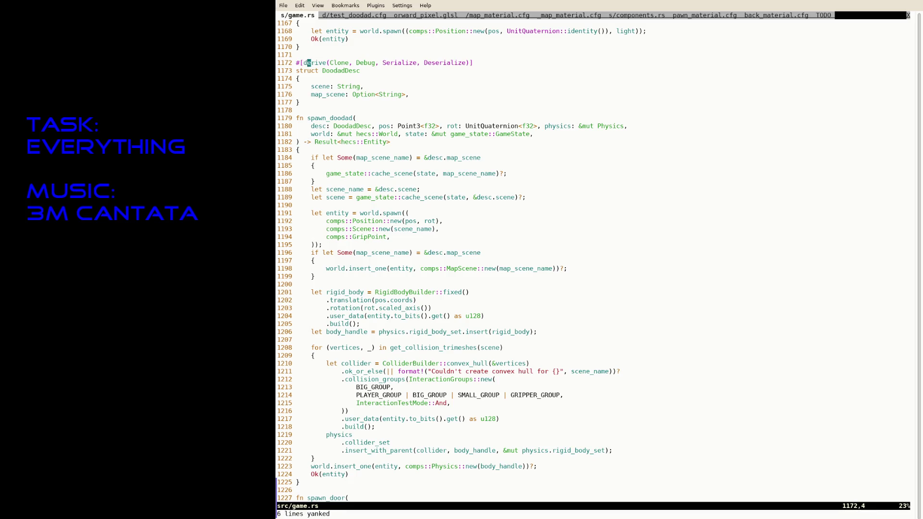
pyautogui.press('j')
pyautogui.press('j')
pyautogui.press('j')
pyautogui.press('j')
pyautogui.press('j')
pyautogui.press('j')
pyautogui.press('P')
pyautogui.press('j')
pyautogui.press('j')
pyautogui.press('j')
pyautogui.press('o')
pyautogui.press('Down')
pyautogui.press('Down')
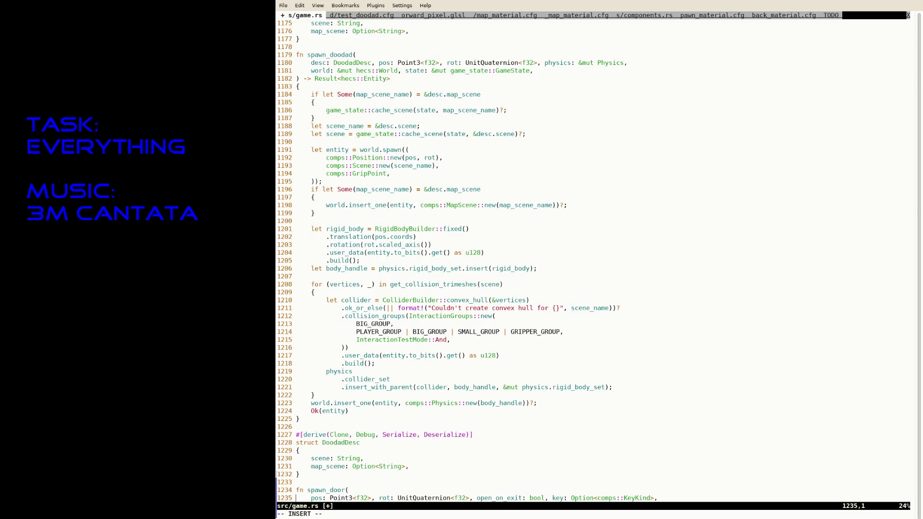
pyautogui.press('Down')
pyautogui.press('Down')
pyautogui.press('Down')
pyautogui.press('Up')
pyautogui.press('Up')
pyautogui.press('Up')
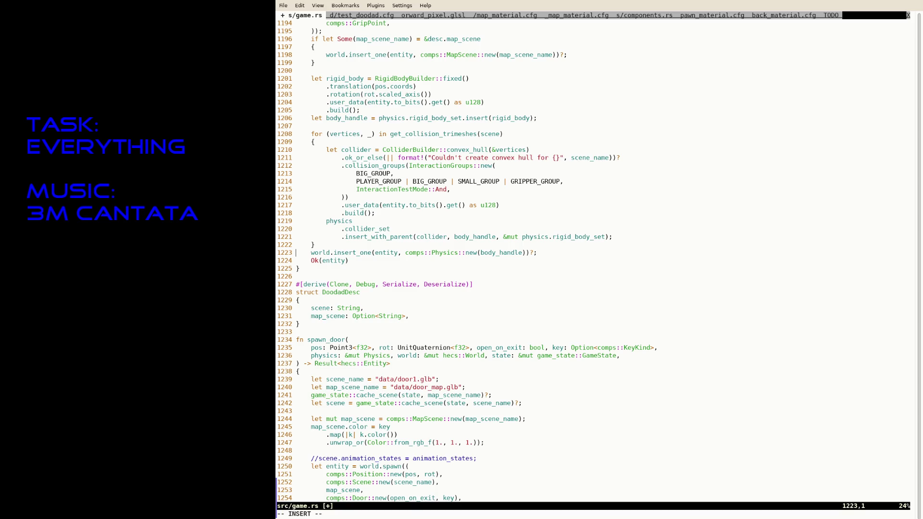
# Save game.rs and rename the pasted struct copy to DoorDesc.
pyautogui.press('Escape')
pyautogui.write(':w')
pyautogui.press('Return')
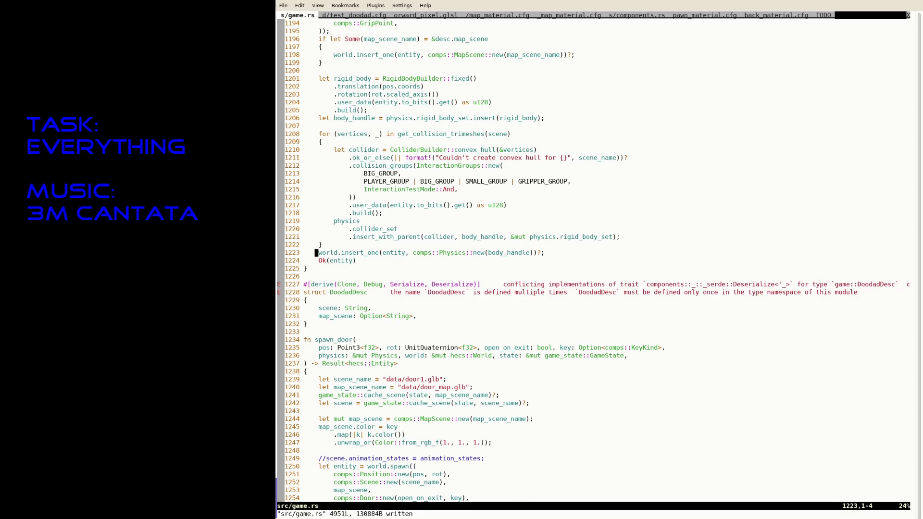
pyautogui.press('j')
pyautogui.press('j')
pyautogui.press('j')
pyautogui.press('A')
pyautogui.click(309, 284)
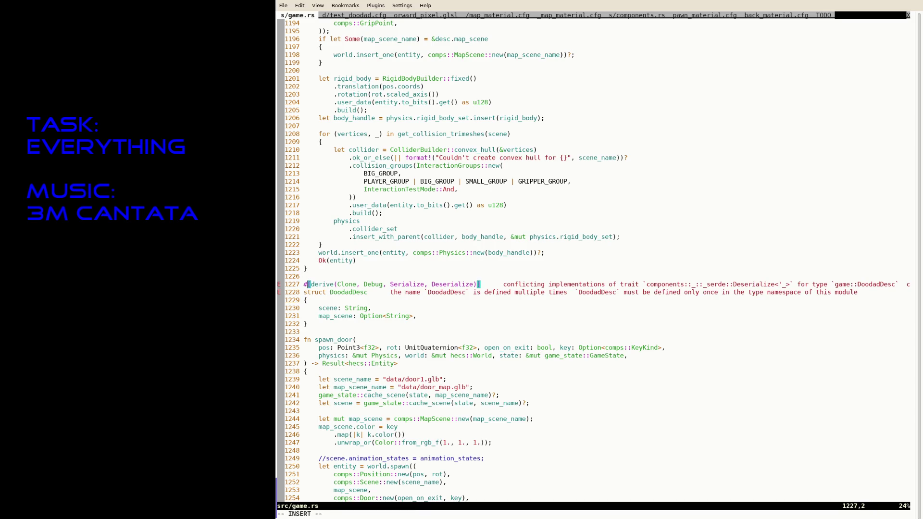
pyautogui.click(306, 292)
pyautogui.write('oor')
pyautogui.press('Delete')
pyautogui.press('Delete')
pyautogui.press('Delete')
pyautogui.press('Escape')
pyautogui.write(':w')
pyautogui.press('Return')
pyautogui.click(343, 308)
# Add a 'desc: DoorDesc' parameter to spawn_door, before pos.
pyautogui.press('j')
pyautogui.press('j')
pyautogui.press('j')
pyautogui.press('i')
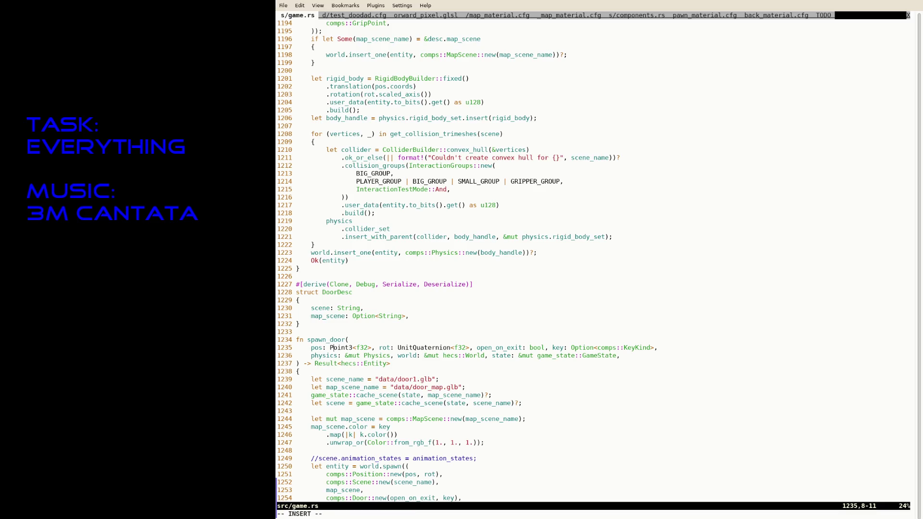
pyautogui.click(322, 347)
pyautogui.write('desc: DoorDes')
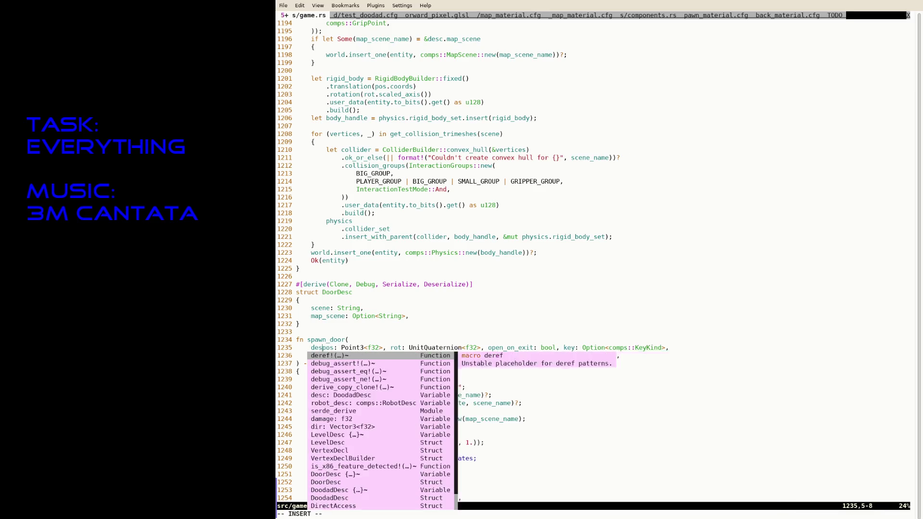
pyautogui.write('c,')
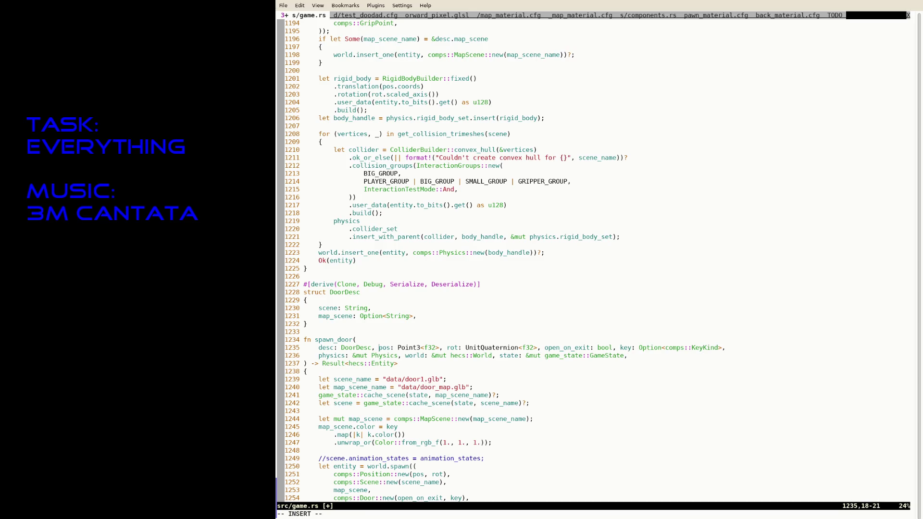
# Replace the hard-coded door1.glb scene path with &desc.scene.
pyautogui.click(377, 379)
pyautogui.write('&desc.scen')
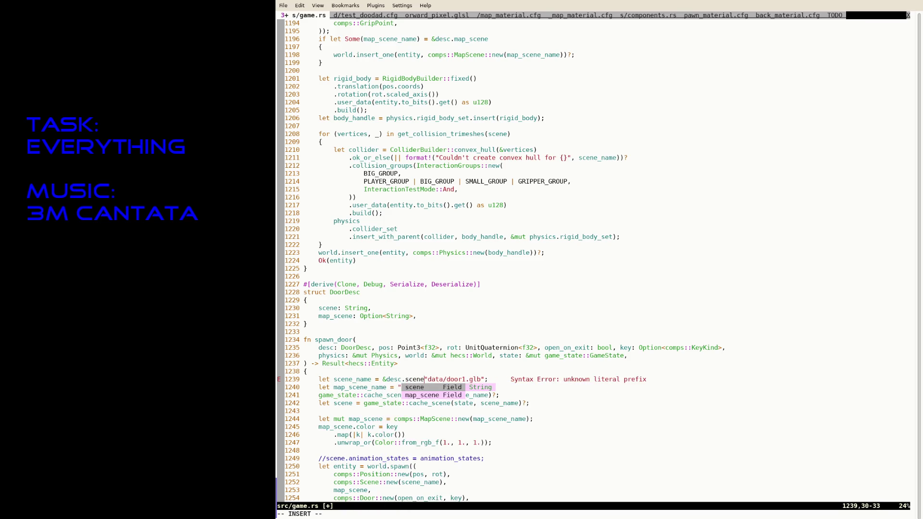
pyautogui.write('e')
pyautogui.press('Escape')
pyautogui.press('v')
pyautogui.press('a')
pyautogui.press('"')
pyautogui.press('d')
# Replace the door_map.glb path with &desc.map_scene and save game.rs.
pyautogui.press('j')
pyautogui.press('i')
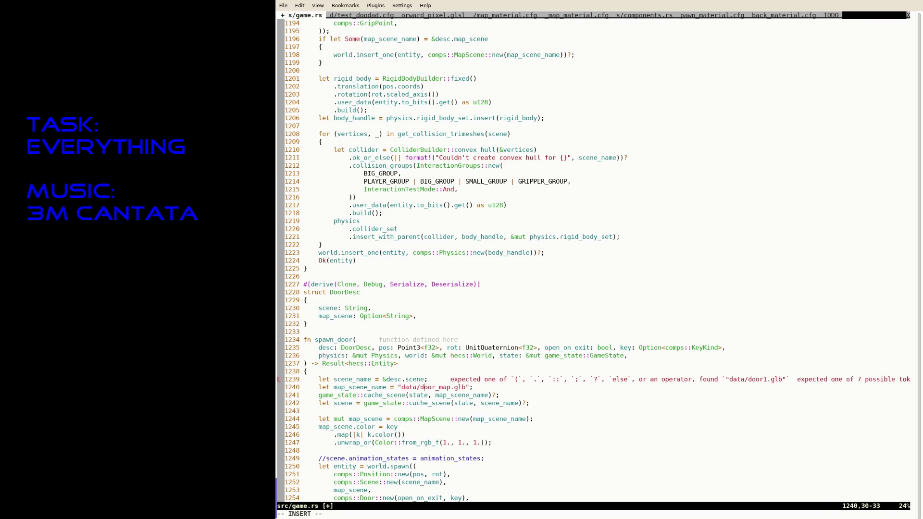
pyautogui.click(401, 387)
pyautogui.write('&')
pyautogui.write('desc.map_sc')
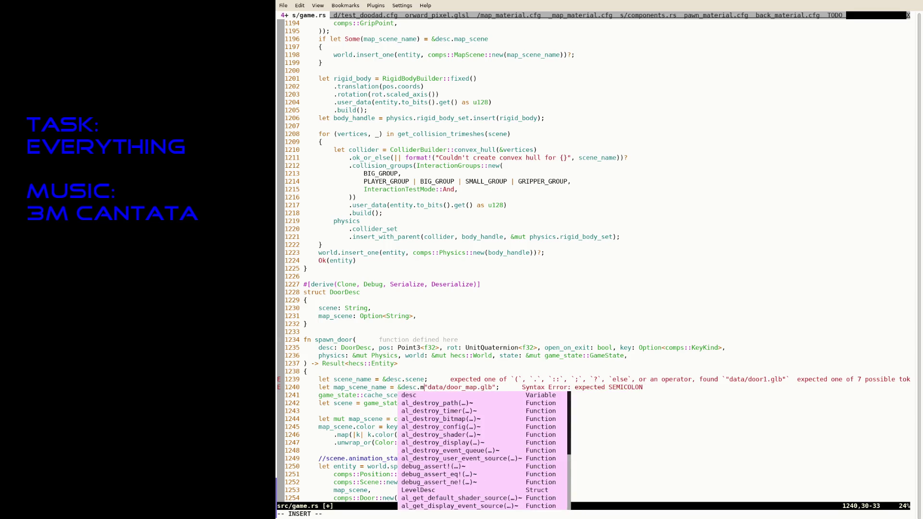
pyautogui.write('ene')
pyautogui.press('Escape')
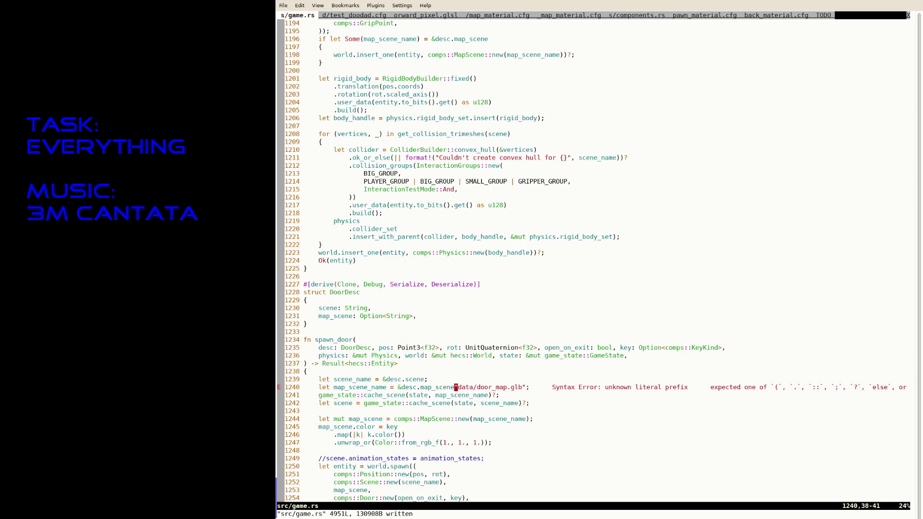
pyautogui.press('v')
pyautogui.press('a')
pyautogui.press('"')
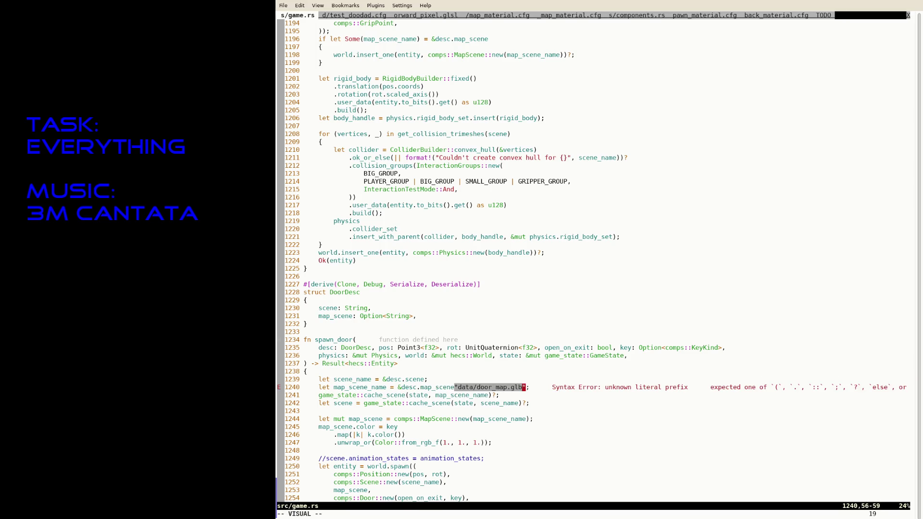
pyautogui.write('d:w')
pyautogui.press('Return')
# Pass map_scene_name by reference (&) in the cache_scene and MapScene calls, then save.
pyautogui.press('j')
pyautogui.press('b')
pyautogui.press('i')
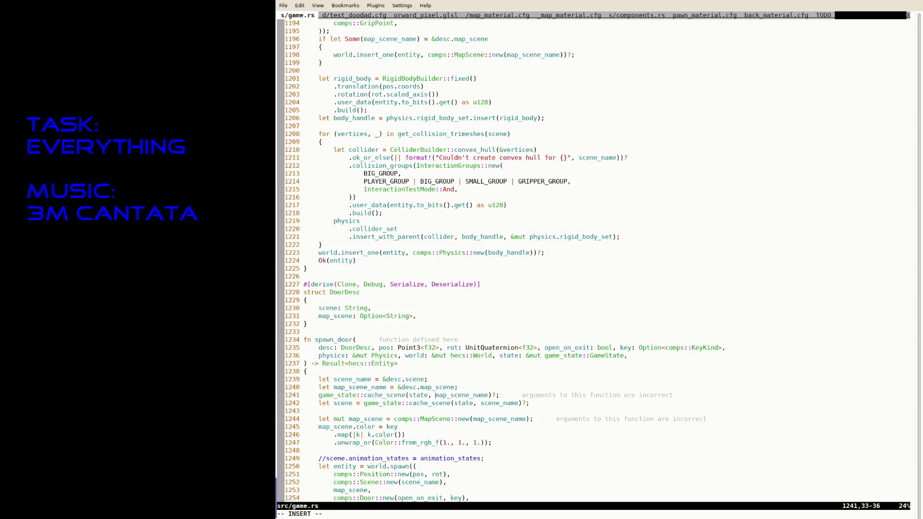
pyautogui.write('&')
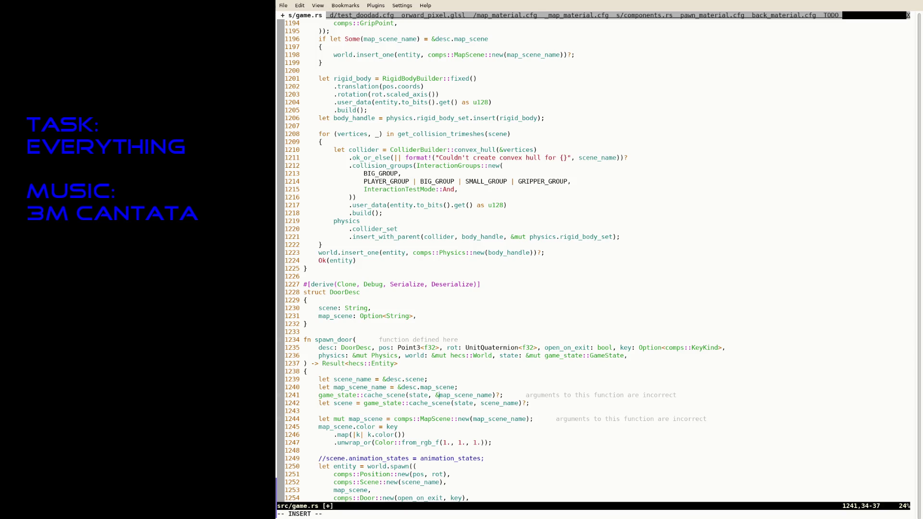
pyautogui.press('Down')
pyautogui.press('Down')
pyautogui.press('Down')
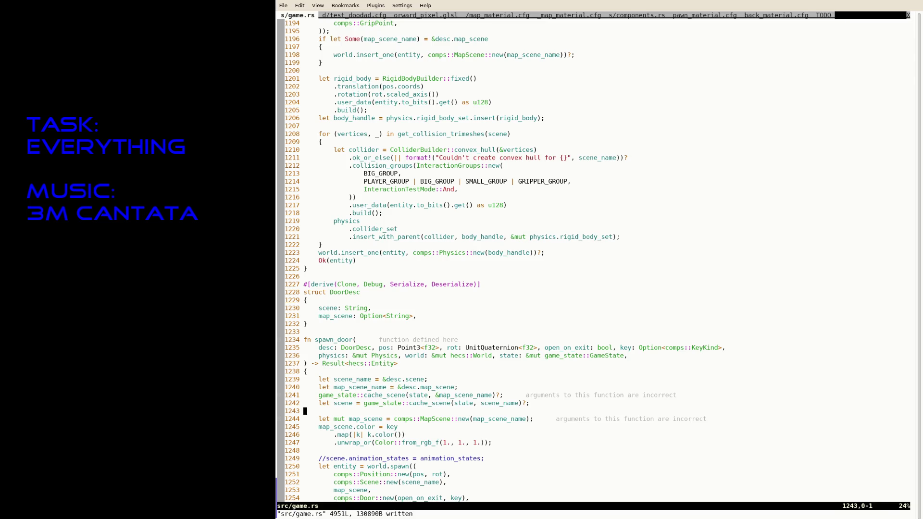
pyautogui.press('End')
pyautogui.hotkey('ctrl', 'Left')
pyautogui.hotkey('ctrl', 'Left')
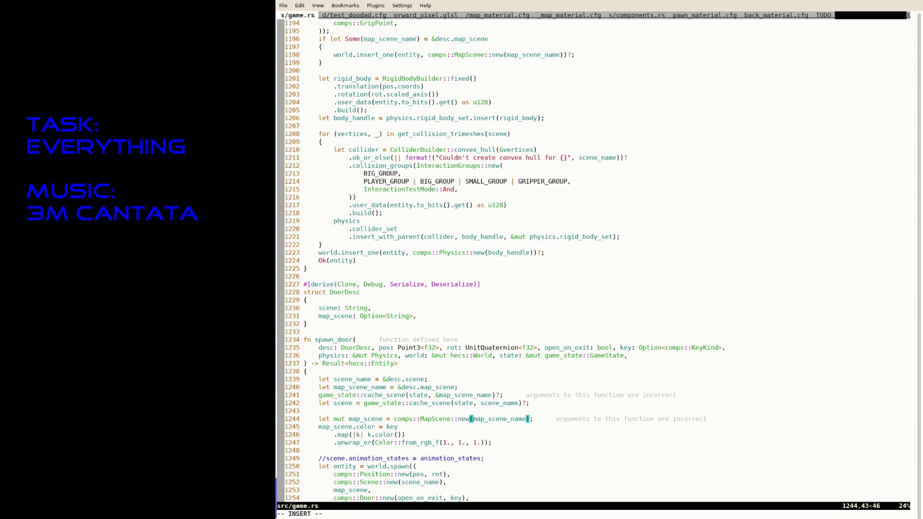
pyautogui.write('&')
pyautogui.press('Escape')
pyautogui.hotkey('ctrl', 's')
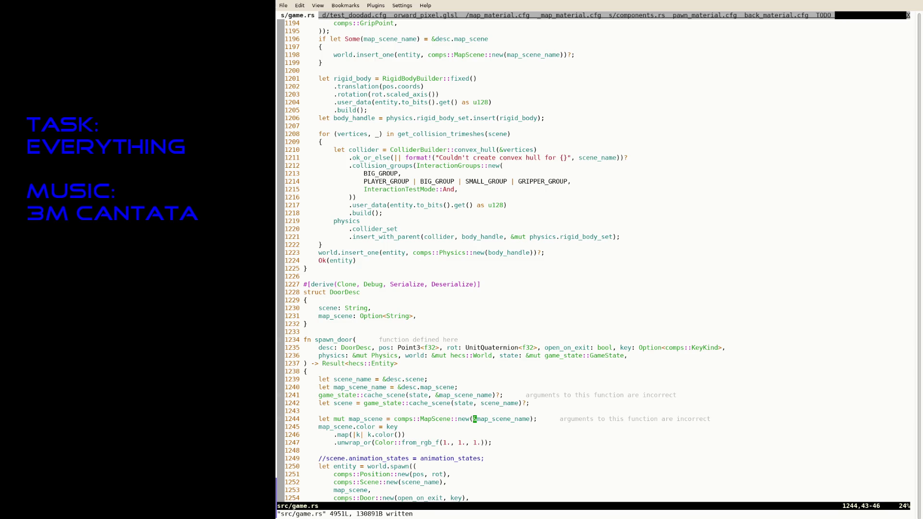
# Change DoorDesc's map_scene field from Option<String> to String and save game.rs.
pyautogui.press('i')
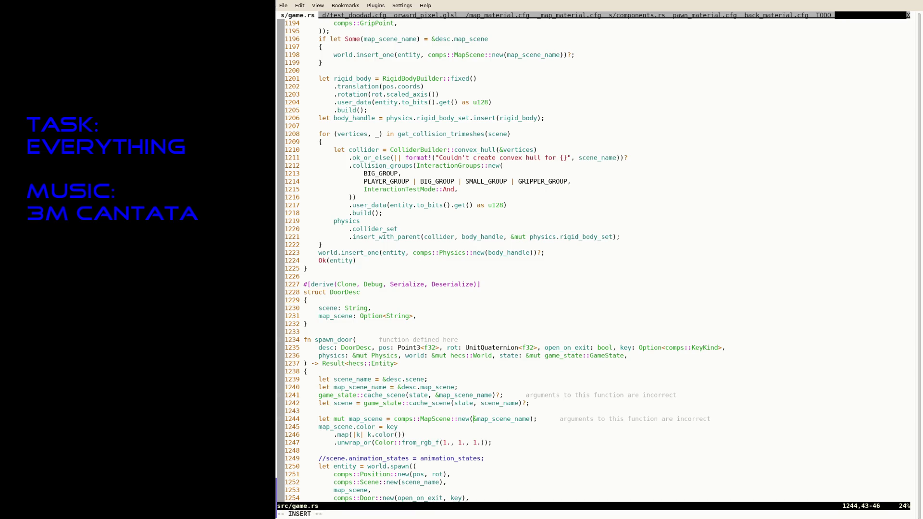
pyautogui.press('Up')
pyautogui.press('Up')
pyautogui.press('Up')
pyautogui.press('Left')
pyautogui.press('BackSpace')
pyautogui.hotkey('shift', 'Left')
pyautogui.hotkey('ctrl', 'w')
pyautogui.hotkey('ctrl', 'w')
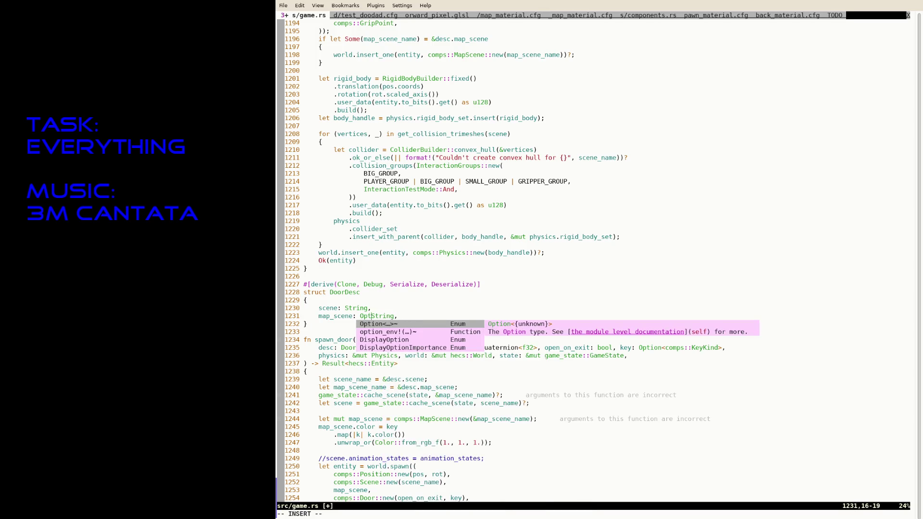
pyautogui.press('Escape')
pyautogui.write(':w')
pyautogui.press('Return')
pyautogui.press('j')
pyautogui.press('j')
pyautogui.press('j')
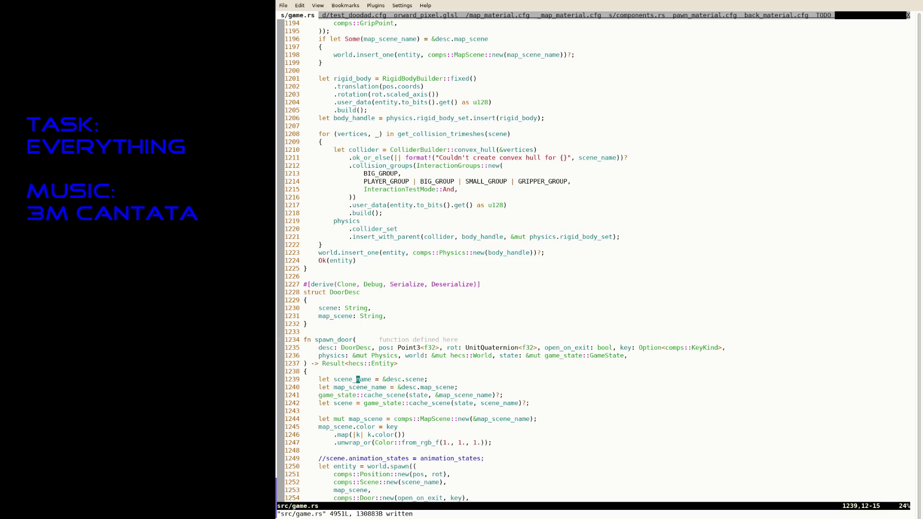
pyautogui.press('k')
pyautogui.press('k')
pyautogui.press('k')
pyautogui.hotkey('ctrl', 's')
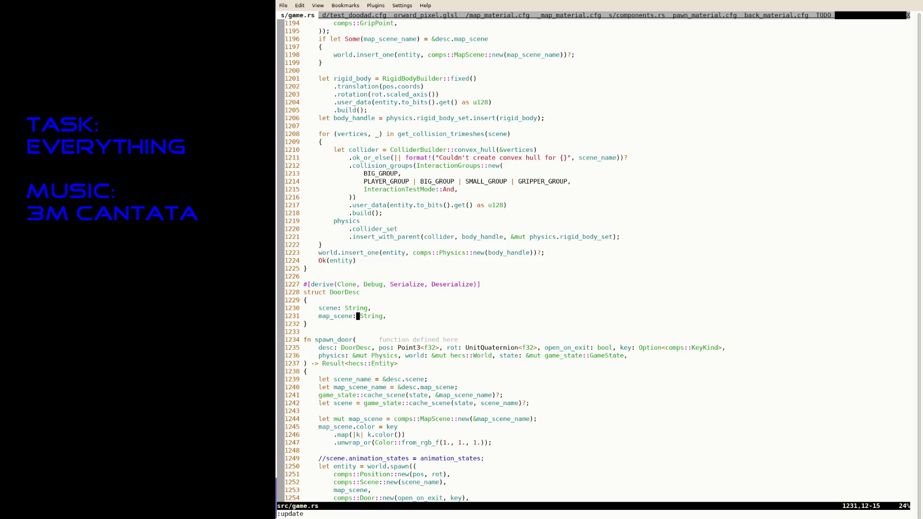
pyautogui.write(':tabe da')
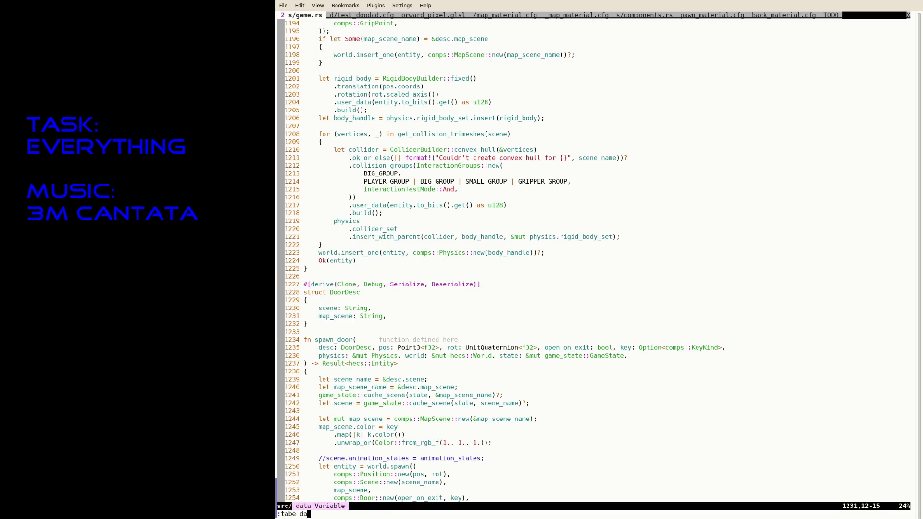
pyautogui.write('ta/door1.cfg')
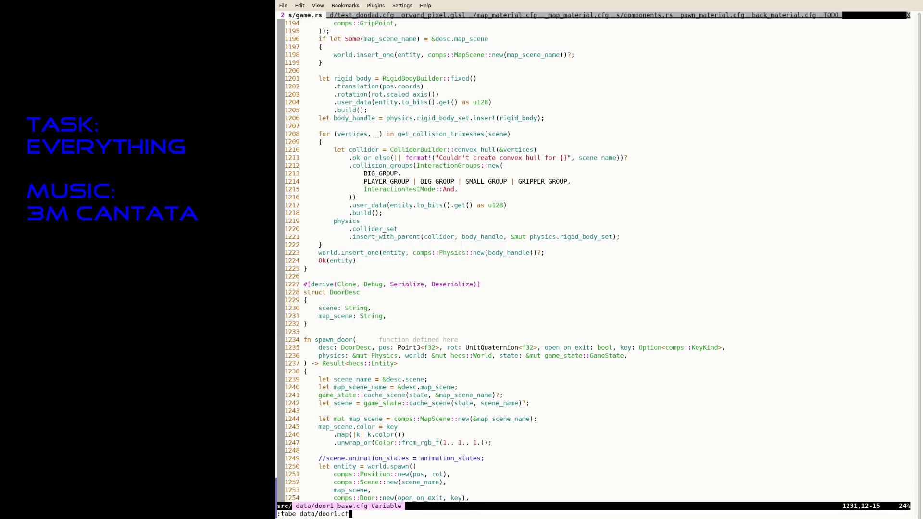
pyautogui.press('Return')
pyautogui.write('iscene = data')
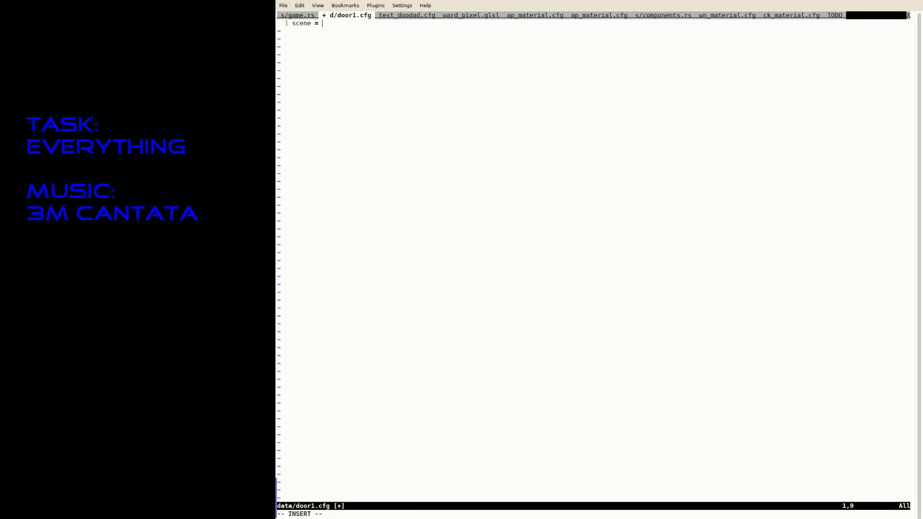
pyautogui.write('/door1.glb')
pyautogui.press('Return')
pyautogui.write('map_scene ')
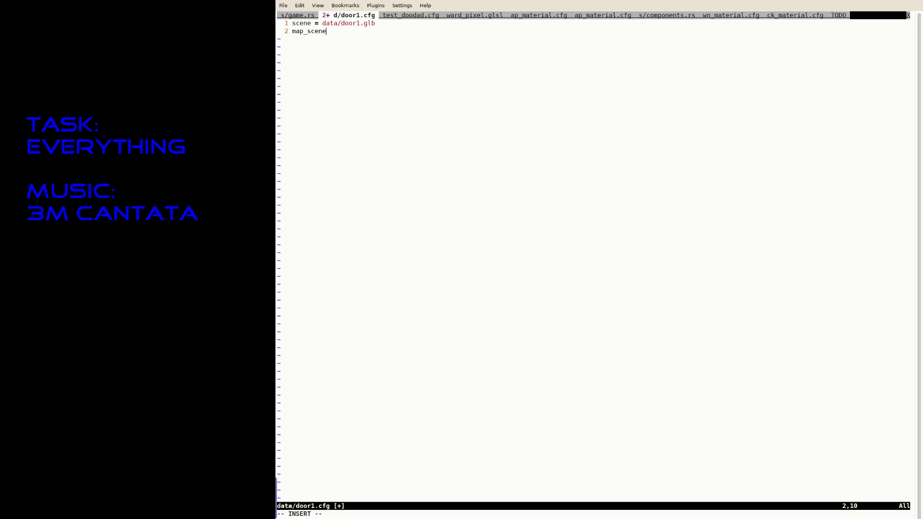
pyautogui.write('= data/door_')
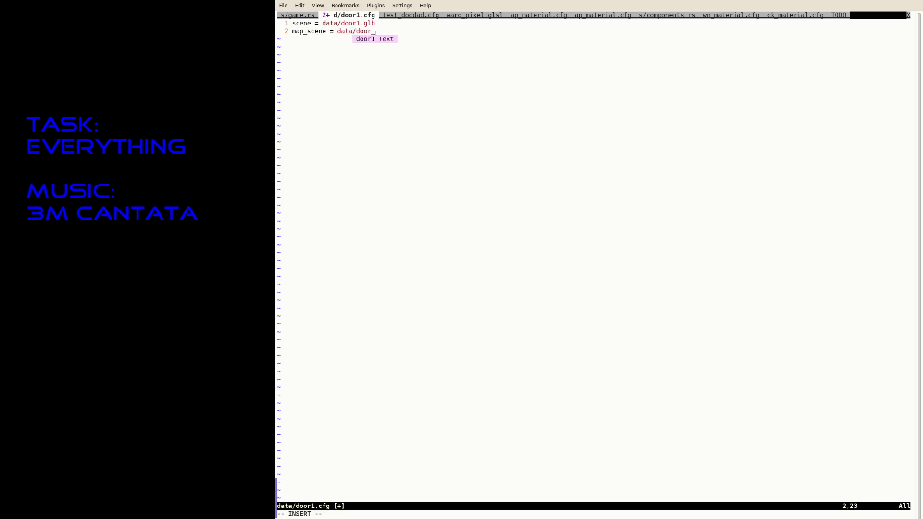
pyautogui.write('map.glb')
pyautogui.press('Escape')
pyautogui.write(':w')
pyautogui.press('Return')
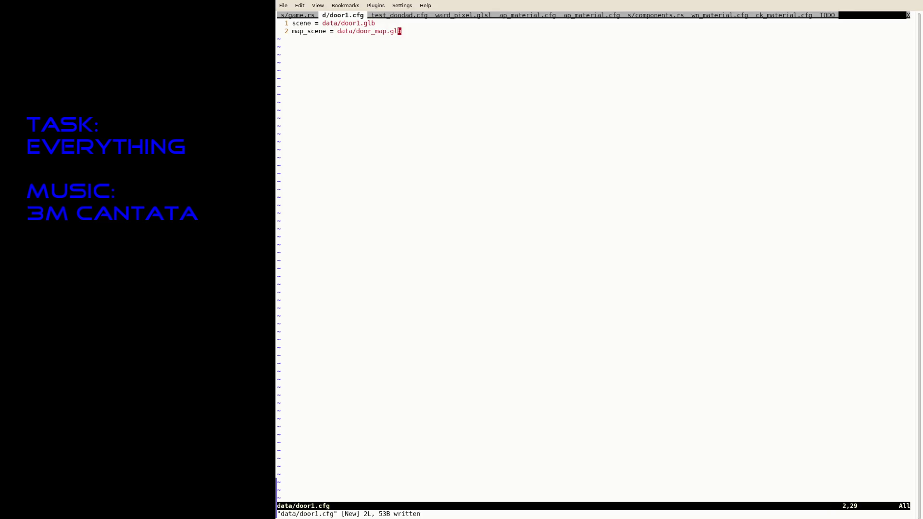
pyautogui.write(':saves')
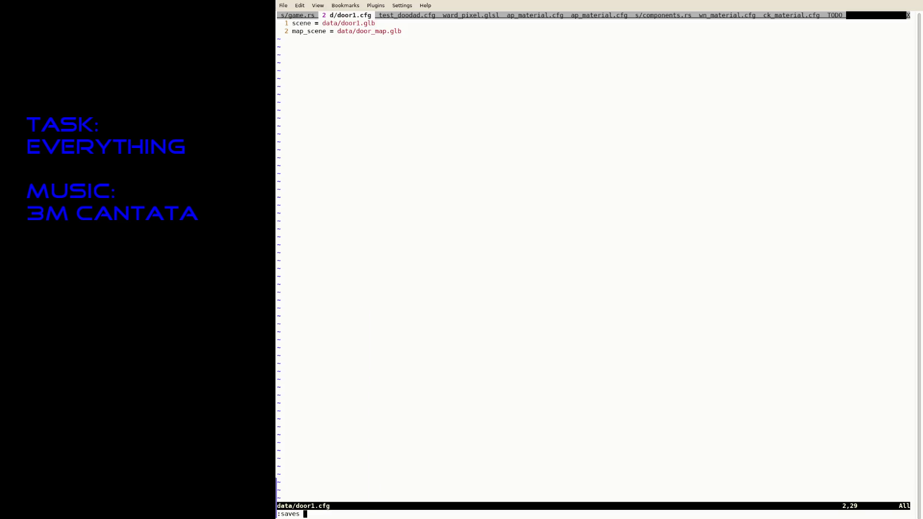
pyautogui.press('Tab')
pyautogui.press('Escape')
pyautogui.hotkey('ctrl', 'z')
pyautogui.write('ls data/door')
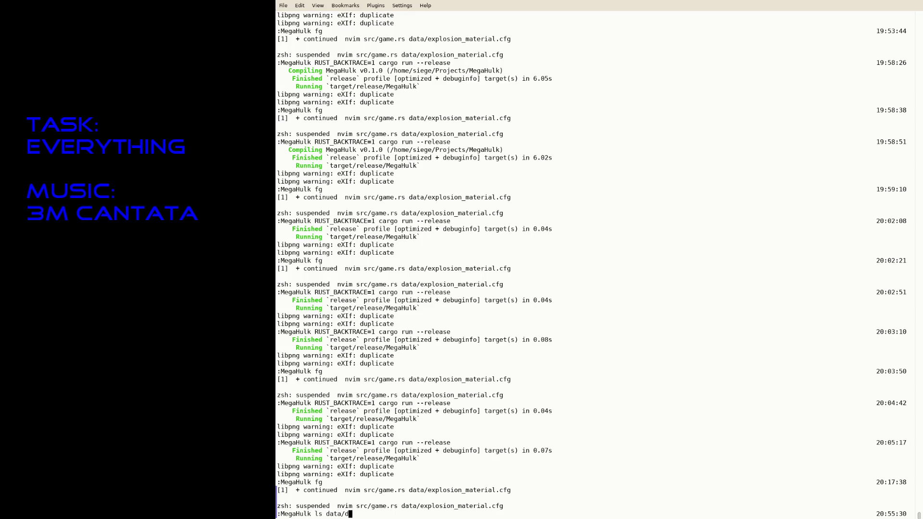
pyautogui.press('Tab')
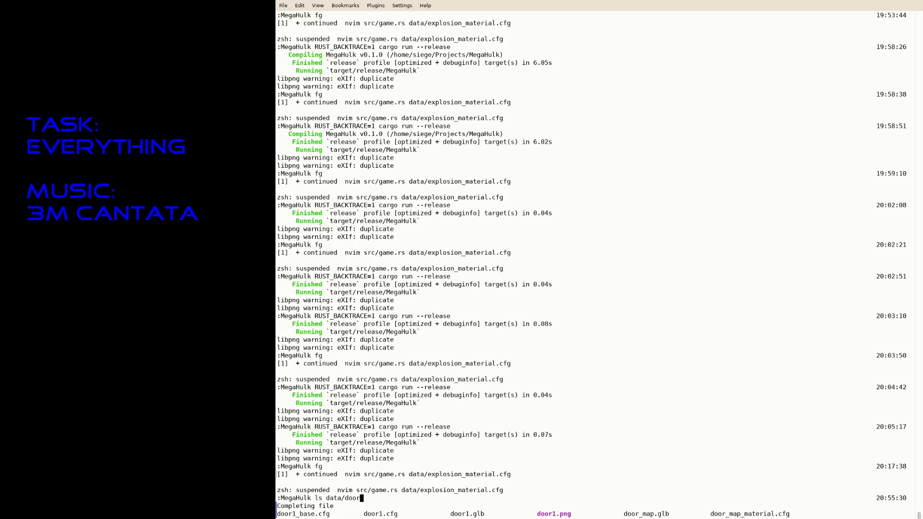
pyautogui.hotkey('ctrl', 'c')
pyautogui.write('fg')
pyautogui.press('Return')
pyautogui.press('i')
pyautogui.press('Escape')
pyautogui.write(':saveas dat')
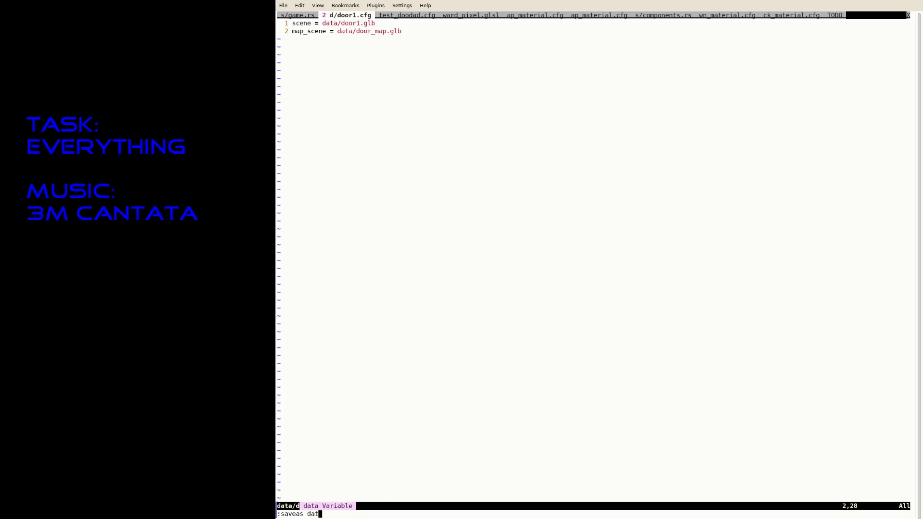
pyautogui.write('a/door_secret')
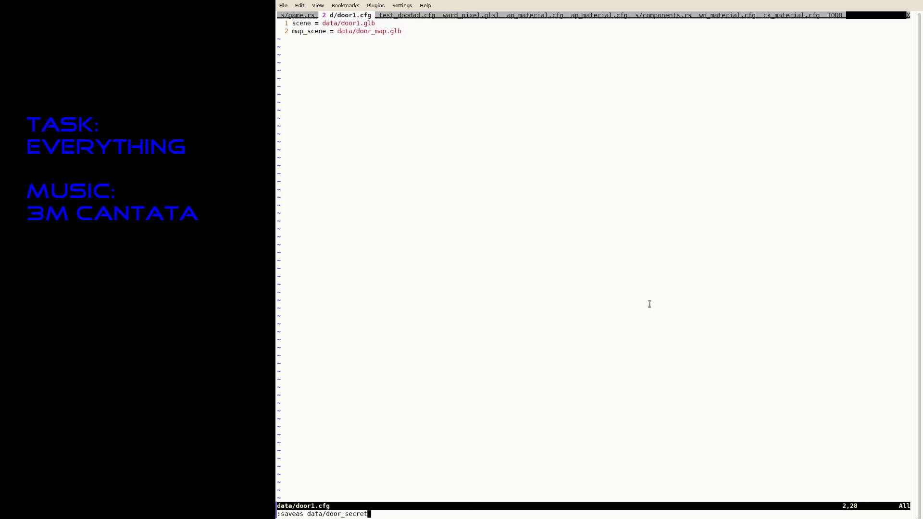
pyautogui.write('1.cfg')
# Save the config as data/door_secret1.cfg with scene path data/secret1_door.glb.
pyautogui.press('Return')
pyautogui.press('k')
pyautogui.hotkey('shift', 'a')
pyautogui.press('Left')
pyautogui.press('Left')
pyautogui.press('BackSpace')
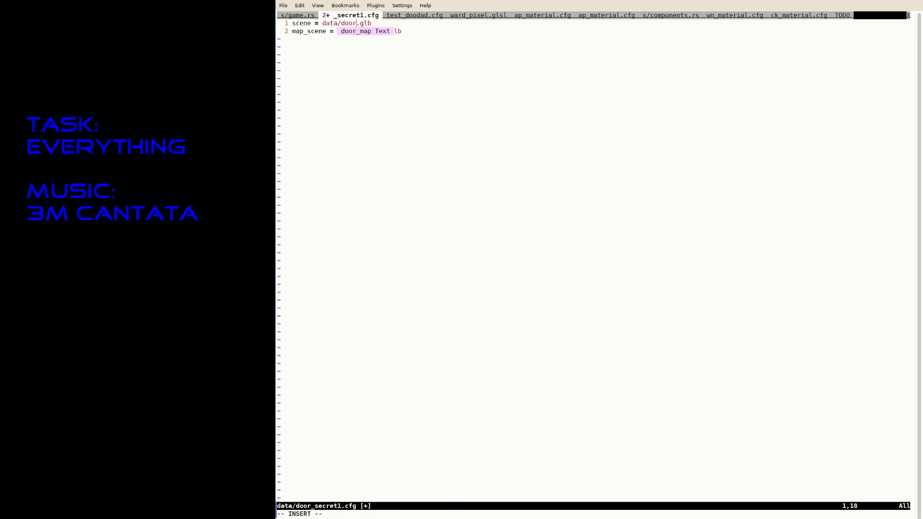
pyautogui.press('BackSpace')
pyautogui.press('BackSpace')
pyautogui.press('BackSpace')
pyautogui.write('secret1')
pyautogui.write('_door')
pyautogui.press('Escape')
pyautogui.write(':w')
pyautogui.press('Return')
# Point map_scene at data/wall_piece_map.glb, save, and return to game.rs.
pyautogui.press('j')
pyautogui.press('v')
pyautogui.press('b')
pyautogui.press('c')
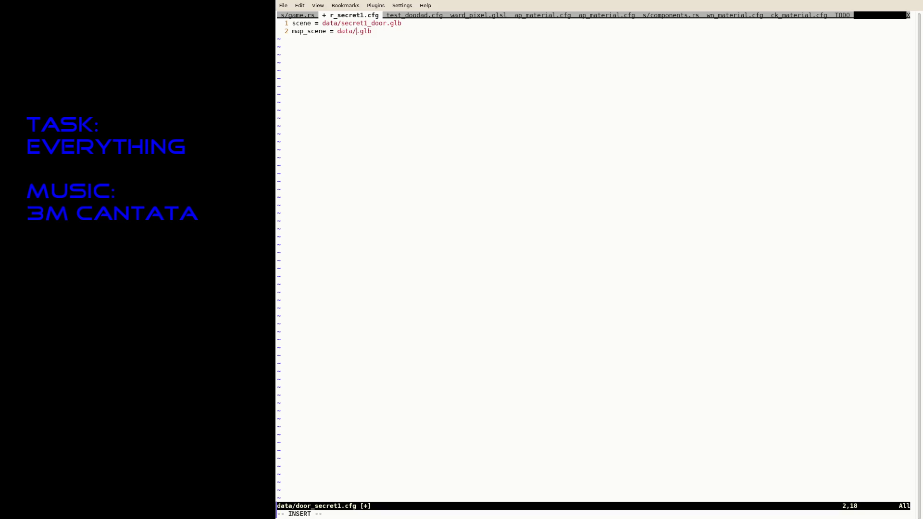
pyautogui.write('wall_piece_')
pyautogui.write('map')
pyautogui.press('Escape')
pyautogui.write(':w')
pyautogui.press('Return')
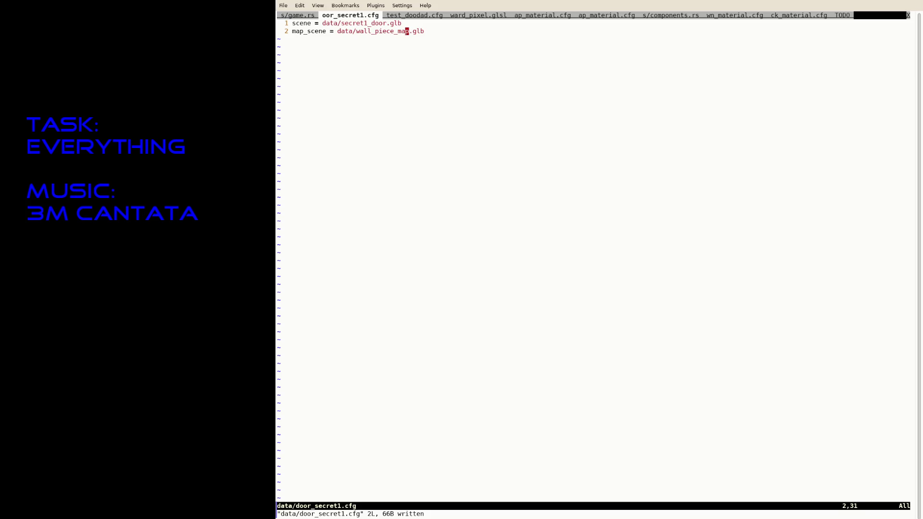
pyautogui.write(':tabp')
pyautogui.press('Return')
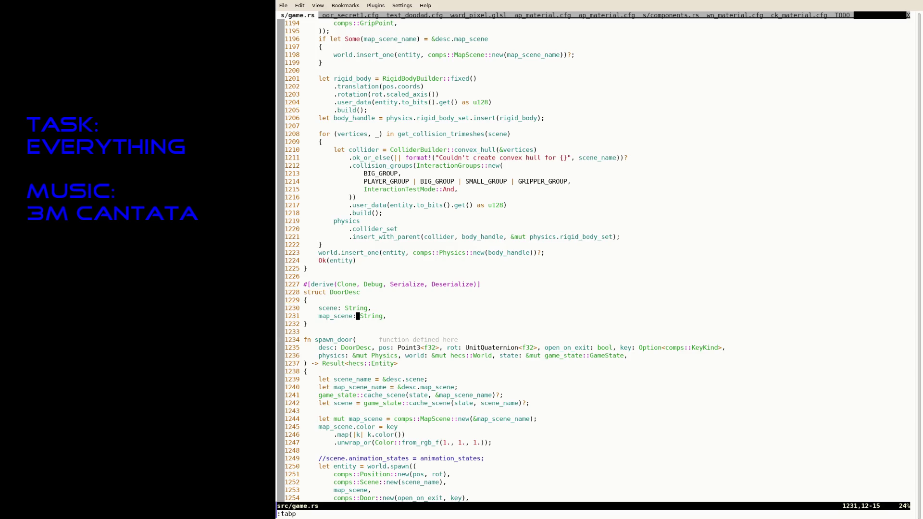
# Add door_desc as the first argument of the spawn_door call and save.
pyautogui.press('j')
pyautogui.press('j')
pyautogui.press('j')
pyautogui.write('/spawn_door')
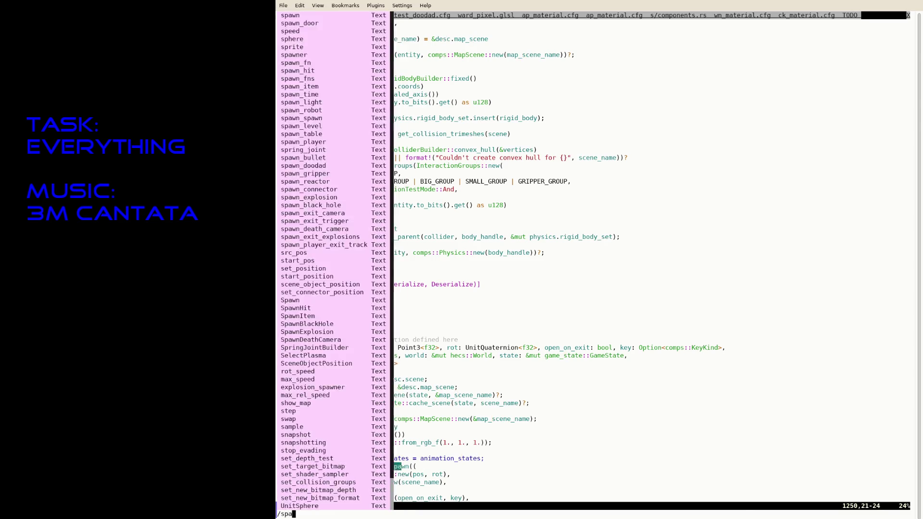
pyautogui.press('Return')
pyautogui.write('f(adoor_d')
pyautogui.write('esc,')
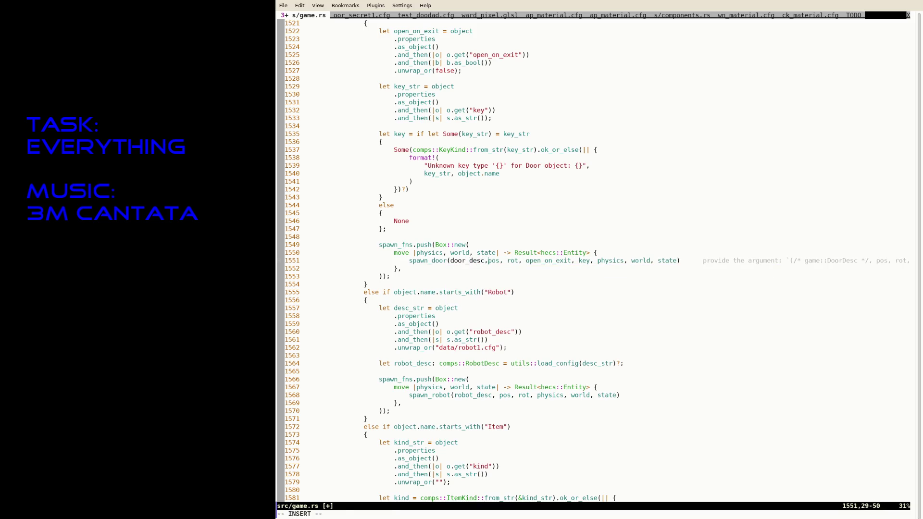
pyautogui.press('Escape')
pyautogui.write(':w')
pyautogui.press('Return')
# Copy the doodad config-loading lines into the Door branch above spawn_fns.
pyautogui.hotkey('ctrl', 'b')
pyautogui.press('k')
pyautogui.press('k')
pyautogui.press('k')
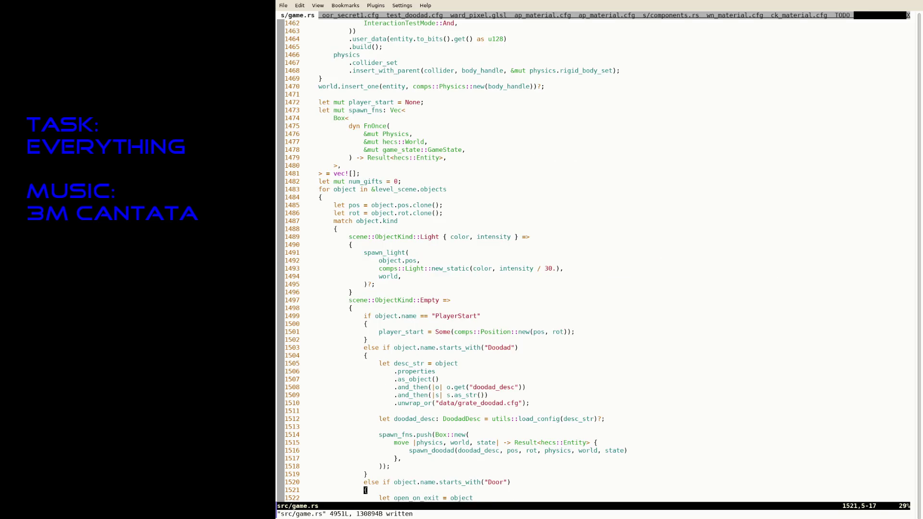
pyautogui.press('V')
pyautogui.press('j')
pyautogui.press('j')
pyautogui.press('j')
pyautogui.press('j')
pyautogui.press('y')
pyautogui.hotkey('ctrl', 'f')
pyautogui.press('j')
pyautogui.press('j')
pyautogui.press('j')
pyautogui.press('j')
pyautogui.press('j')
pyautogui.press('j')
pyautogui.press('j')
pyautogui.press('g')
pyautogui.press('P')
pyautogui.press('i')
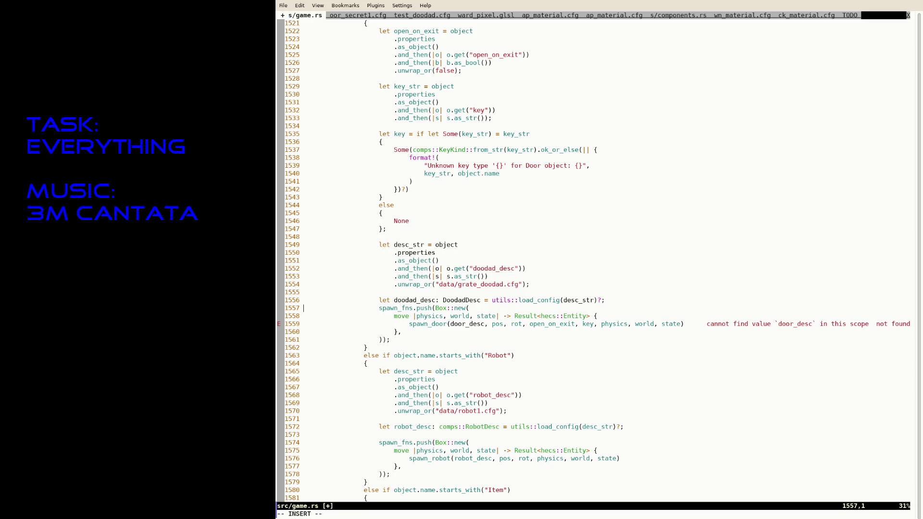
pyautogui.press('Escape')
pyautogui.press('O')
# Change the default path to data/door1.cfg and the property key to door_desc, then save.
pyautogui.press('Right')
pyautogui.press('Right')
pyautogui.press('Right')
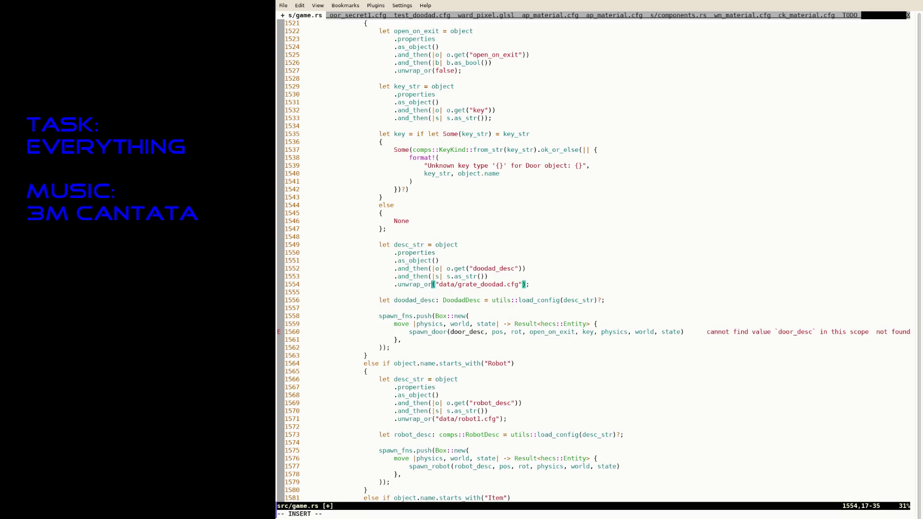
pyautogui.write('door')
pyautogui.press('Delete')
pyautogui.press('Delete')
pyautogui.press('Delete')
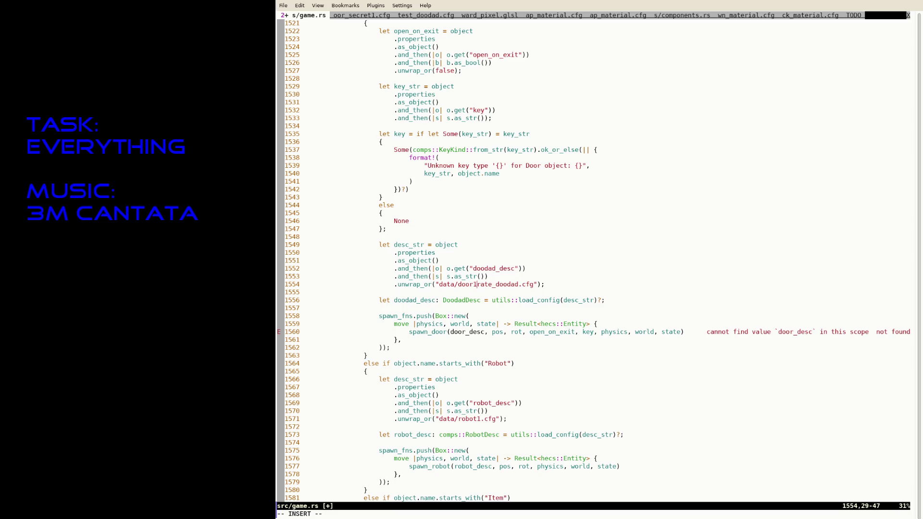
pyautogui.write('1')
pyautogui.write('r')
pyautogui.press('Delete')
pyautogui.press('Delete')
pyautogui.press('Delete')
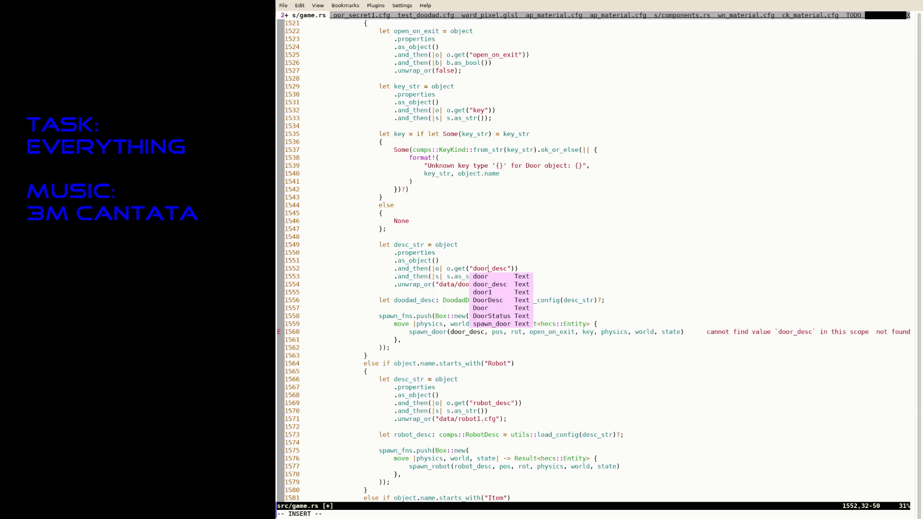
pyautogui.press('Escape')
pyautogui.write(':w')
pyautogui.press('Return')
# Rename doodad_desc to door_desc and DoodadDesc to DoorDesc, then save game.rs.
pyautogui.click(486, 276)
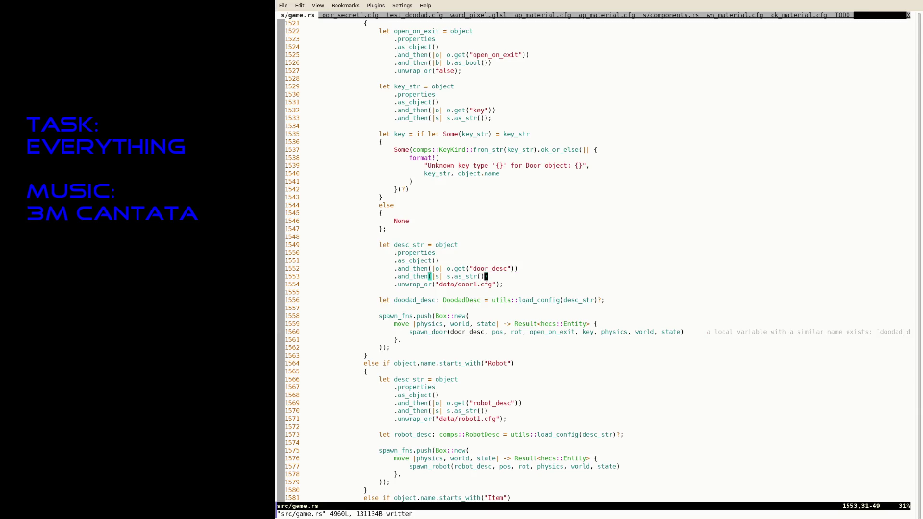
pyautogui.press('j')
pyautogui.press('j')
pyautogui.press('j')
pyautogui.press('b')
pyautogui.press('b')
pyautogui.press('b')
pyautogui.press('i')
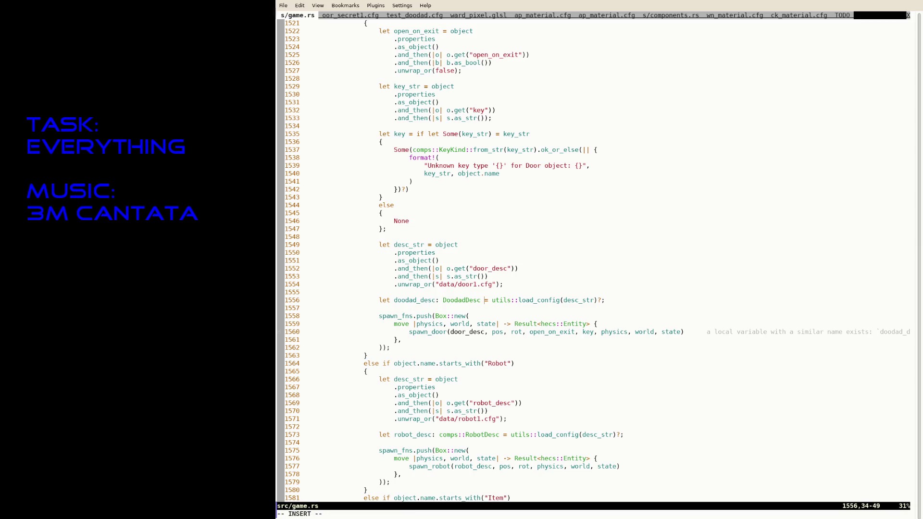
pyautogui.press('Right')
pyautogui.press('Right')
pyautogui.press('Right')
pyautogui.press('Delete')
pyautogui.press('Delete')
pyautogui.press('Delete')
pyautogui.write('r')
pyautogui.press('Right')
pyautogui.press('Right')
pyautogui.press('Right')
pyautogui.press('Delete')
pyautogui.press('Delete')
pyautogui.press('Delete')
pyautogui.write('r')
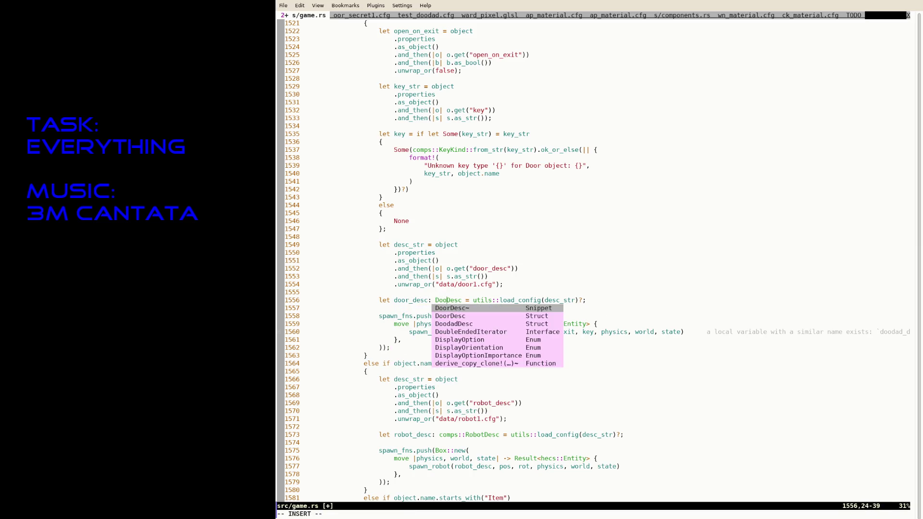
pyautogui.press('Escape')
pyautogui.write(':w')
pyautogui.press('Return')
# Suspend Neovim and rerun the previous cargo build-and-run command.
pyautogui.hotkey('ctrl', 'z')
pyautogui.press('Up')
pyautogui.press('Return')
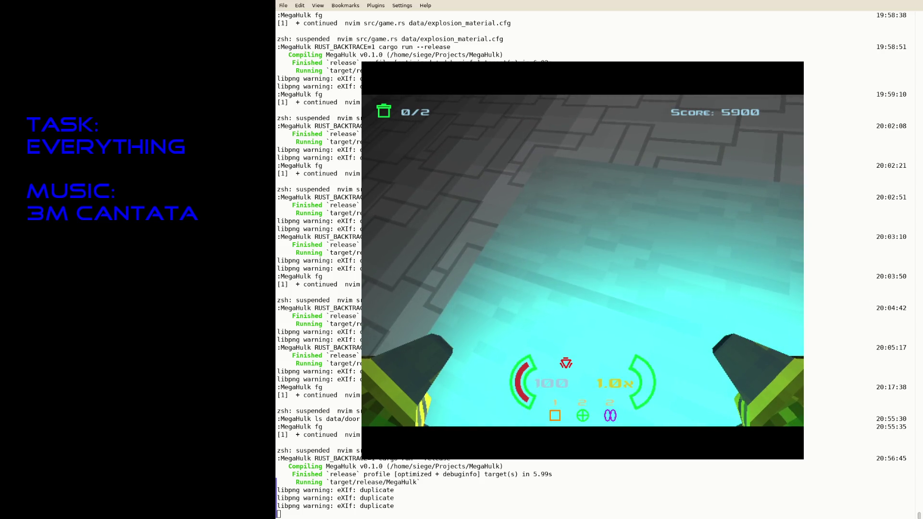
pyautogui.press('Escape')
pyautogui.write('cargo fmt')
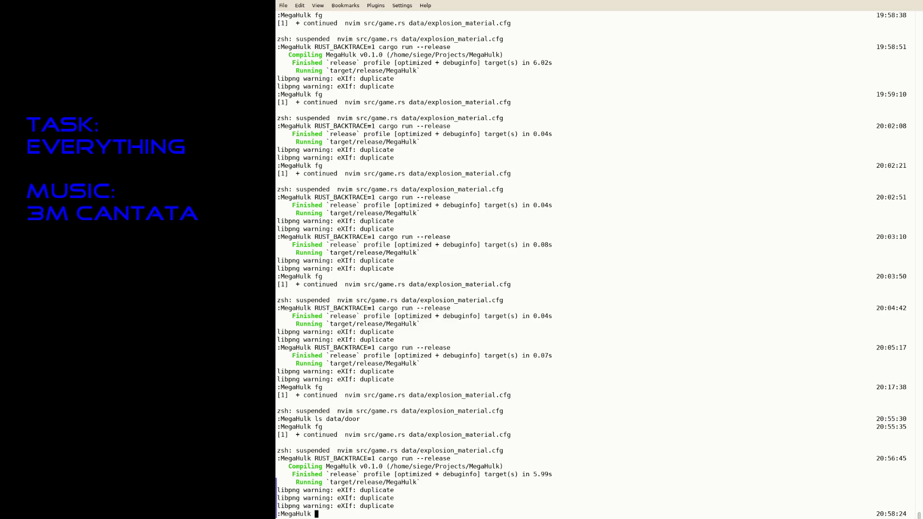
# Run cargo fmt to format the project's Rust code.
pyautogui.press('Return')
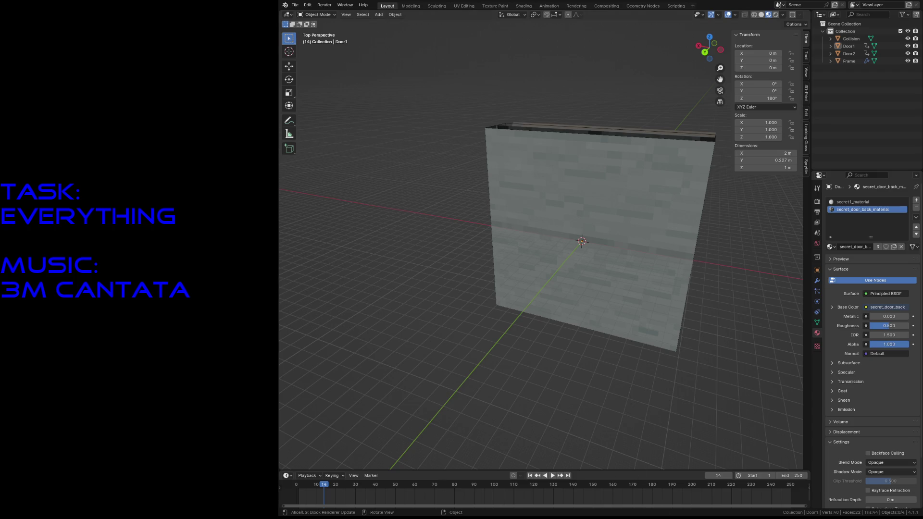
# Save the door model as secret2_door.blend.
pyautogui.click(294, 5)
pyautogui.press('Escape')
pyautogui.hotkey('ctrl', 's')
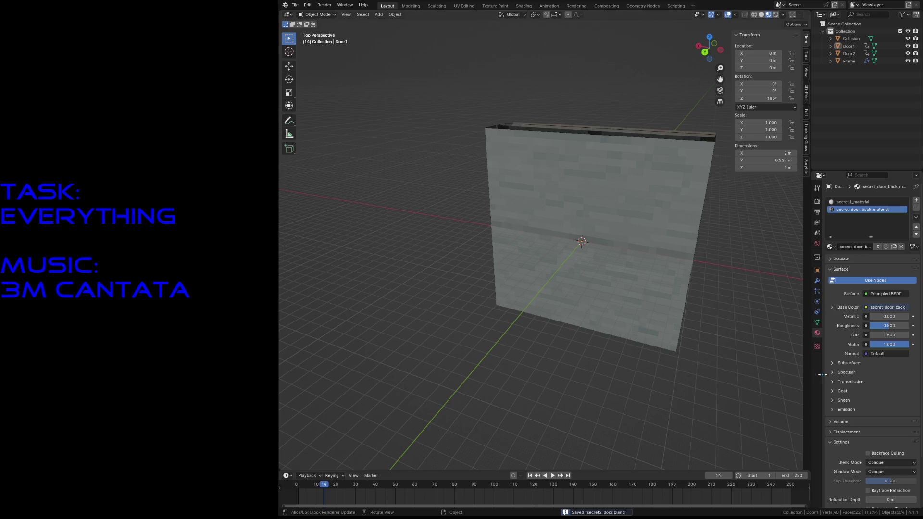
# Rename Door1's secret1_material to secret2_material and show the Texture Paint workspace.
pyautogui.click(850, 201)
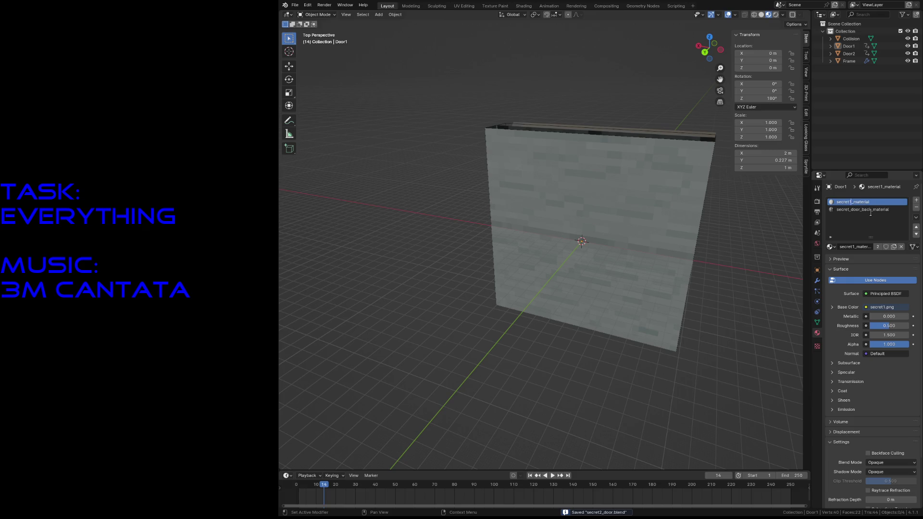
pyautogui.press('BackSpace')
pyautogui.write('2')
pyautogui.press('Return')
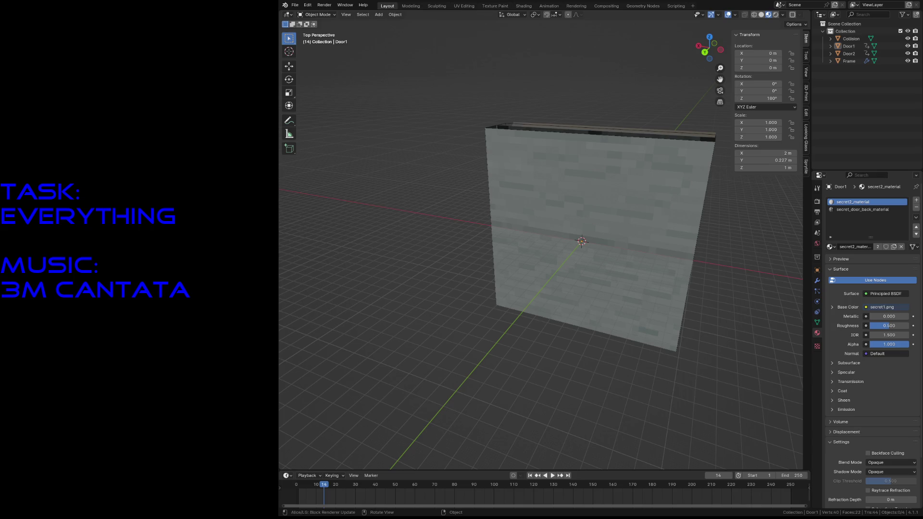
pyautogui.click(483, 7)
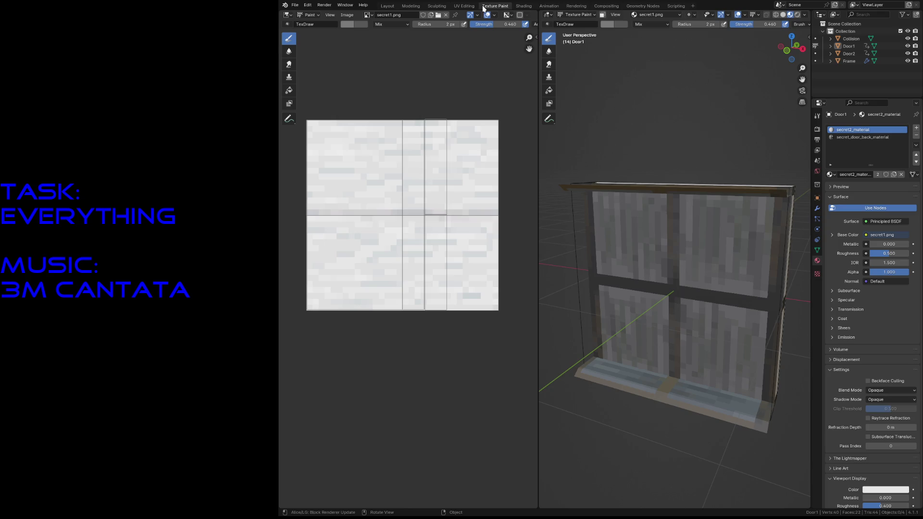
# Assign secret2.png to the material's Image Texture node in Shading, then view it in Texture Paint.
pyautogui.click(368, 15)
pyautogui.click(523, 6)
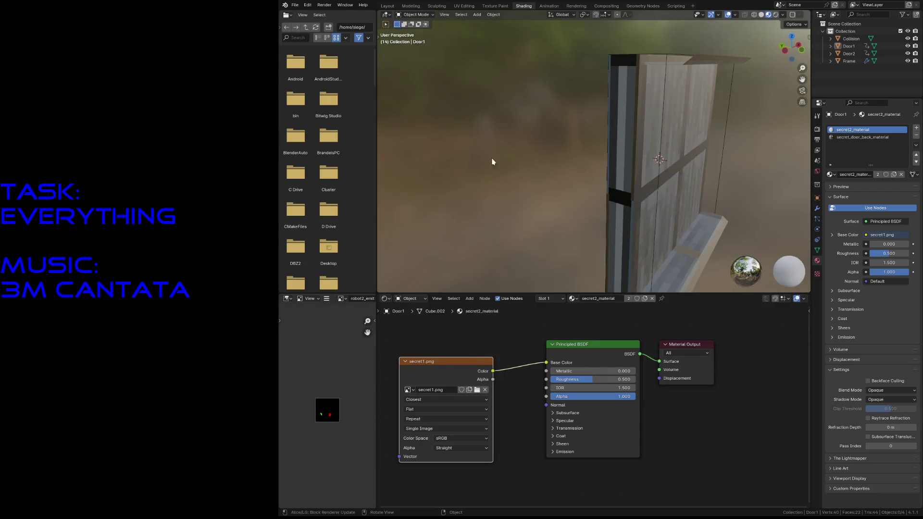
pyautogui.click(487, 5)
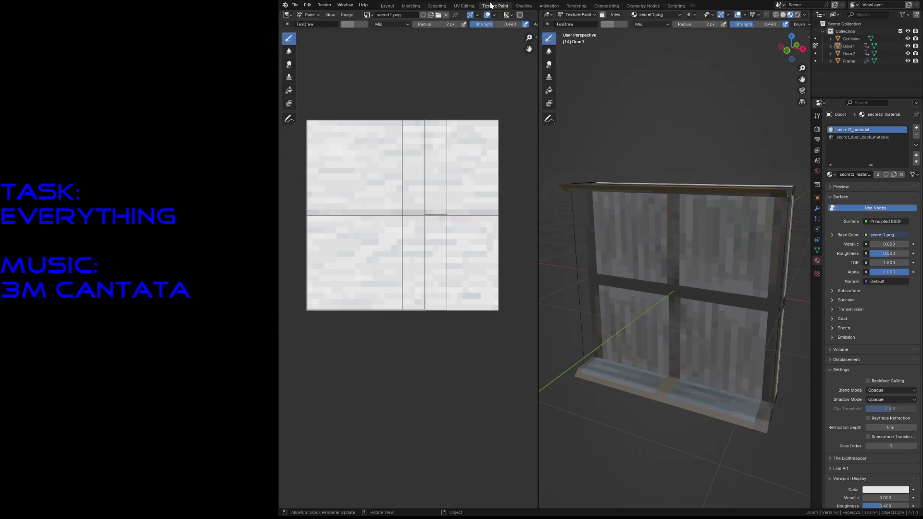
pyautogui.click(347, 15)
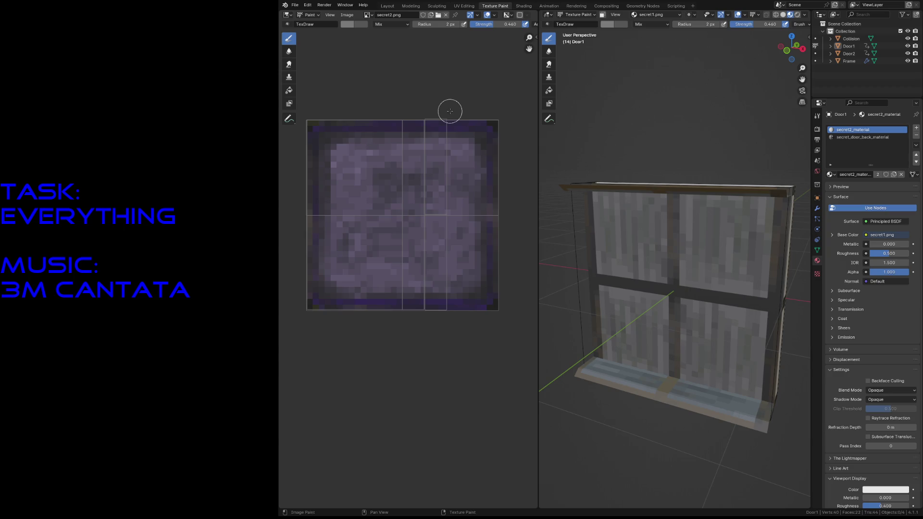
pyautogui.click(524, 6)
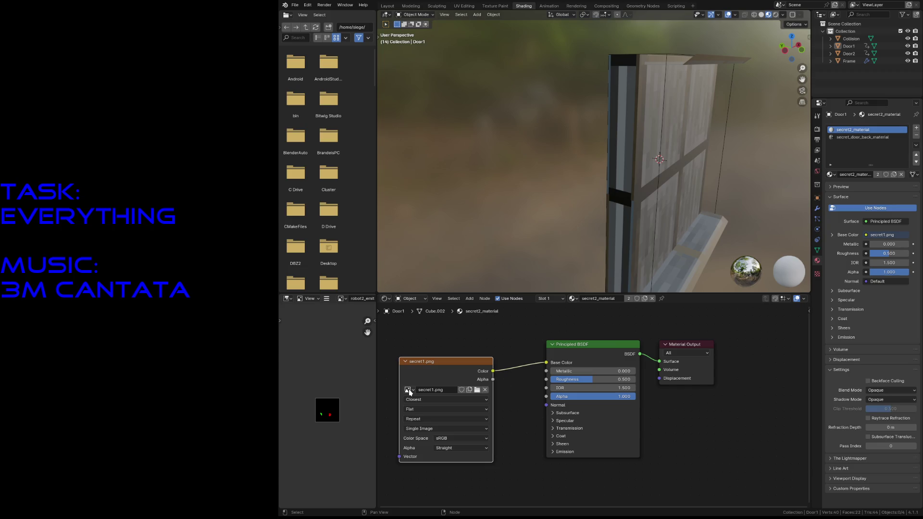
pyautogui.click(407, 389)
pyautogui.click(429, 431)
pyautogui.hotkey('shift', '`')
pyautogui.click(586, 170)
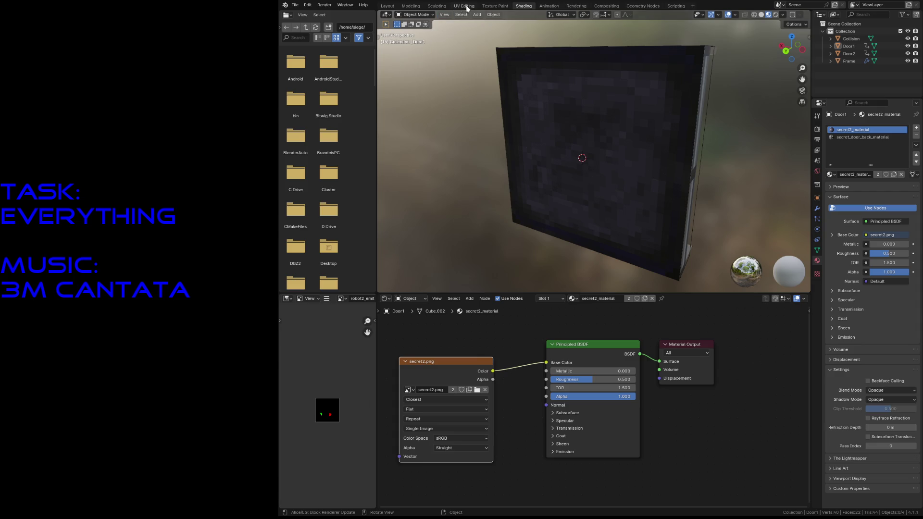
pyautogui.click(494, 7)
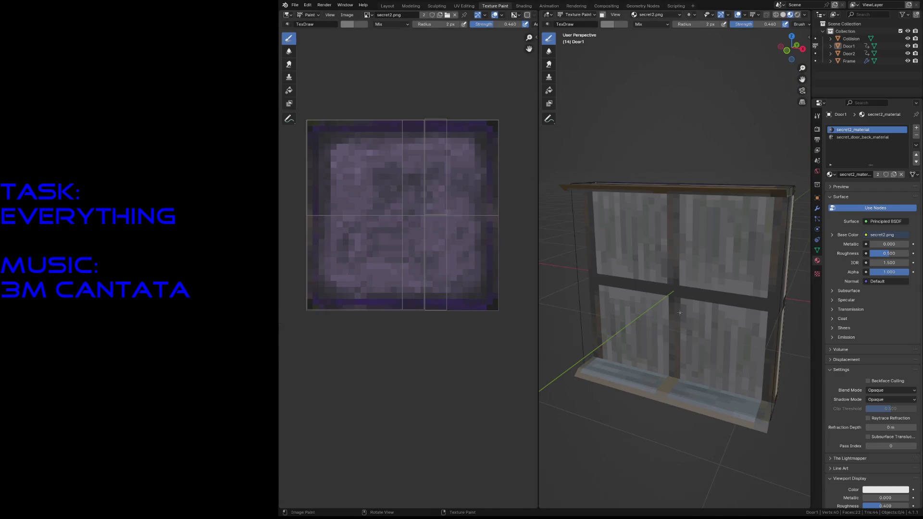
# Try light and near-black seam strokes on secret2.png, undo them, and lower brush Strength to 0.173.
pyautogui.hotkey('shift', '`')
pyautogui.press('s')
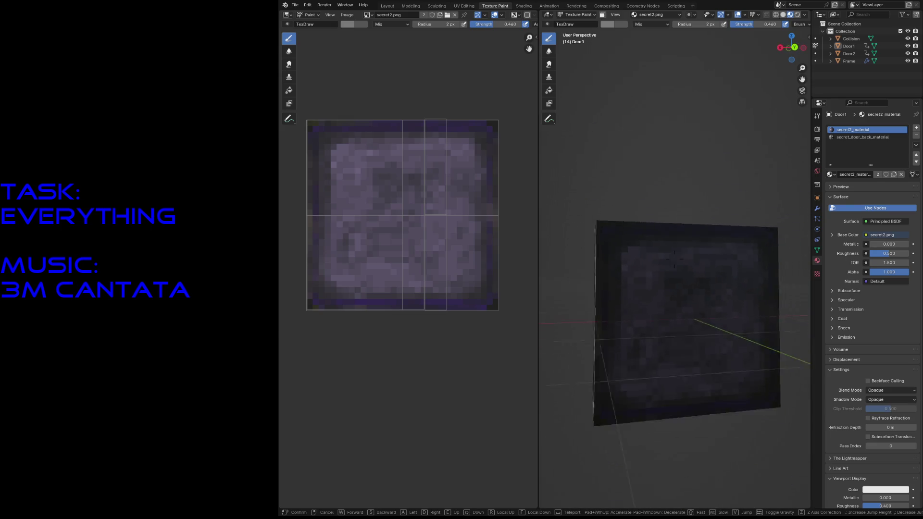
pyautogui.click(674, 260)
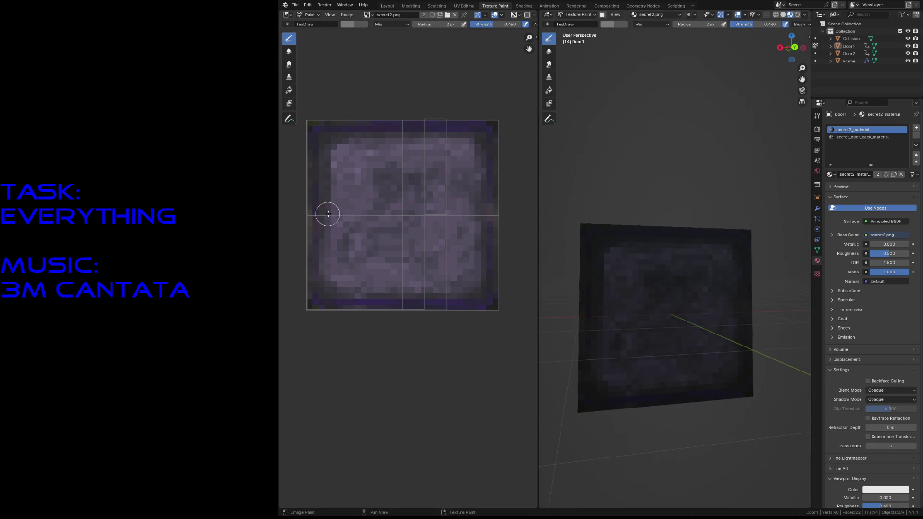
pyautogui.moveTo(315, 214); pyautogui.dragTo(502, 214)
pyautogui.hotkey('ctrl', 'z')
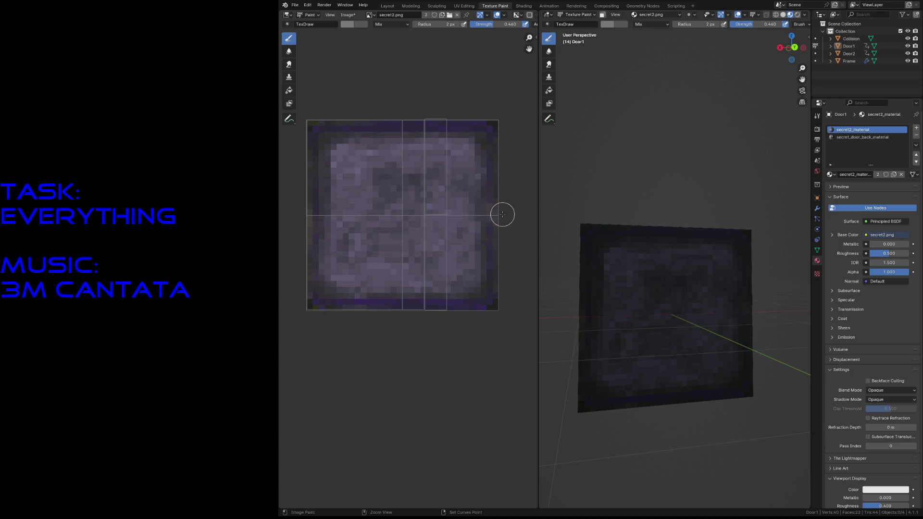
pyautogui.click(611, 24)
pyautogui.click(675, 91)
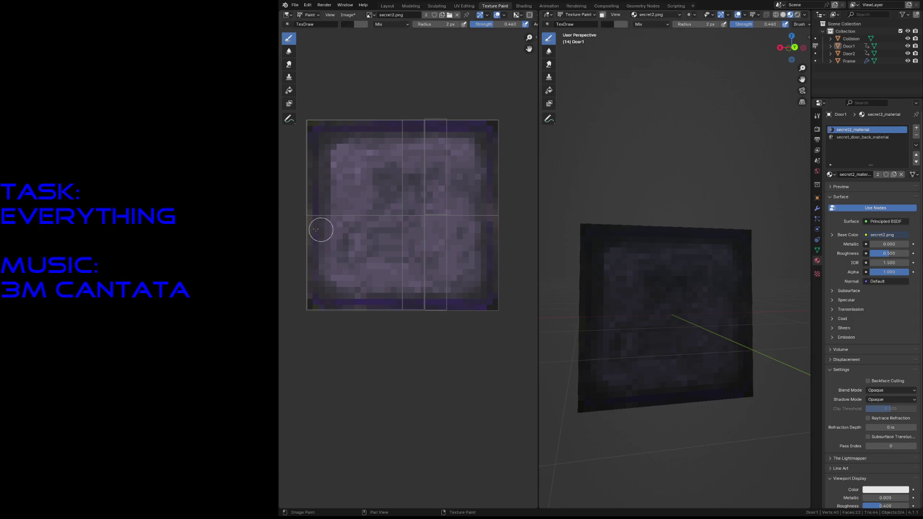
pyautogui.moveTo(305, 214); pyautogui.dragTo(519, 218)
pyautogui.hotkey('ctrl', 'z')
pyautogui.moveTo(473, 24)
pyautogui.mouseDown()
pyautogui.moveTo(454, 24)
pyautogui.moveTo(461, 36)
pyautogui.mouseUp()
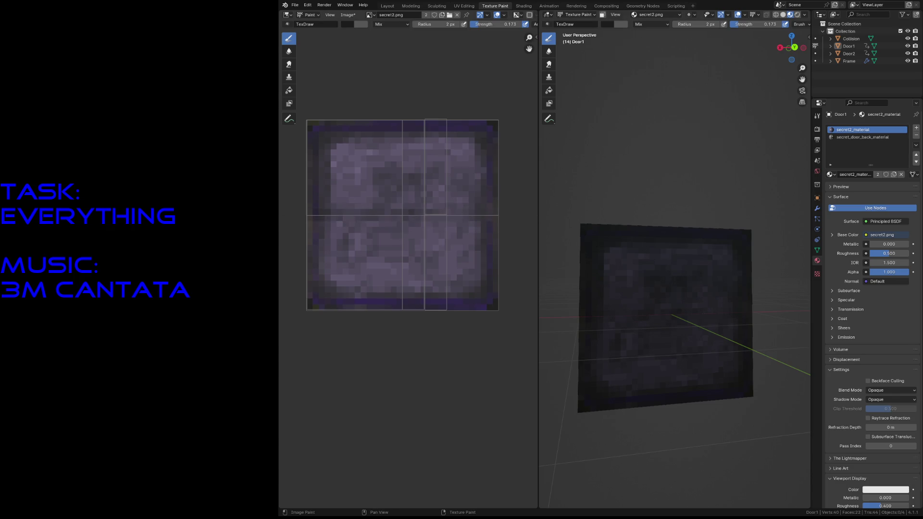
# Save secret2_door.blend and open test_level.blend from the recent files.
pyautogui.hotkey('ctrl', 's')
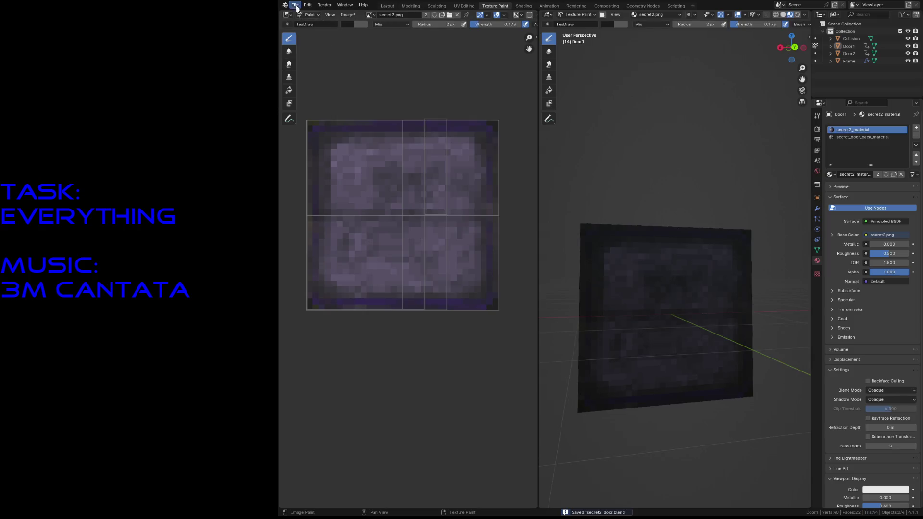
pyautogui.click(294, 5)
pyautogui.moveTo(346, 30)
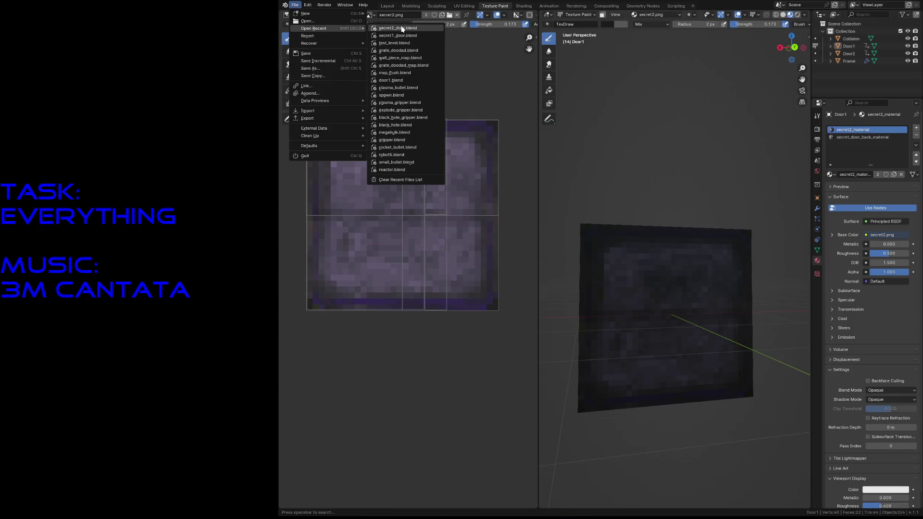
pyautogui.click(417, 44)
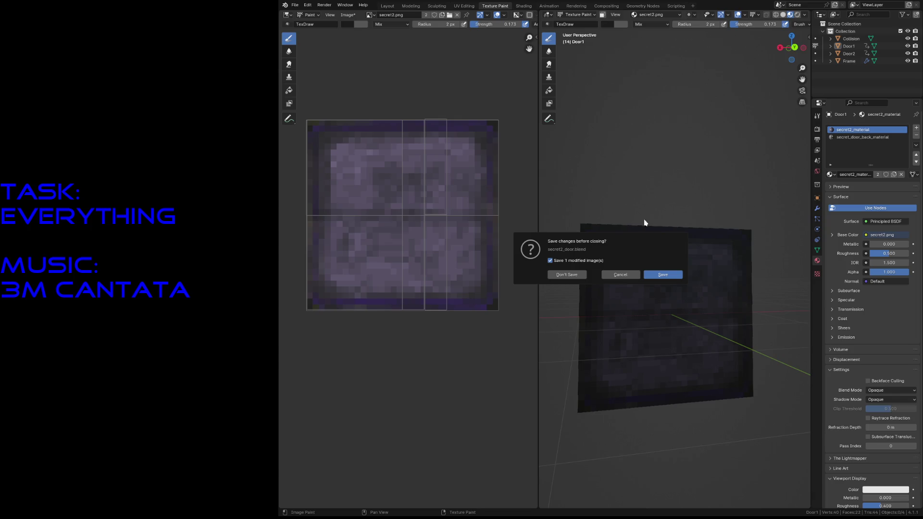
# Load test_level.blend and change Door_Secret's door_desc path to the door_secret2 config.
pyautogui.click(664, 275)
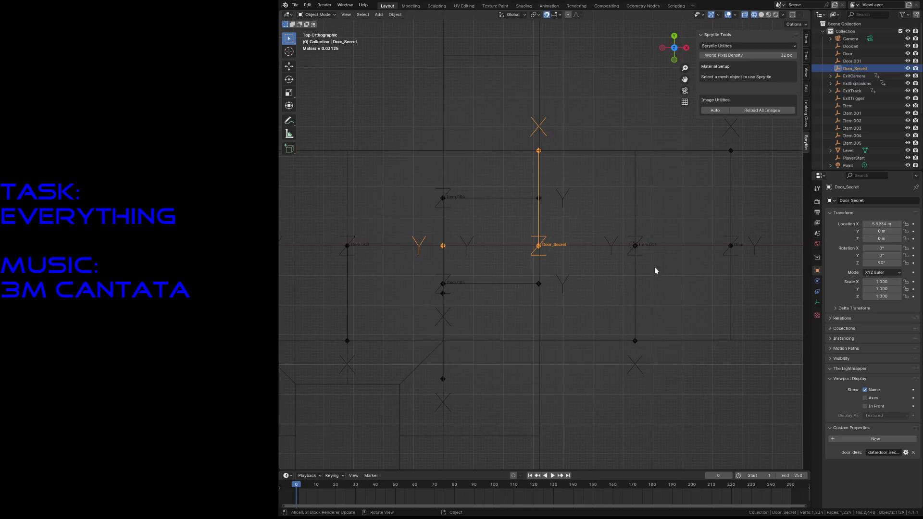
pyautogui.click(887, 452)
pyautogui.click(889, 452)
pyautogui.press('Delete')
pyautogui.press('Return')
# Save test_level.blend and switch over to the terminal.
pyautogui.hotkey('ctrl', 's')
pyautogui.click(295, 5)
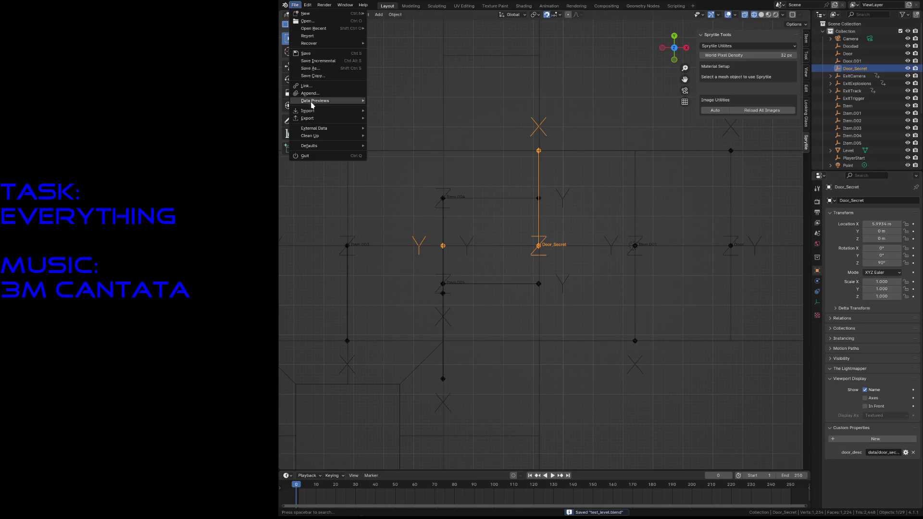
pyautogui.moveTo(318, 118)
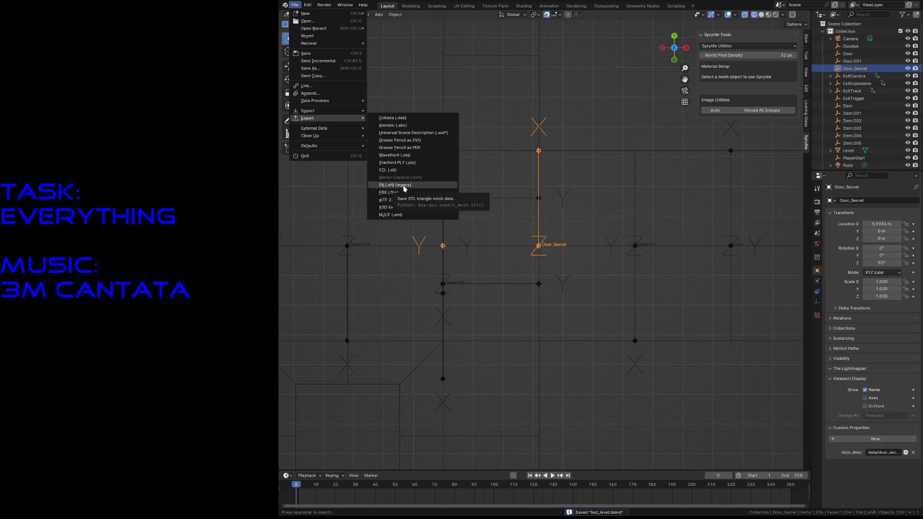
pyautogui.press('Escape')
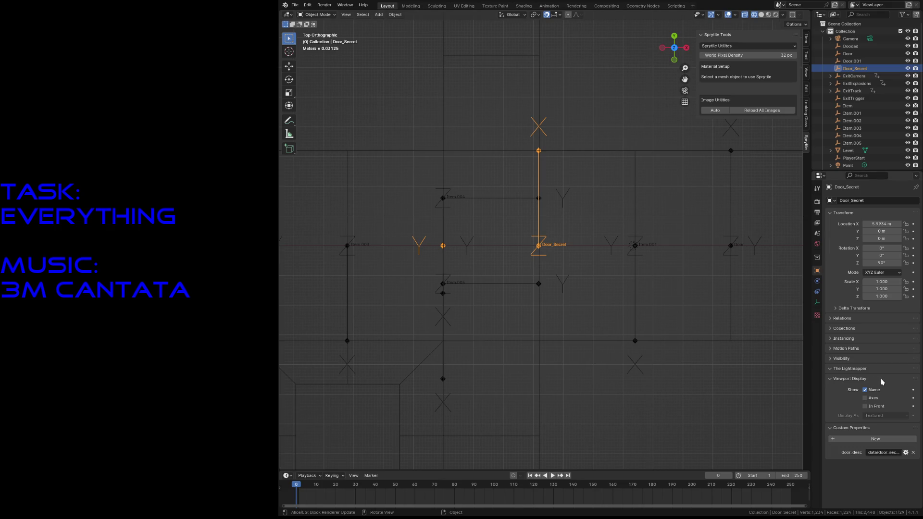
pyautogui.hotkey('ctrl', 's')
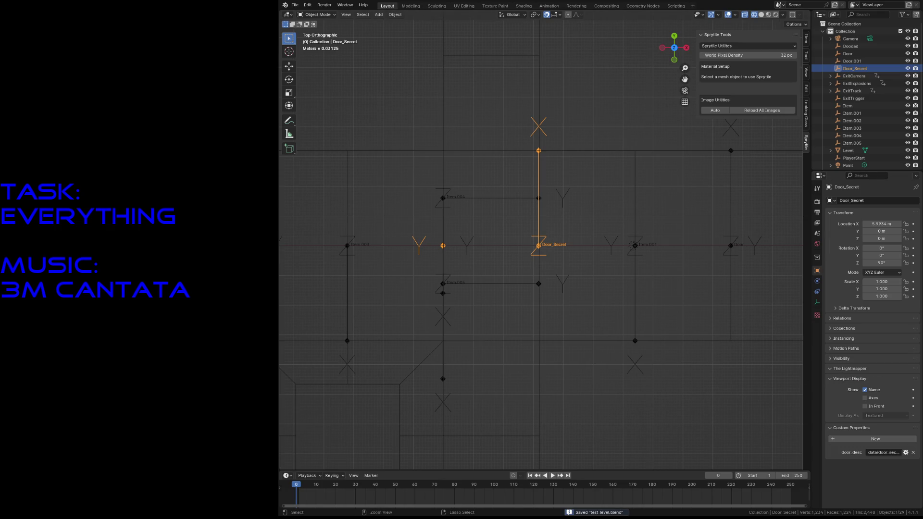
pyautogui.hotkey('alt', 'Tab')
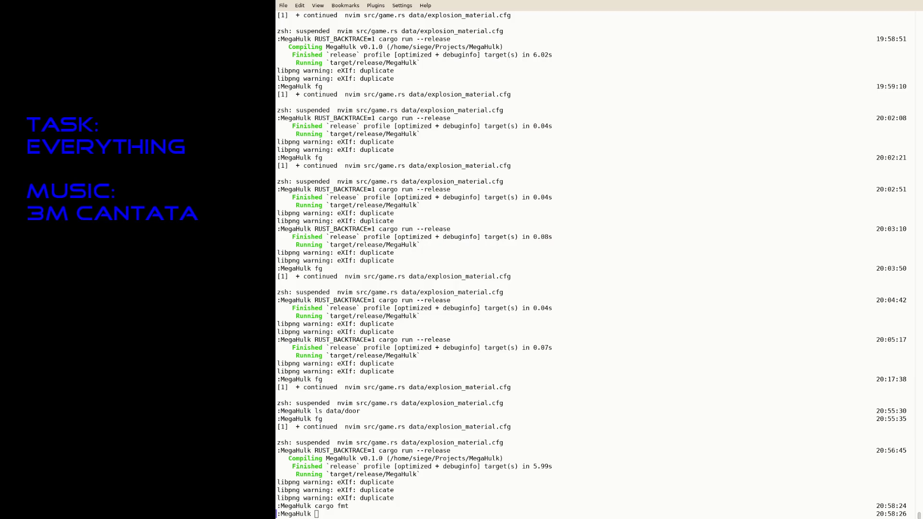
# Resume Neovim and save data/door_secret2.cfg pointing at secret2_door instead of secret1_door.
pyautogui.write('fg')
pyautogui.press('Return')
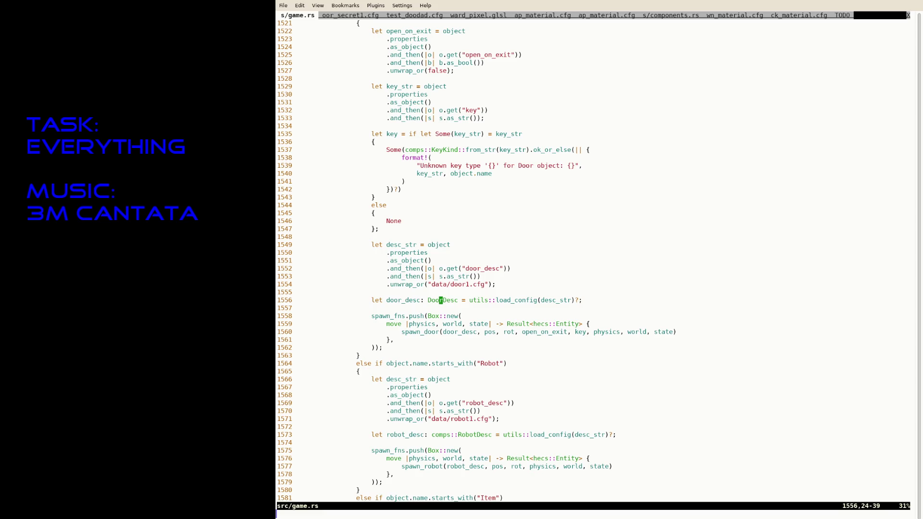
pyautogui.write('gt:saveas ')
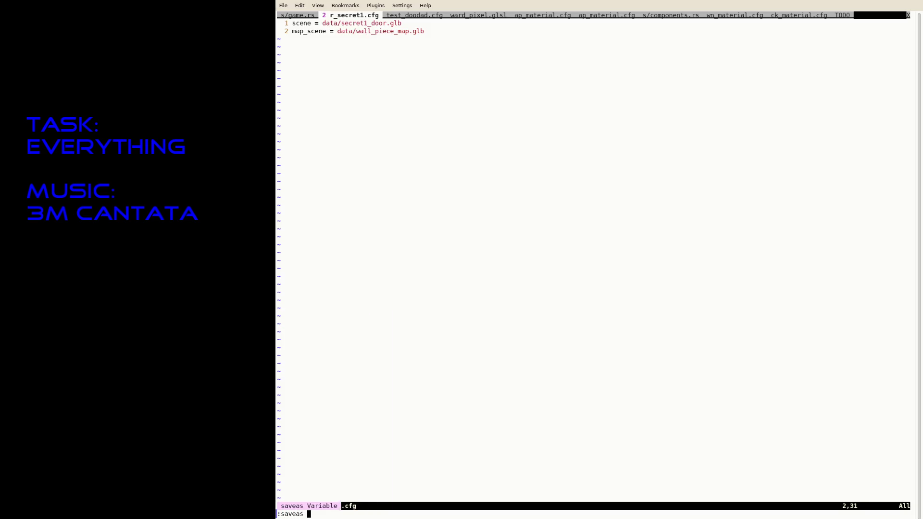
pyautogui.write('data/door_secret2.cfg')
pyautogui.press('Return')
pyautogui.press('i')
pyautogui.click(386, 23)
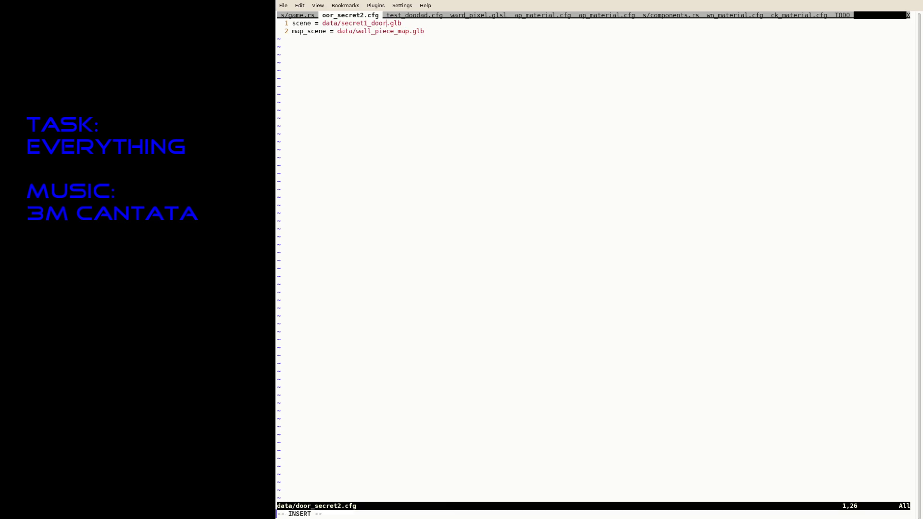
pyautogui.click(367, 23)
pyautogui.press('BackSpace')
pyautogui.write('2')
pyautogui.press('Escape')
pyautogui.write(':w')
pyautogui.press('Return')
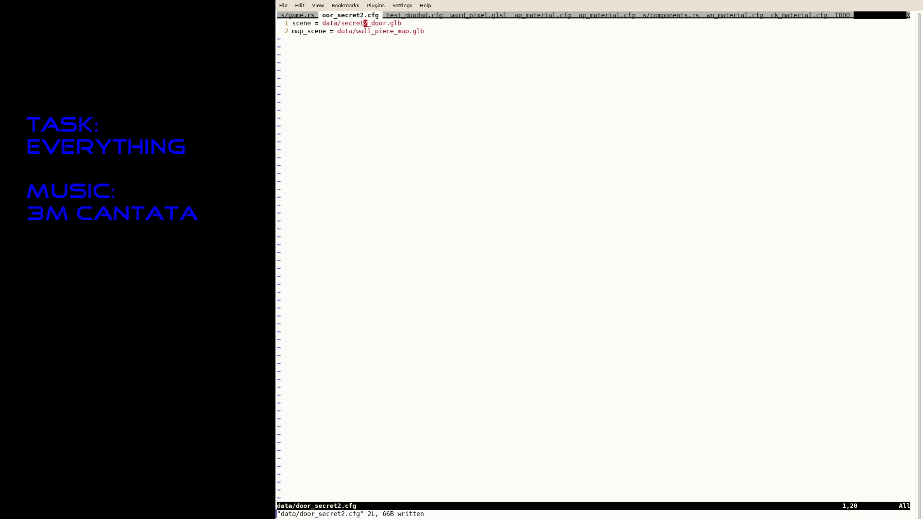
# Copy secret1_material.cfg to data/secret2_material.cfg with texture data/secret2.png.
pyautogui.write(':tabe')
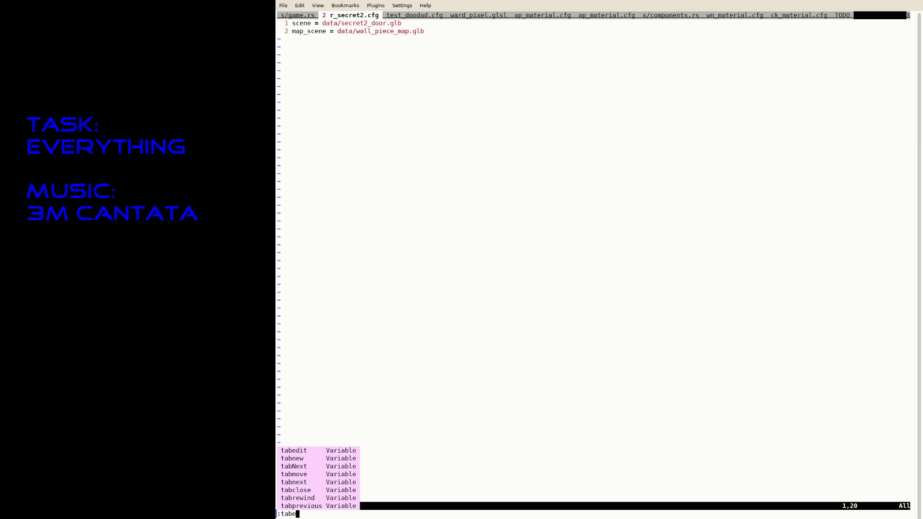
pyautogui.write(' data')
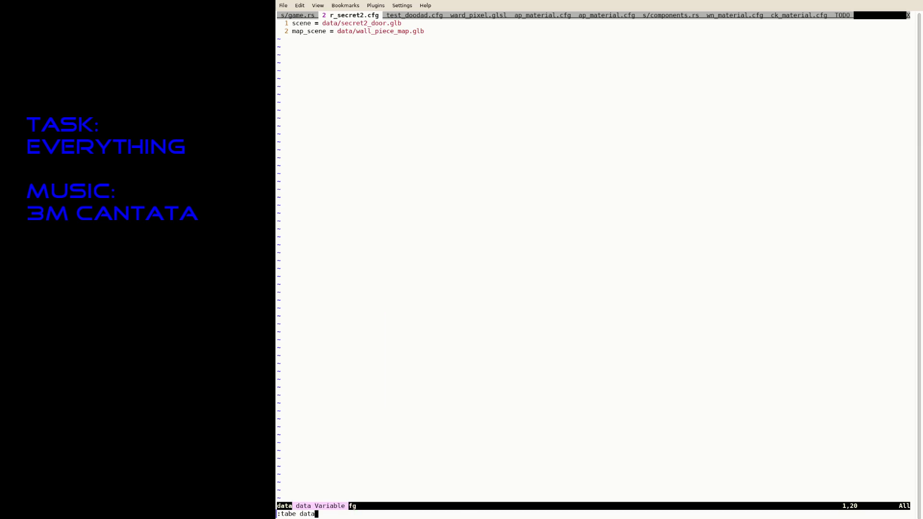
pyautogui.write('/secret')
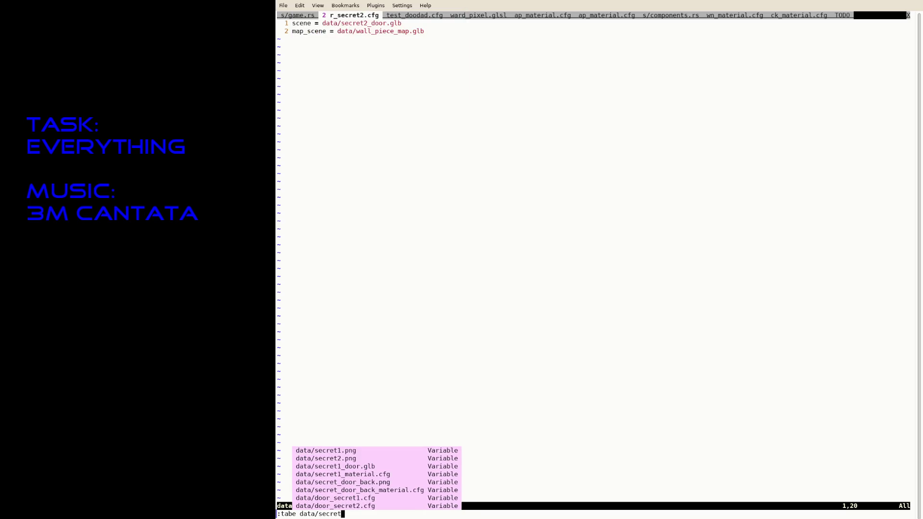
pyautogui.write('1_ma')
pyautogui.press('Return')
pyautogui.write(':saveas data')
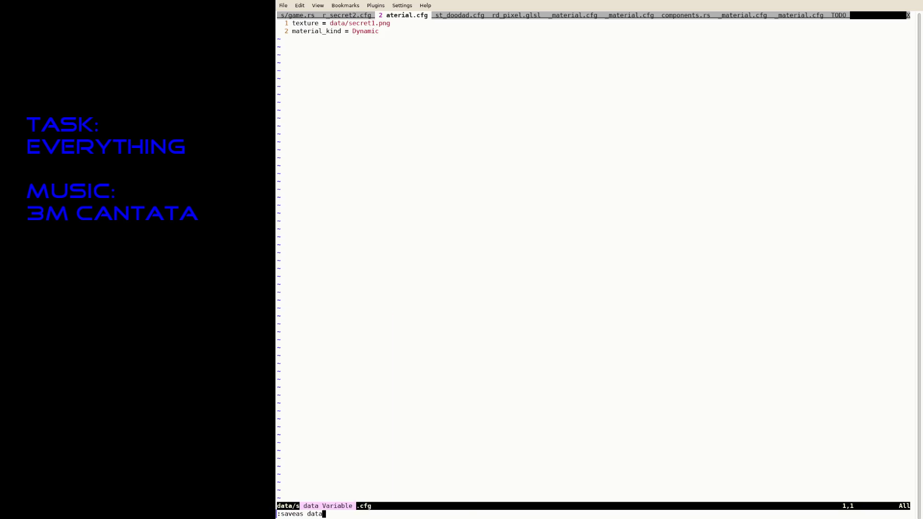
pyautogui.write('/secret2_material.cfg')
pyautogui.press('Return')
pyautogui.press('f')
pyautogui.press('.')
pyautogui.press('a')
pyautogui.press('Escape')
pyautogui.write('hr2:w')
pyautogui.press('Return')
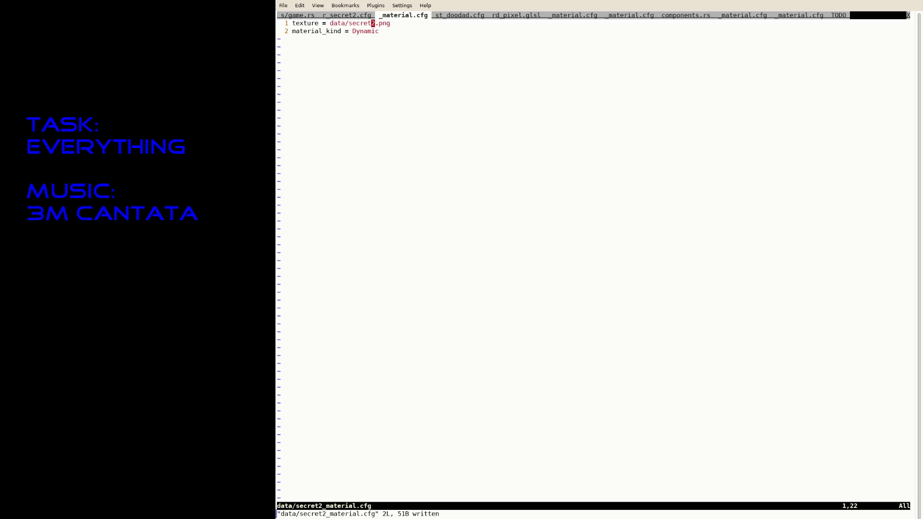
# Suspend Neovim and recall the earlier cargo run command in the shell.
pyautogui.hotkey('ctrl', 'z')
pyautogui.write('R')
pyautogui.press('Right')
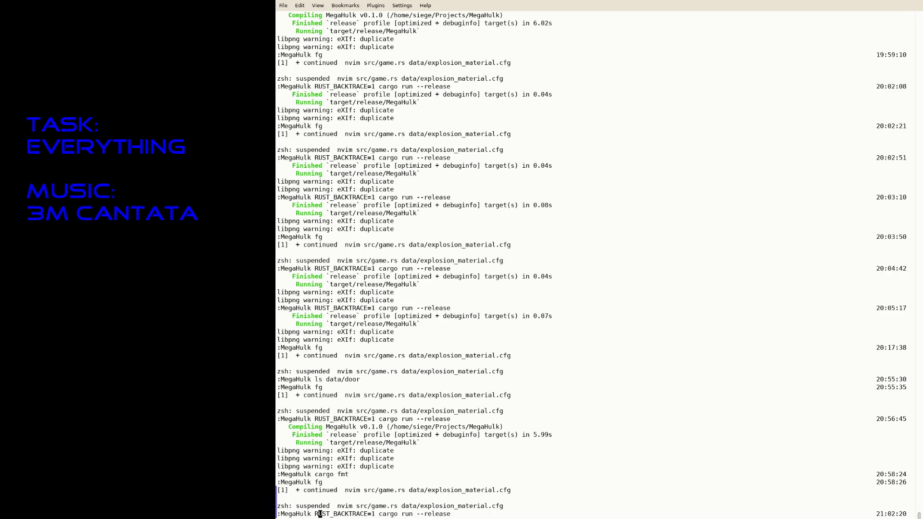
# Run RUST_BACKTRACE=1 cargo run --release and read the panic backtrace.
pyautogui.press('Return')
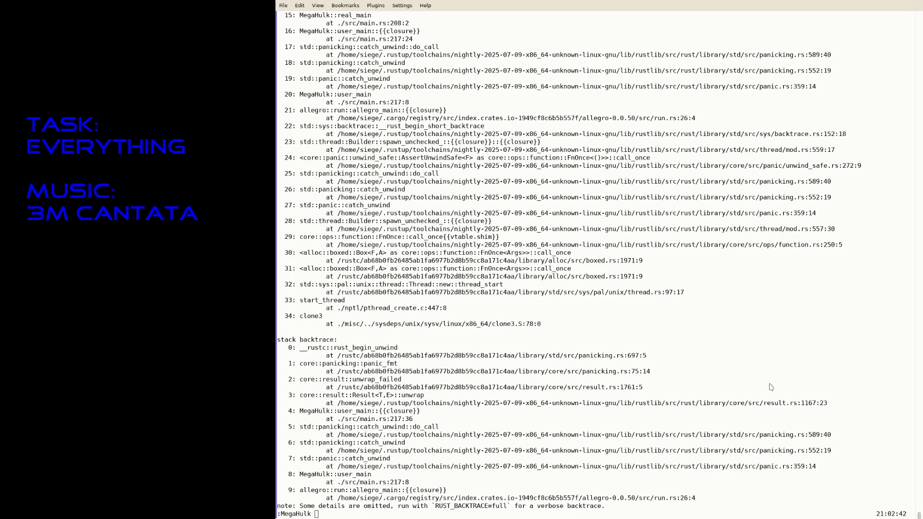
pyautogui.click(695, 413)
# Rerun the game, fly through collecting the red key and ammo to 2600 score, then quit.
pyautogui.press('Up')
pyautogui.press('Return')
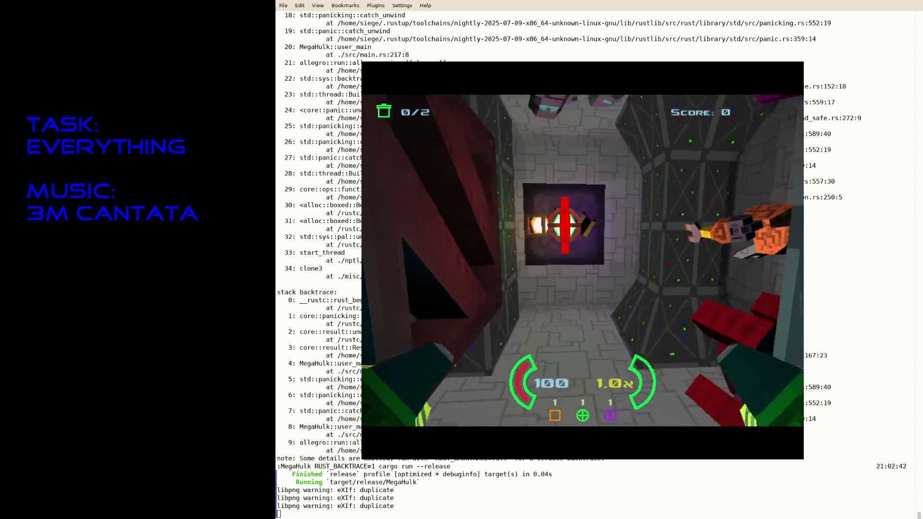
pyautogui.press('w')
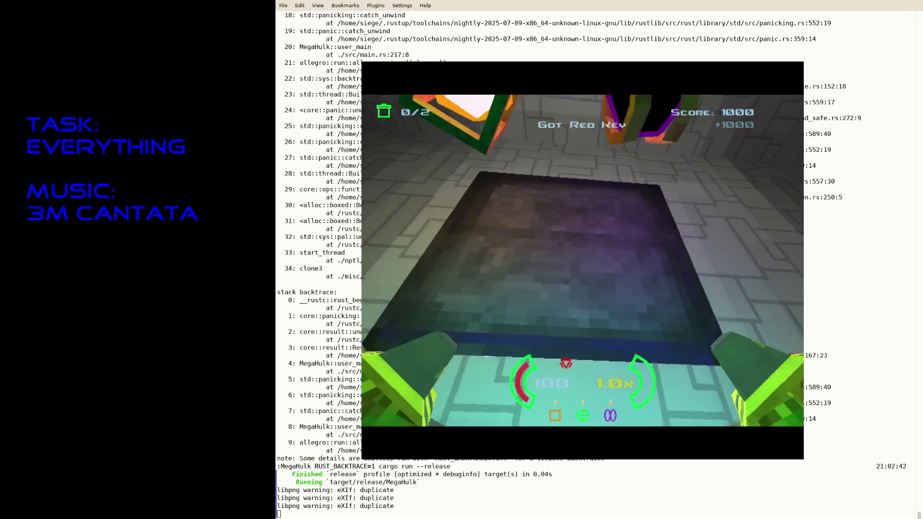
pyautogui.press('Up')
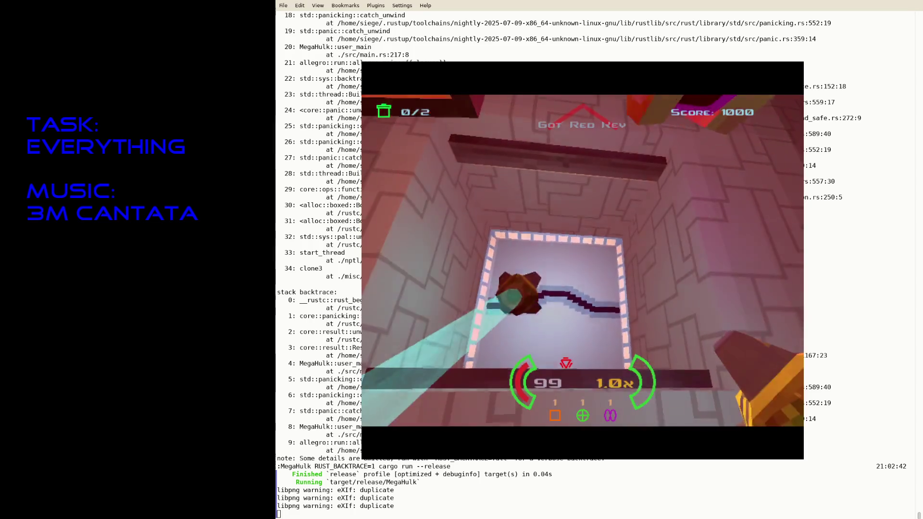
pyautogui.press('w')
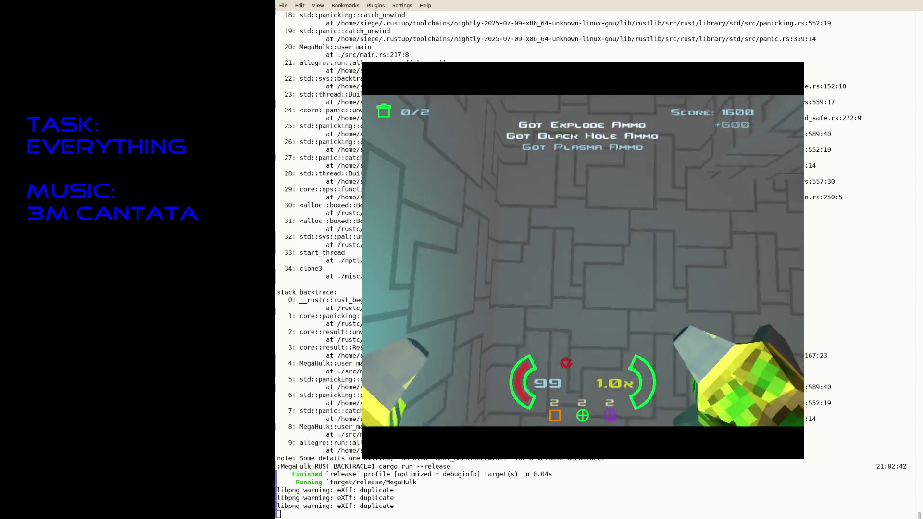
pyautogui.press('w')
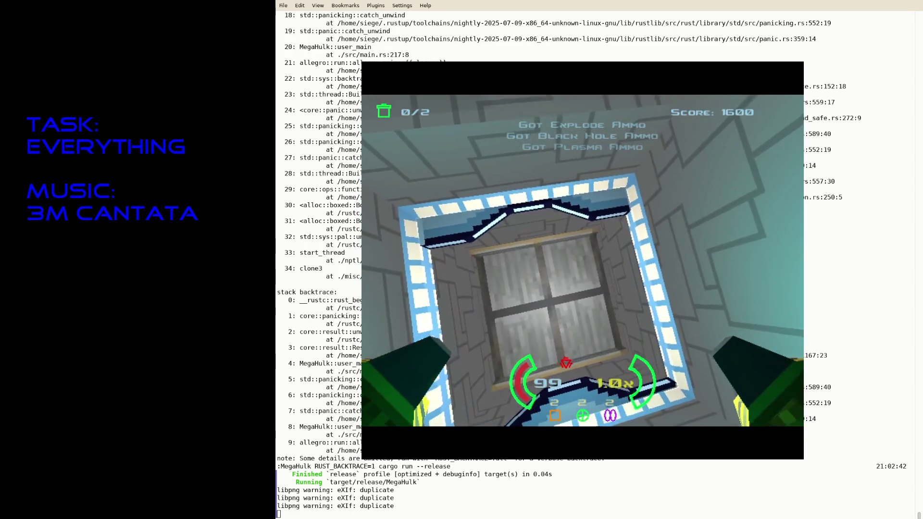
pyautogui.press('w')
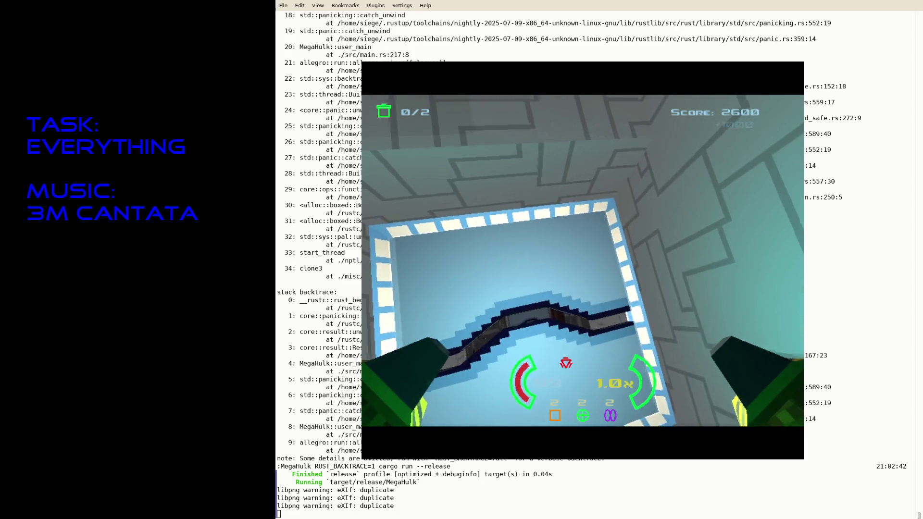
pyautogui.press('Escape')
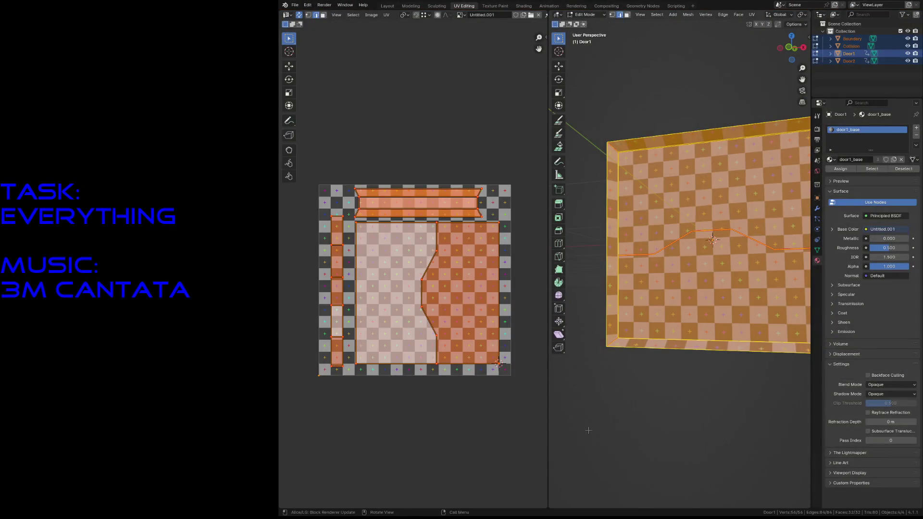
# Deselect the door's faces and save the scene as door2.blend.
pyautogui.hotkey('alt', 'a')
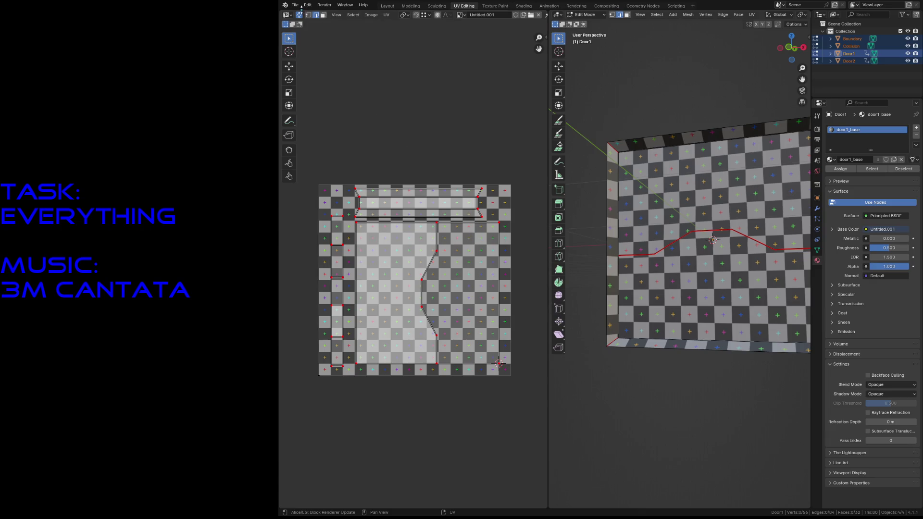
pyautogui.click(295, 5)
pyautogui.press('Escape')
pyautogui.hotkey('ctrl', 's')
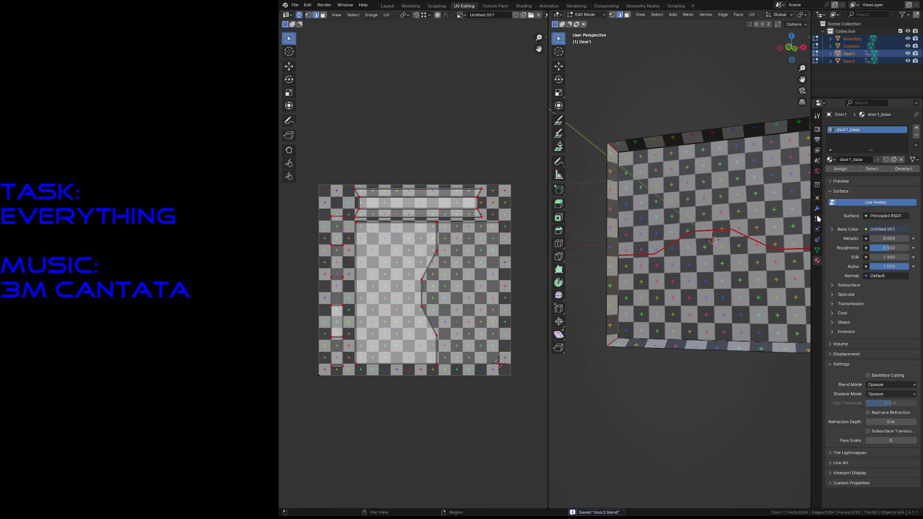
# Return to Object Mode and rename material door1_base to door2_base.
pyautogui.click(817, 199)
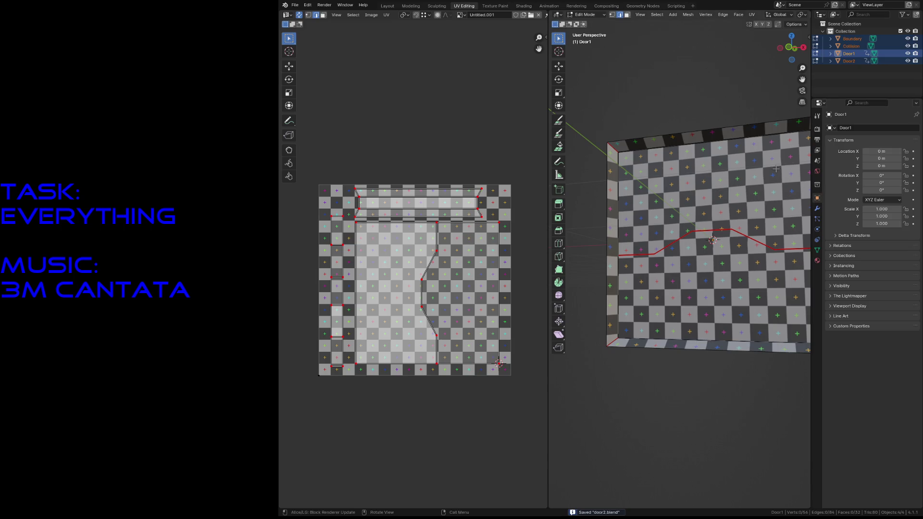
pyautogui.press('Tab')
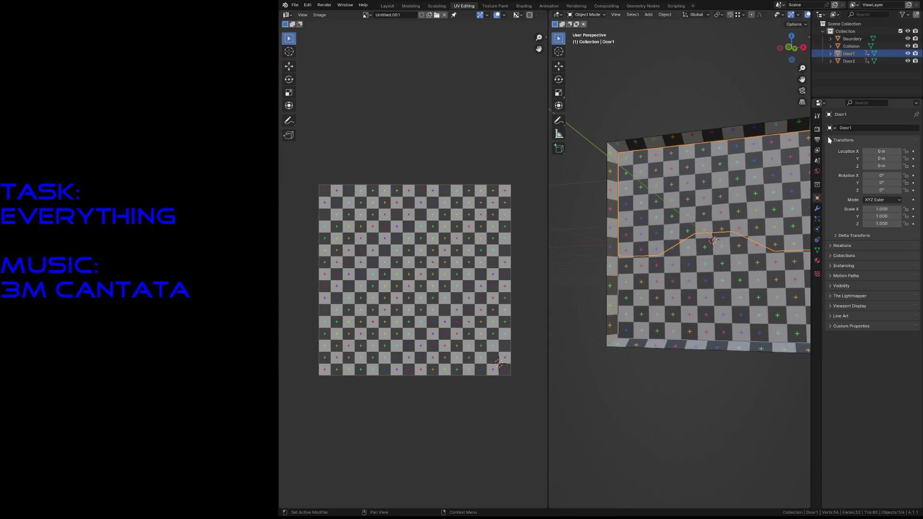
pyautogui.click(817, 171)
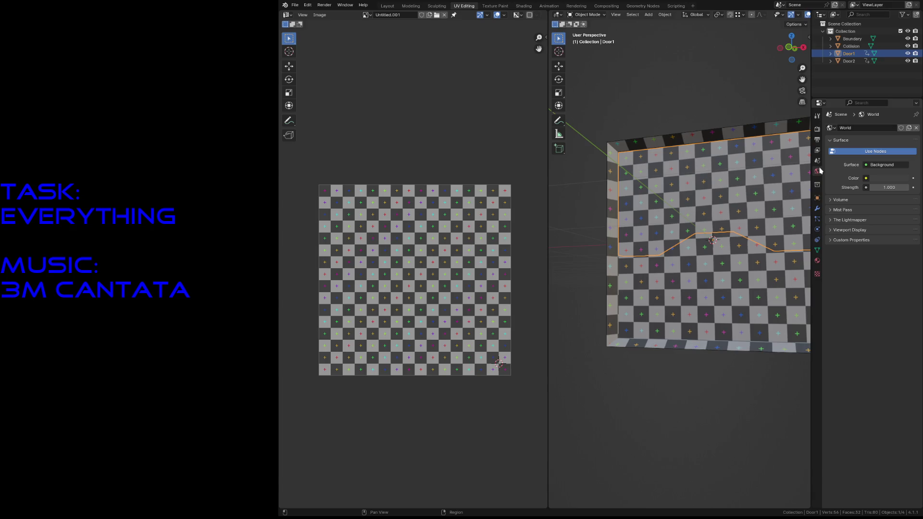
pyautogui.click(817, 260)
pyautogui.doubleClick(847, 130)
pyautogui.press('BackSpace')
pyautogui.write('2')
pyautogui.press('Return')
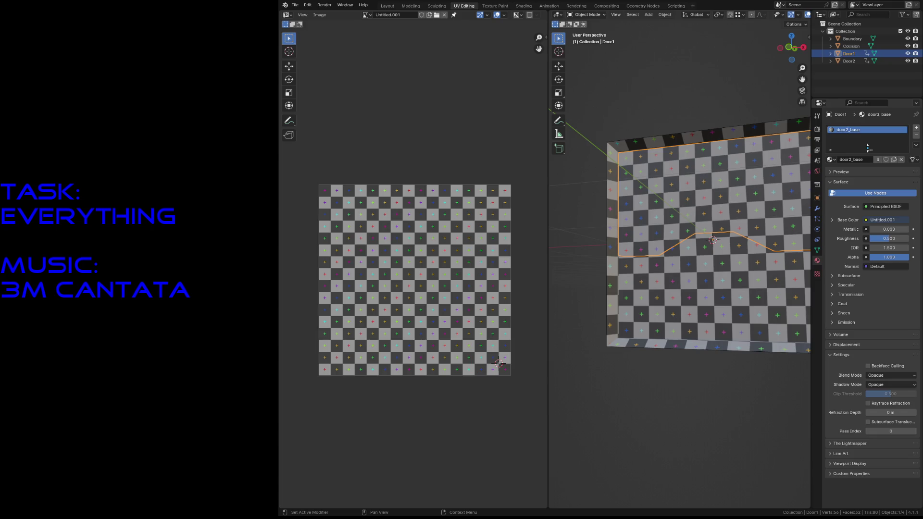
# Select Boundary, switch the viewport to Material Preview, and go to the Shading workspace.
pyautogui.click(697, 288)
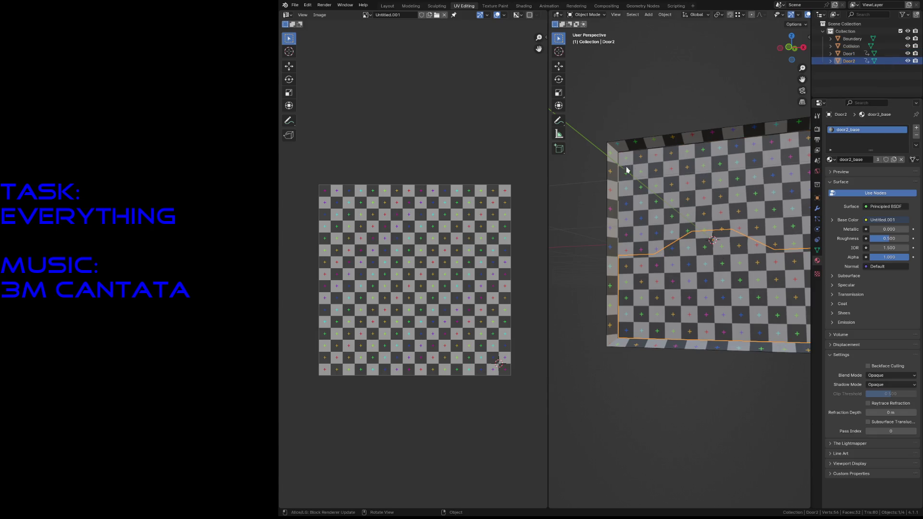
pyautogui.click(609, 170)
pyautogui.hotkey('shift', '`')
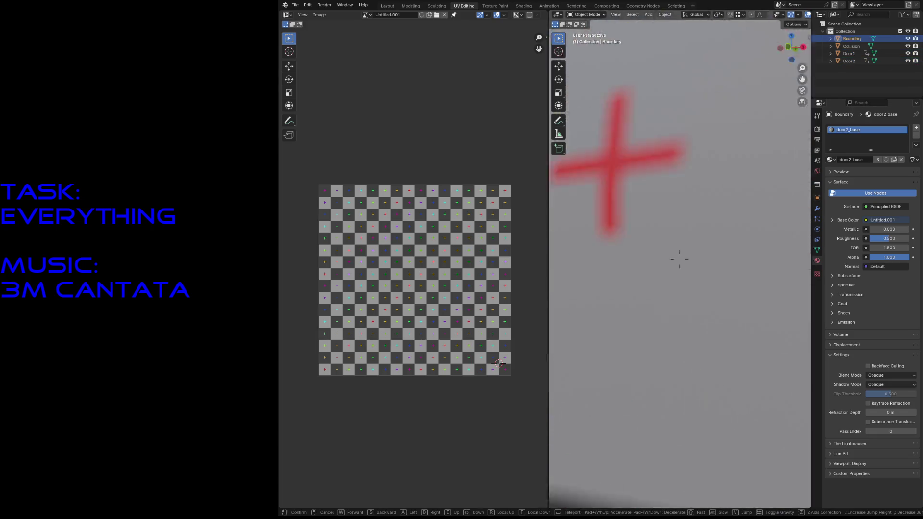
pyautogui.press('Escape')
pyautogui.press('z')
pyautogui.click(653, 228)
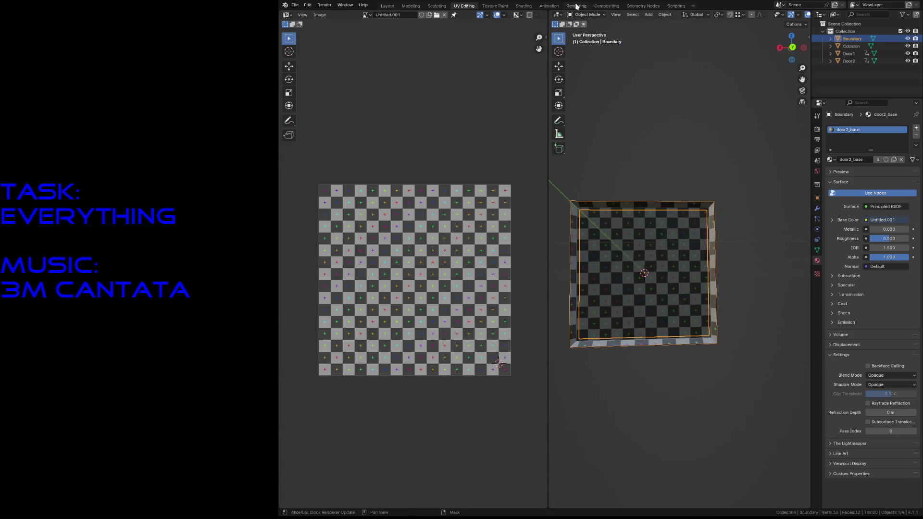
pyautogui.click(524, 5)
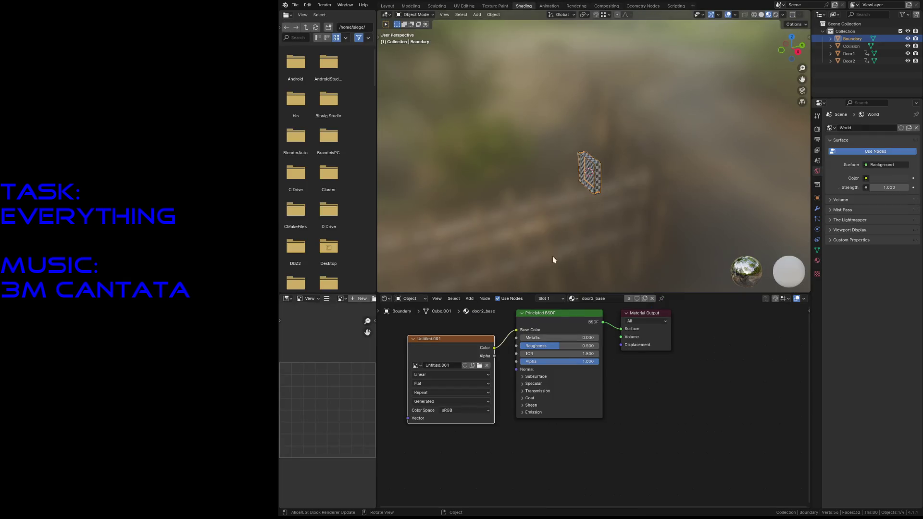
# Display door1.png fitted in the Texture Paint image view.
pyautogui.moveTo(442, 354); pyautogui.dragTo(590, 373, button='middle')
pyautogui.click(562, 385)
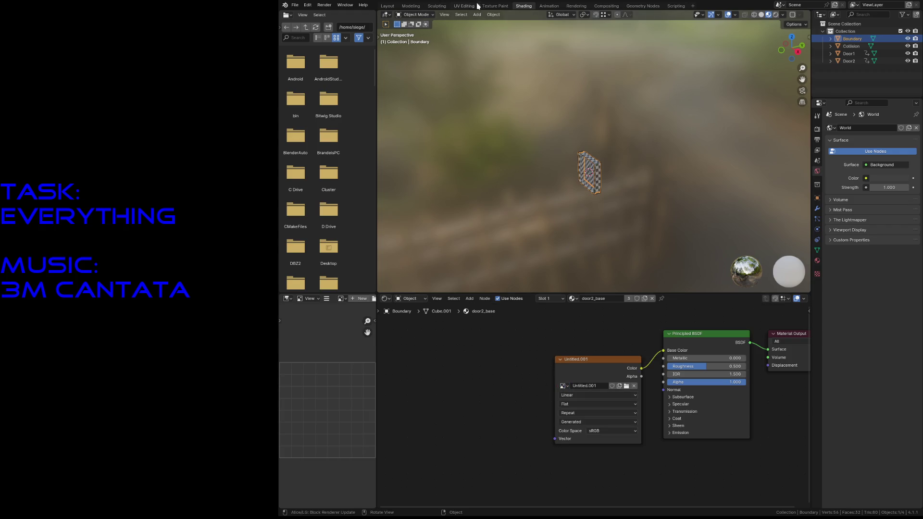
pyautogui.click(494, 5)
pyautogui.click(368, 15)
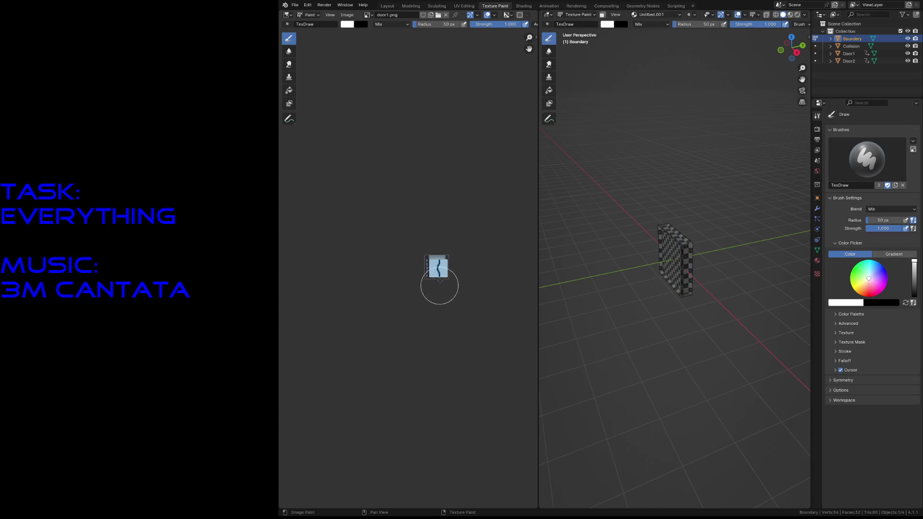
pyautogui.scroll(5, 438, 281)
pyautogui.moveTo(447, 261); pyautogui.dragTo(416, 249, button='middle')
pyautogui.press('Home')
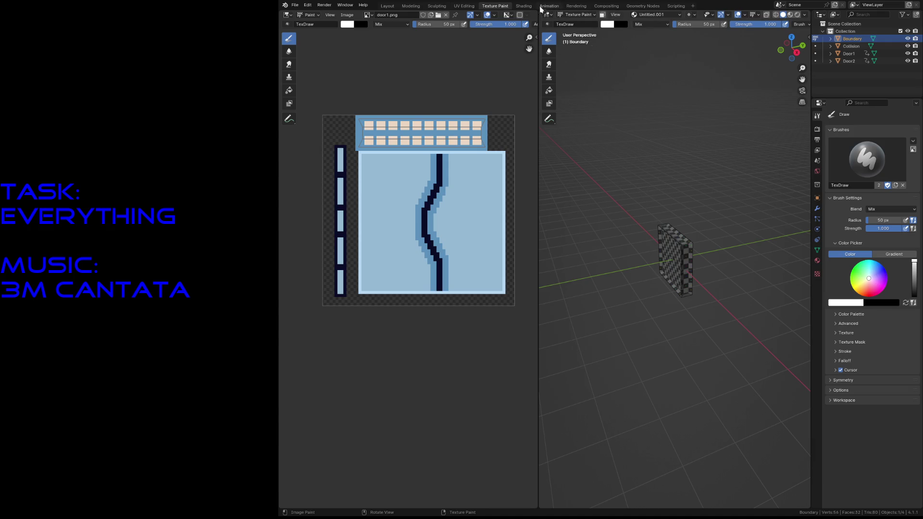
# Back in Shading, show the door2_base material settings and save door2.blend.
pyautogui.click(523, 6)
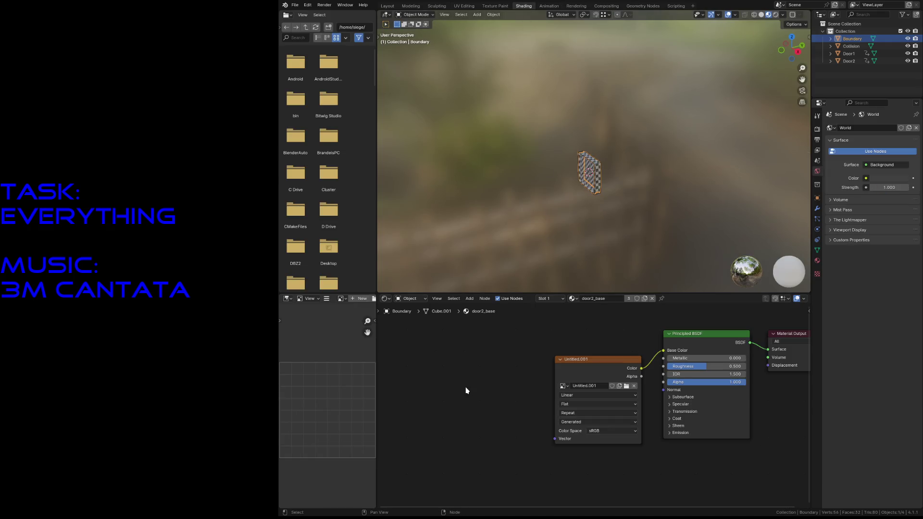
pyautogui.hotkey('shift', 'a')
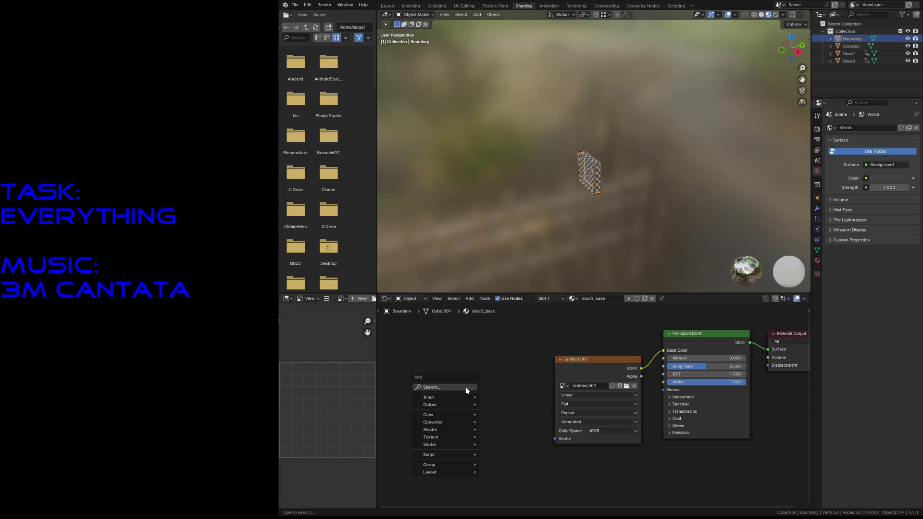
pyautogui.press('Escape')
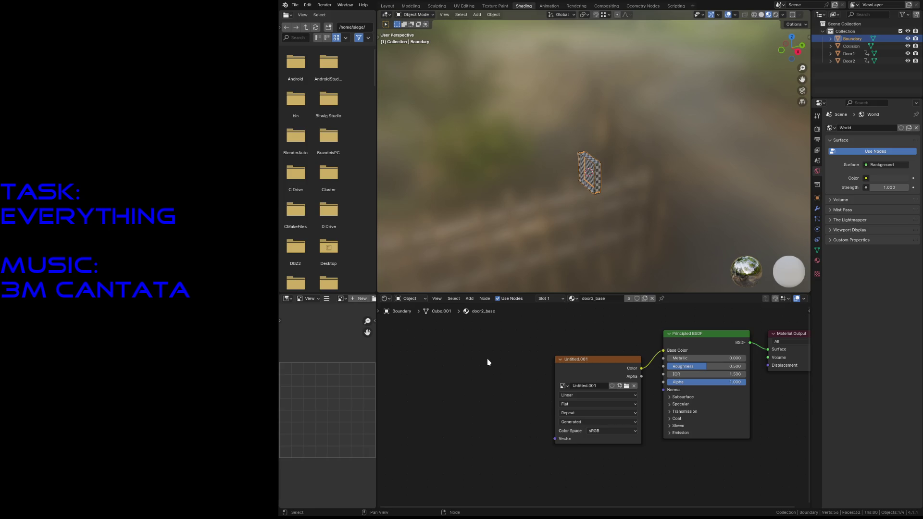
pyautogui.click(818, 260)
pyautogui.hotkey('ctrl', 's')
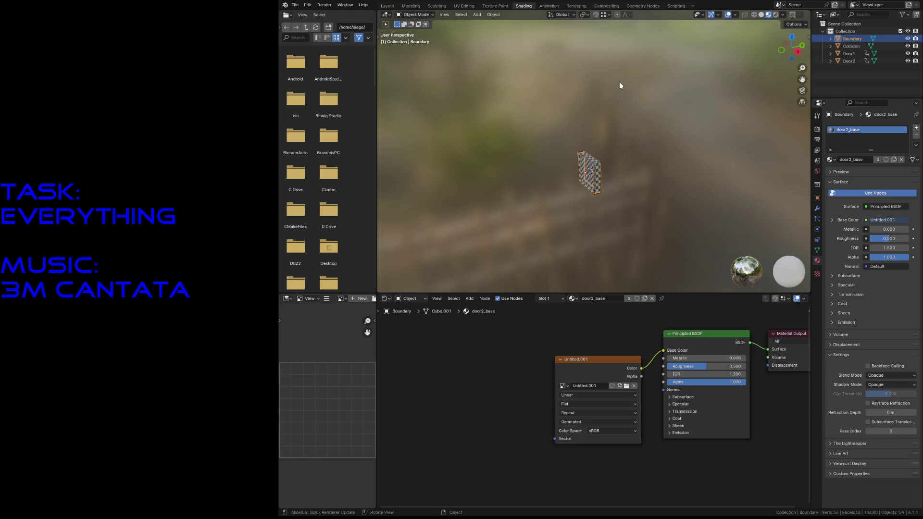
# Save door2.blend.
pyautogui.click(294, 4)
pyautogui.moveTo(305, 118)
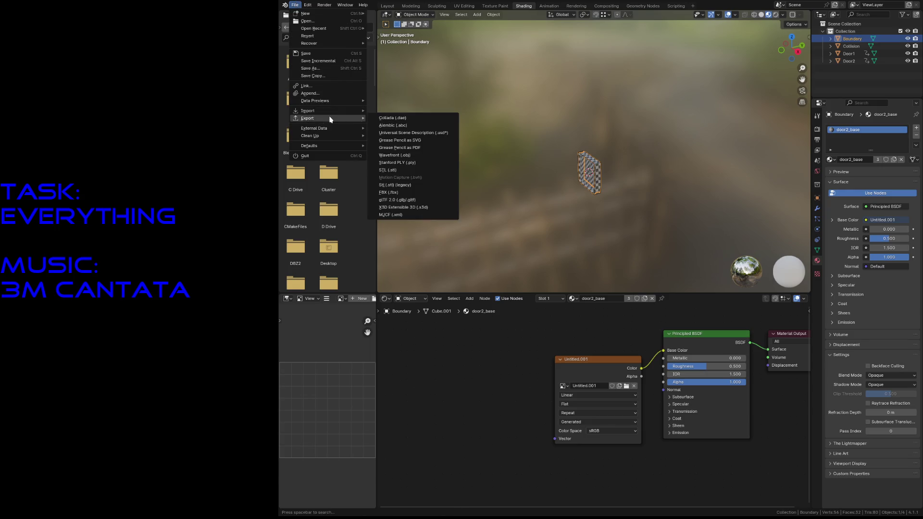
pyautogui.click(414, 197)
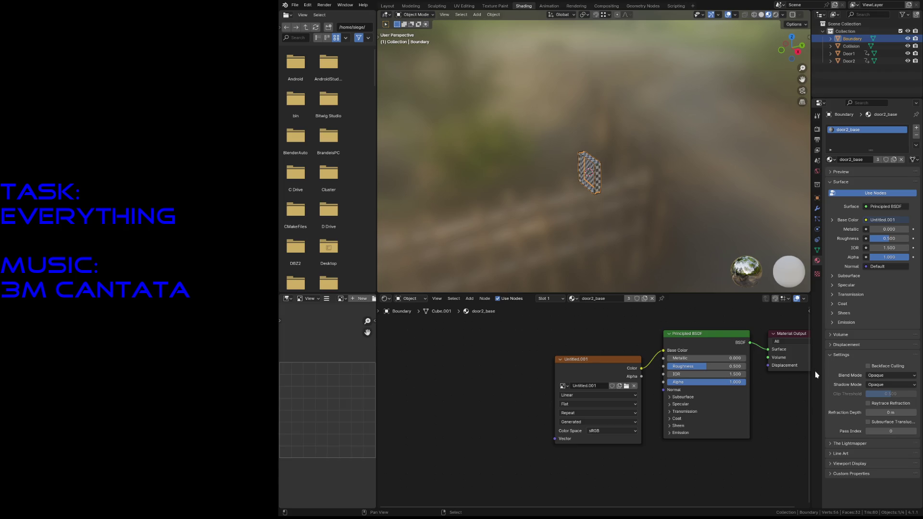
pyautogui.hotkey('ctrl', 's')
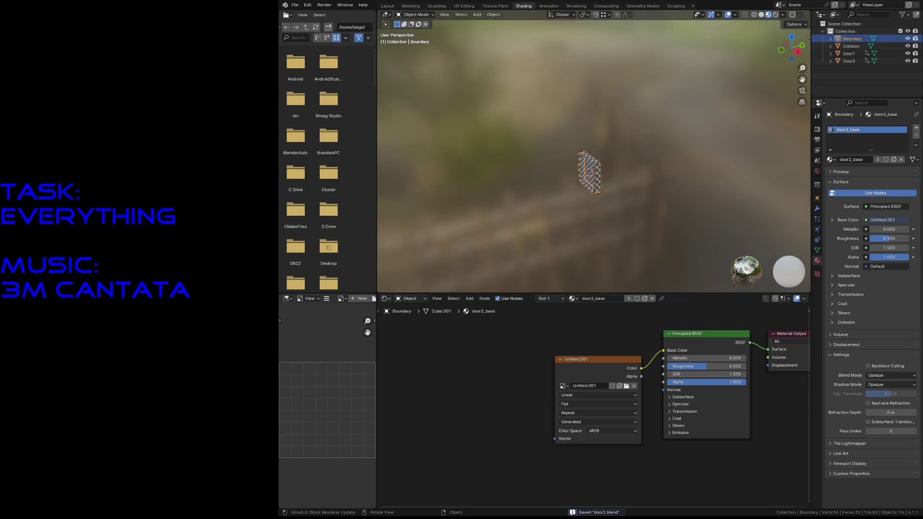
# Reopen the test level file containing Door_Secret from the recent files.
pyautogui.click(294, 5)
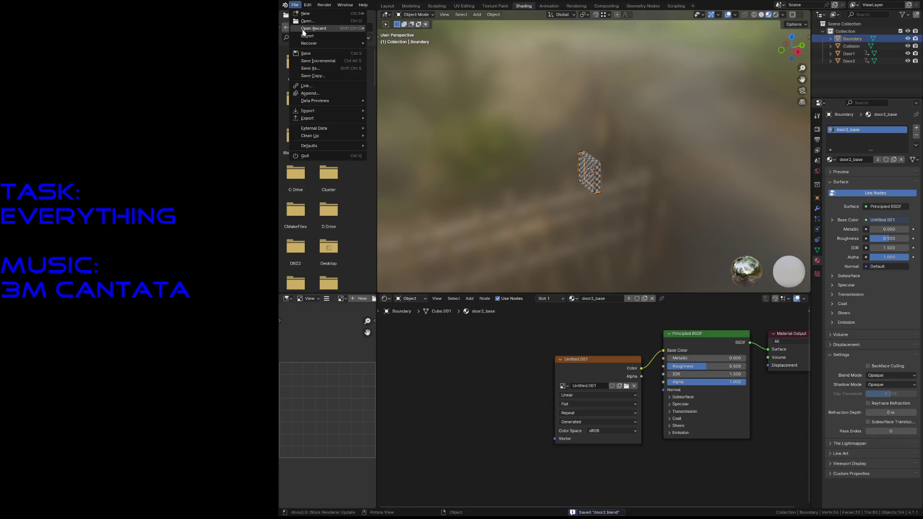
pyautogui.moveTo(316, 29)
pyautogui.click(398, 51)
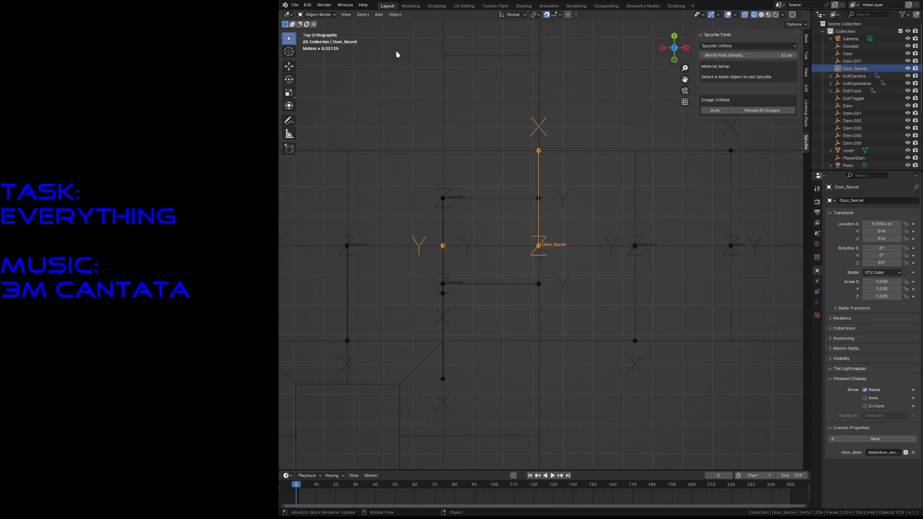
# Fly through the level with X-ray off to reach the door objects.
pyautogui.hotkey('shift', '`')
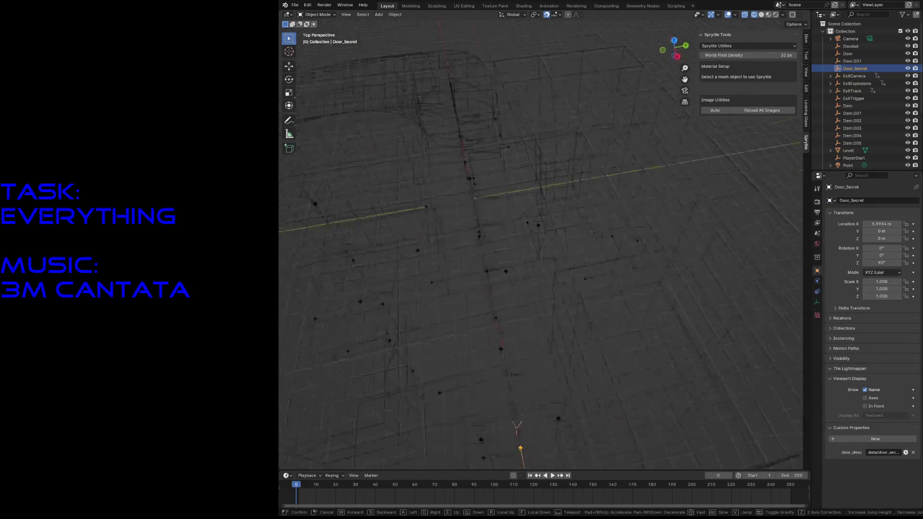
pyautogui.hotkey('alt', 'z')
pyautogui.press('w')
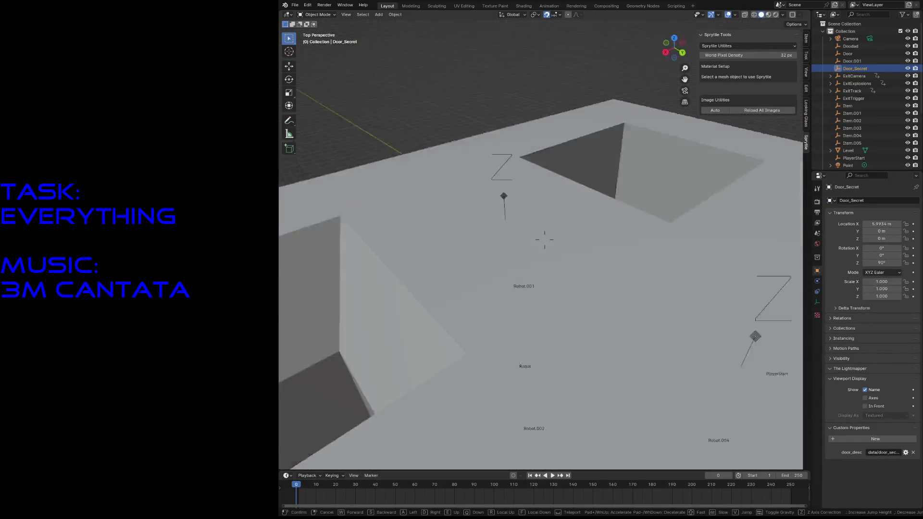
pyautogui.press('w')
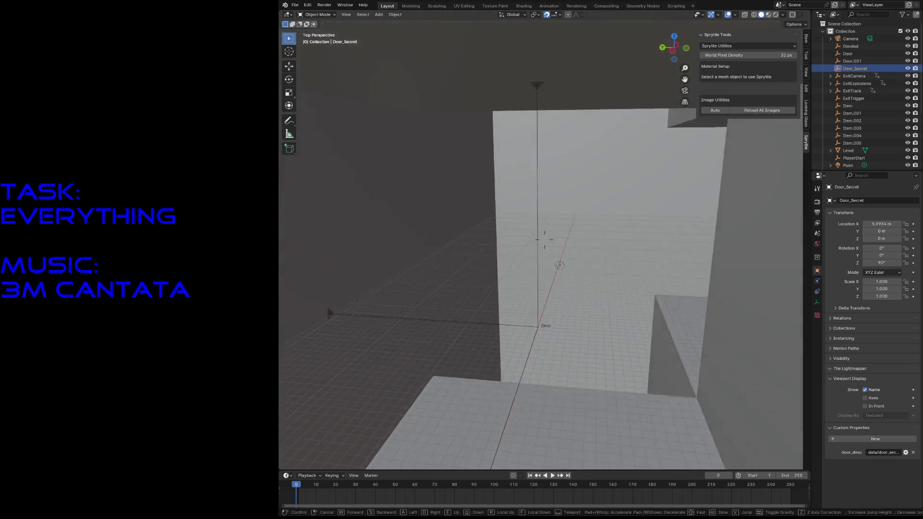
pyautogui.press('w')
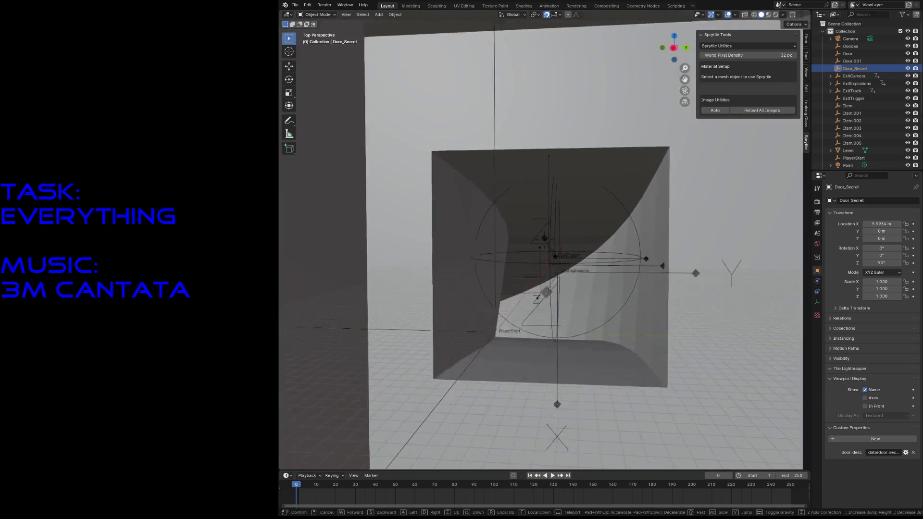
pyautogui.press('w')
pyautogui.press('Return')
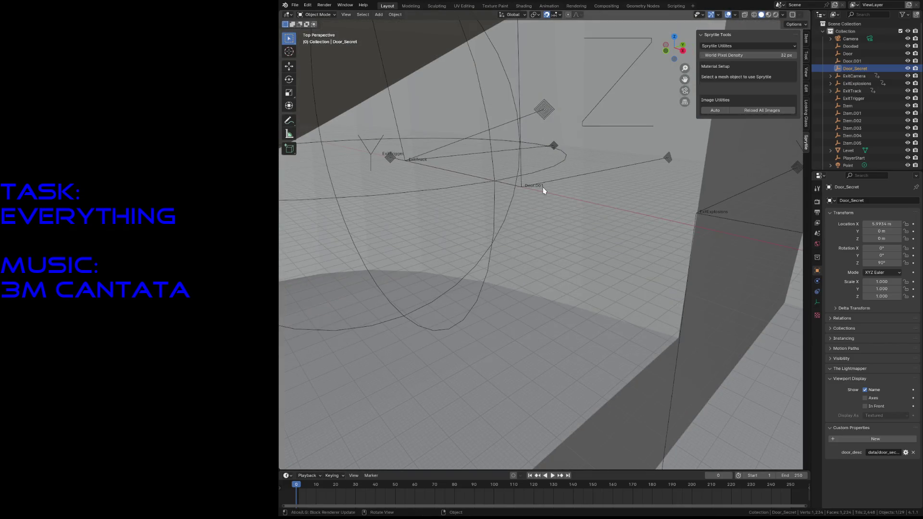
# Set Door.001's door_desc to data/door2.cfg and save the level.
pyautogui.click(537, 187)
pyautogui.click(887, 452)
pyautogui.click(887, 452)
pyautogui.press('Delete')
pyautogui.write('2')
pyautogui.press('Return')
pyautogui.hotkey('ctrl', 's')
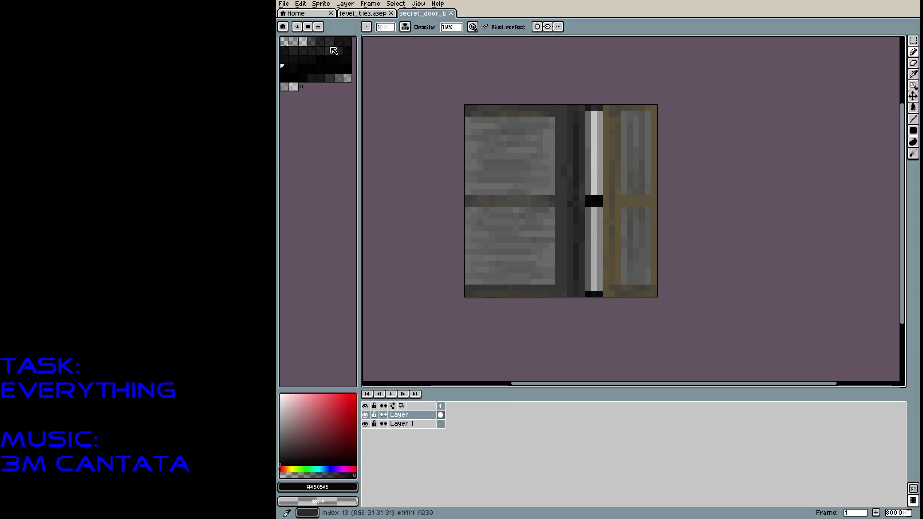
# Open the 64×64 door1.png from the game's data folder in Aseprite.
pyautogui.click(309, 26)
pyautogui.click(310, 28)
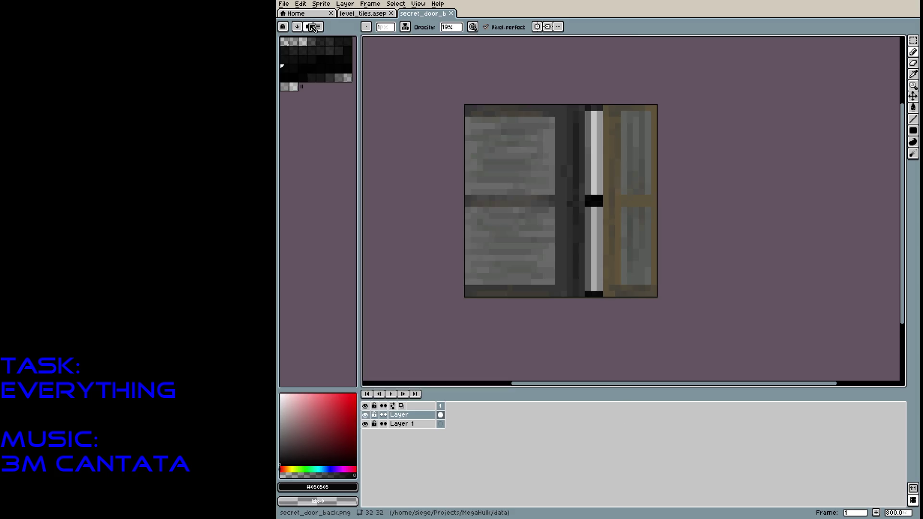
pyautogui.click(284, 4)
pyautogui.click(294, 23)
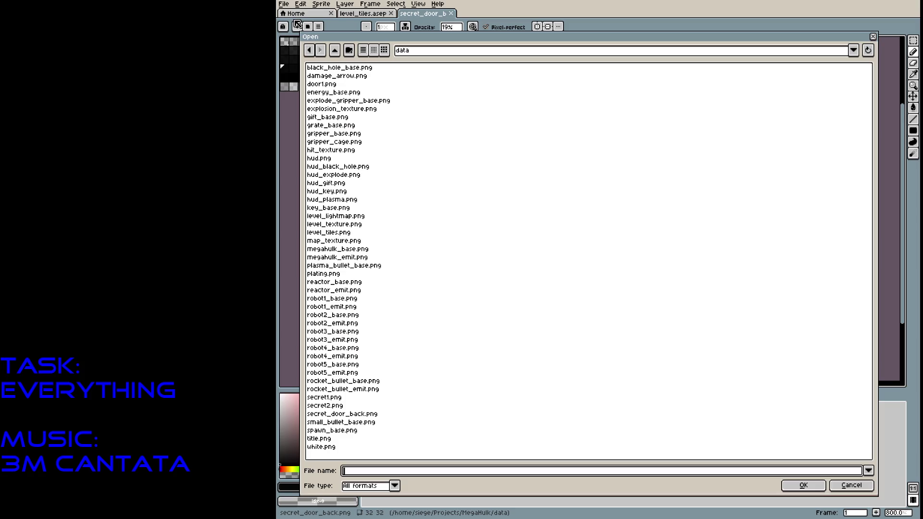
pyautogui.click(332, 85)
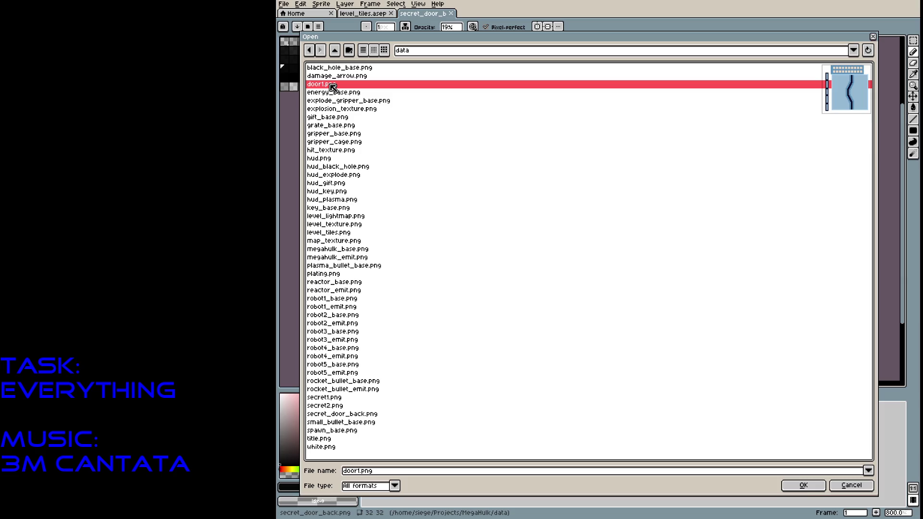
pyautogui.doubleClick(332, 86)
pyautogui.scroll(5, 659, 303)
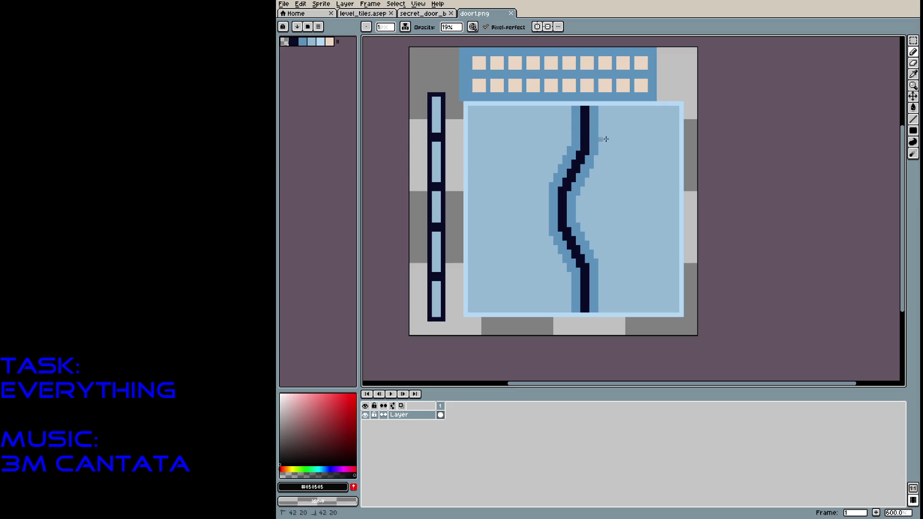
# Pick a mid-grey and try test streaks on the door, undoing the stray ones.
pyautogui.moveTo(608, 125); pyautogui.dragTo(663, 124)
pyautogui.hotkey('ctrl', 'z')
pyautogui.hotkey('ctrl', 'z')
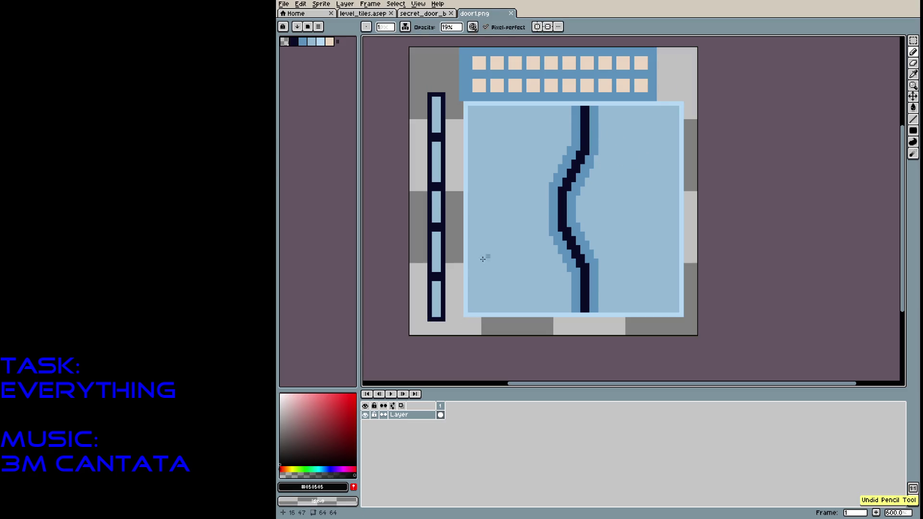
pyautogui.click(280, 428)
pyautogui.moveTo(650, 184)
pyautogui.mouseDown()
pyautogui.moveTo(612, 184)
pyautogui.moveTo(661, 202)
pyautogui.mouseUp()
pyautogui.hotkey('ctrl', 'z')
pyautogui.moveTo(591, 216); pyautogui.dragTo(651, 216)
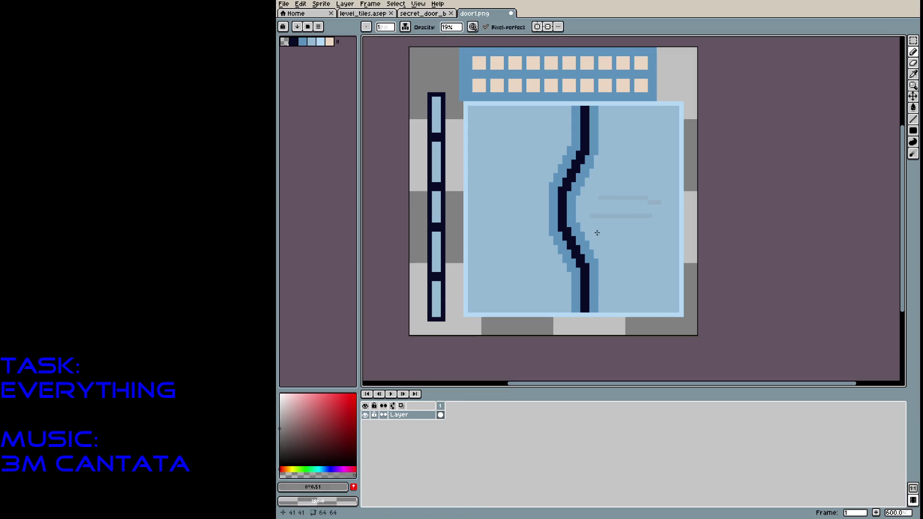
pyautogui.hotkey('ctrl', 'z')
pyautogui.hotkey('ctrl', 'z')
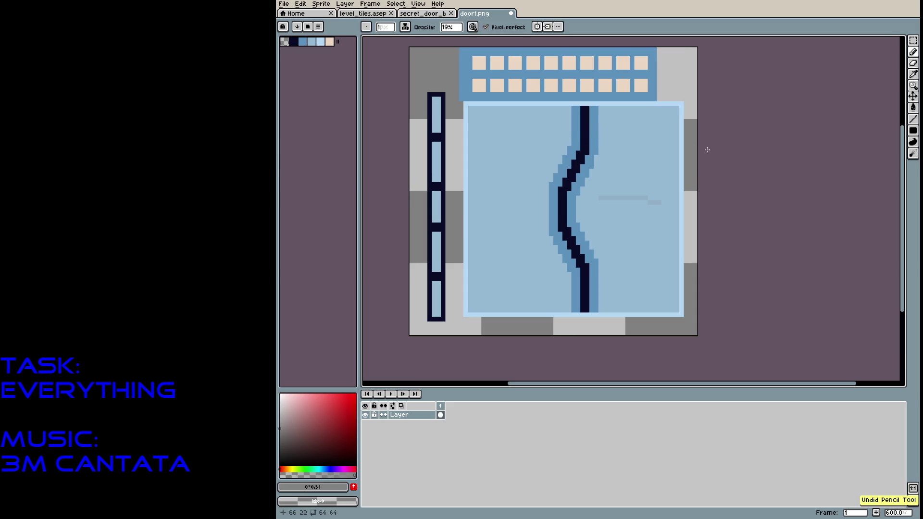
pyautogui.hotkey('ctrl', 'z')
# Streak faint grey grime over the door's upper right, right half and dark crack.
pyautogui.moveTo(618, 117)
pyautogui.mouseDown()
pyautogui.moveTo(661, 120)
pyautogui.moveTo(599, 151)
pyautogui.moveTo(672, 153)
pyautogui.moveTo(639, 164)
pyautogui.moveTo(668, 182)
pyautogui.moveTo(604, 188)
pyautogui.moveTo(585, 202)
pyautogui.moveTo(625, 202)
pyautogui.mouseUp()
pyautogui.moveTo(679, 218)
pyautogui.mouseDown()
pyautogui.moveTo(595, 215)
pyautogui.moveTo(655, 210)
pyautogui.moveTo(603, 224)
pyautogui.moveTo(670, 237)
pyautogui.moveTo(619, 238)
pyautogui.moveTo(635, 233)
pyautogui.moveTo(598, 258)
pyautogui.moveTo(625, 265)
pyautogui.moveTo(636, 301)
pyautogui.moveTo(612, 307)
pyautogui.moveTo(676, 308)
pyautogui.moveTo(663, 300)
pyautogui.moveTo(682, 277)
pyautogui.moveTo(656, 260)
pyautogui.moveTo(669, 252)
pyautogui.moveTo(665, 227)
pyautogui.moveTo(683, 217)
pyautogui.moveTo(671, 210)
pyautogui.moveTo(685, 194)
pyautogui.moveTo(672, 187)
pyautogui.moveTo(701, 177)
pyautogui.moveTo(629, 147)
pyautogui.moveTo(699, 135)
pyautogui.mouseUp()
pyautogui.moveTo(629, 127)
pyautogui.mouseDown()
pyautogui.moveTo(683, 123)
pyautogui.moveTo(668, 113)
pyautogui.mouseUp()
pyautogui.moveTo(666, 197)
pyautogui.mouseDown()
pyautogui.moveTo(641, 195)
pyautogui.moveTo(660, 194)
pyautogui.mouseUp()
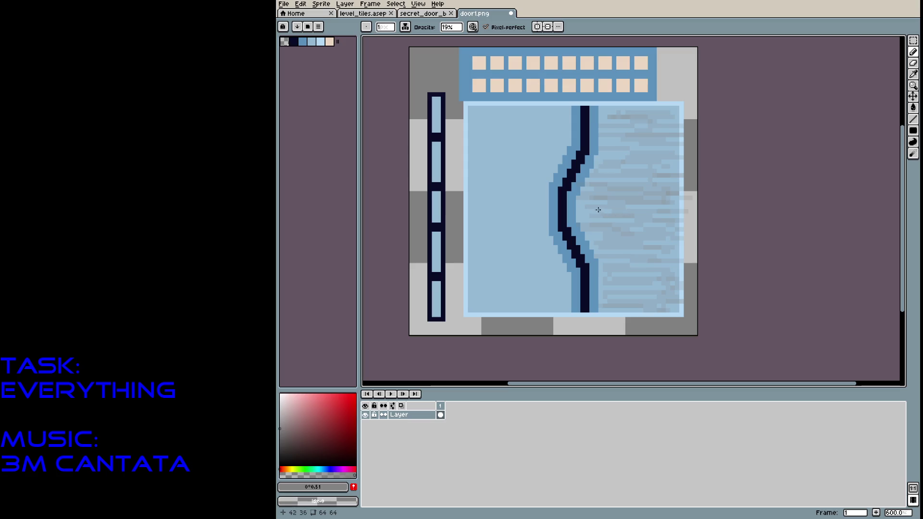
pyautogui.moveTo(587, 118)
pyautogui.mouseDown()
pyautogui.moveTo(585, 167)
pyautogui.moveTo(570, 203)
pyautogui.moveTo(591, 304)
pyautogui.mouseUp()
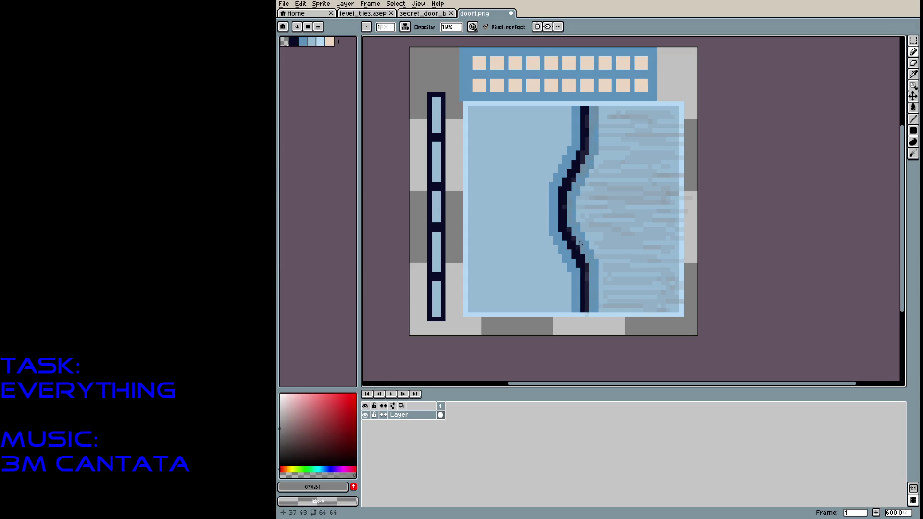
# Streak faint grime down the left panel and side bar, then over both window-square rows.
pyautogui.moveTo(475, 109)
pyautogui.mouseDown()
pyautogui.moveTo(534, 113)
pyautogui.moveTo(458, 120)
pyautogui.moveTo(530, 131)
pyautogui.mouseUp()
pyautogui.moveTo(433, 102); pyautogui.dragTo(443, 303)
pyautogui.moveTo(487, 141)
pyautogui.mouseDown()
pyautogui.moveTo(471, 139)
pyautogui.moveTo(485, 158)
pyautogui.moveTo(543, 177)
pyautogui.moveTo(546, 165)
pyautogui.moveTo(529, 150)
pyautogui.moveTo(475, 187)
pyautogui.moveTo(544, 182)
pyautogui.moveTo(447, 194)
pyautogui.moveTo(526, 195)
pyautogui.mouseUp()
pyautogui.moveTo(470, 210); pyautogui.dragTo(534, 204)
pyautogui.moveTo(461, 218)
pyautogui.mouseDown()
pyautogui.moveTo(536, 222)
pyautogui.moveTo(486, 224)
pyautogui.moveTo(523, 229)
pyautogui.moveTo(517, 247)
pyautogui.moveTo(527, 236)
pyautogui.mouseUp()
pyautogui.moveTo(468, 245)
pyautogui.mouseDown()
pyautogui.moveTo(555, 253)
pyautogui.moveTo(500, 247)
pyautogui.moveTo(546, 267)
pyautogui.moveTo(481, 275)
pyautogui.moveTo(547, 293)
pyautogui.moveTo(467, 306)
pyautogui.mouseUp()
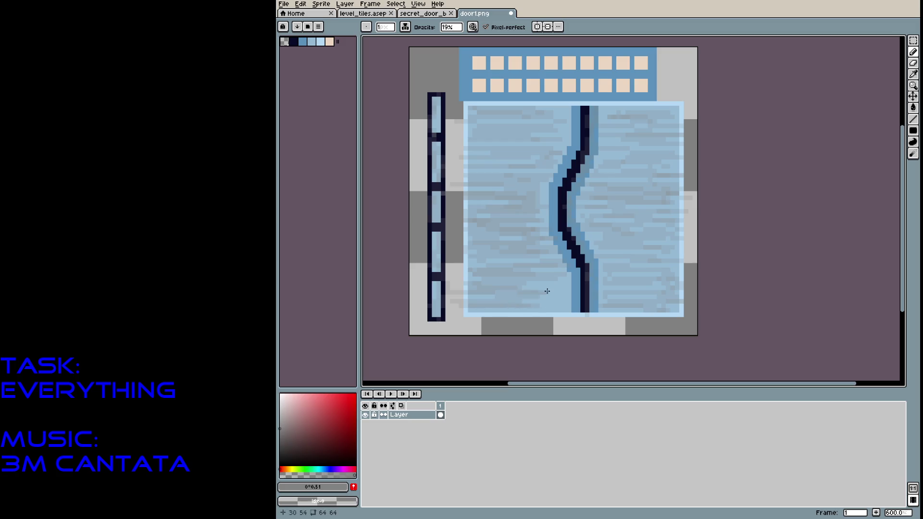
pyautogui.moveTo(532, 291)
pyautogui.mouseDown()
pyautogui.moveTo(480, 310)
pyautogui.moveTo(562, 314)
pyautogui.mouseUp()
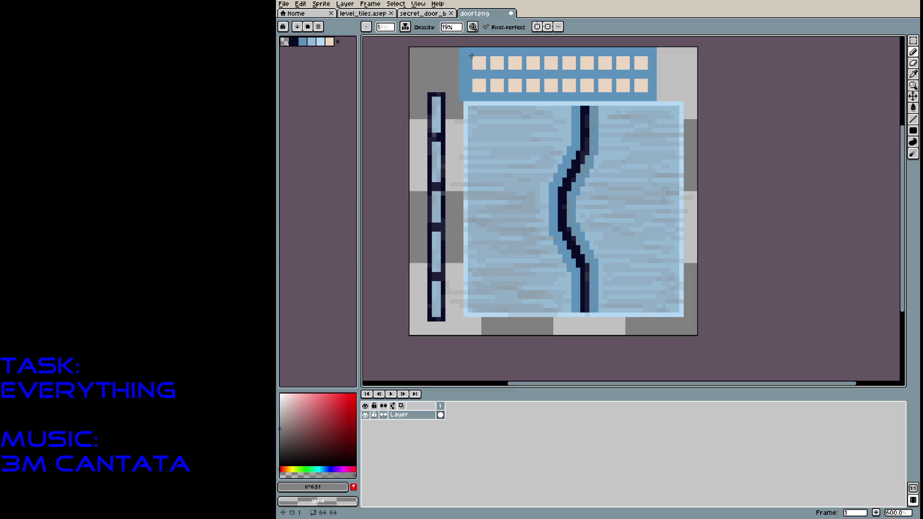
pyautogui.moveTo(493, 79); pyautogui.dragTo(565, 82)
pyautogui.moveTo(518, 65)
pyautogui.mouseDown()
pyautogui.moveTo(622, 60)
pyautogui.moveTo(635, 69)
pyautogui.moveTo(577, 90)
pyautogui.mouseUp()
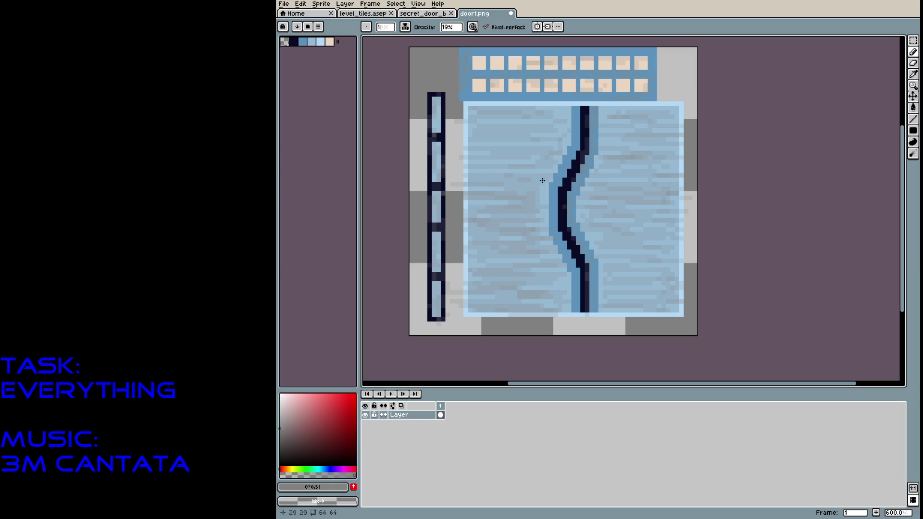
# Paint the door's medium blue #5c92bc at 41% opacity along both sides of the crack.
pyautogui.keyDown('alt'); pyautogui.click(554, 188); pyautogui.keyUp('alt')
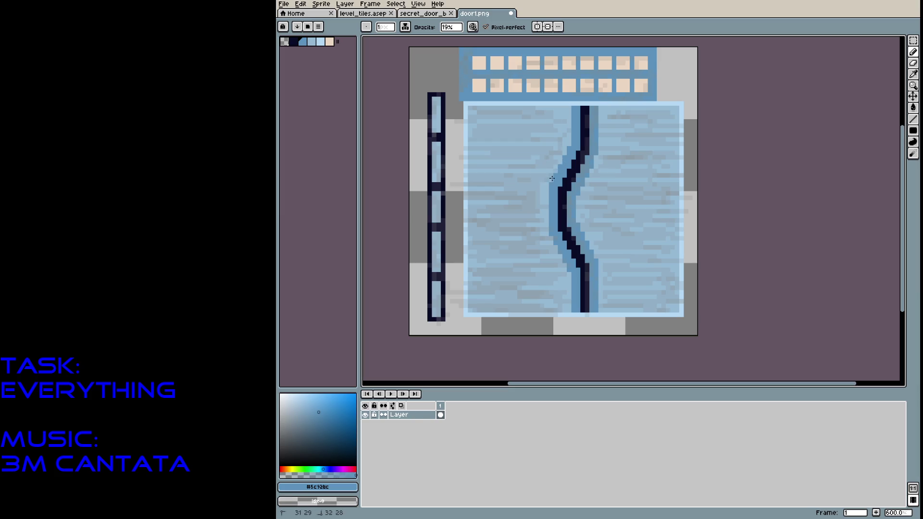
pyautogui.moveTo(452, 27); pyautogui.dragTo(481, 41)
pyautogui.click(551, 179)
pyautogui.moveTo(556, 173); pyautogui.dragTo(570, 148)
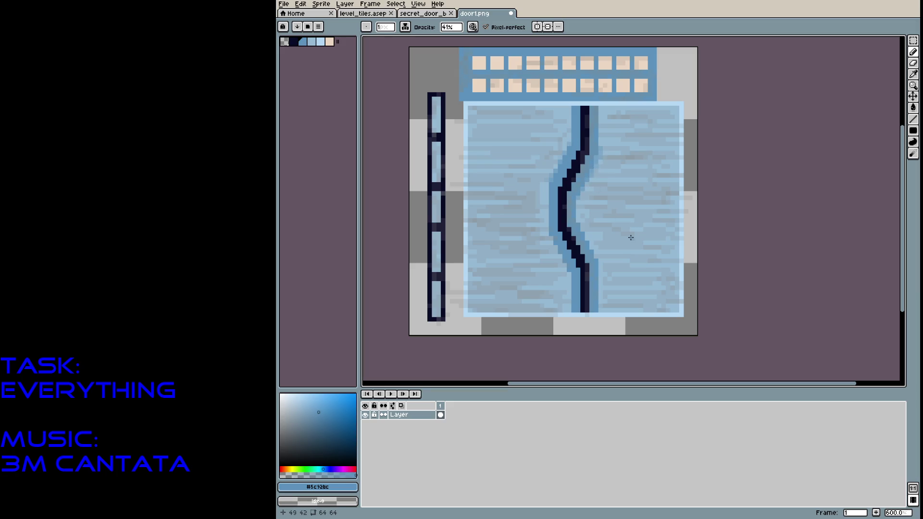
pyautogui.moveTo(555, 242); pyautogui.dragTo(556, 251)
pyautogui.click(564, 256)
pyautogui.moveTo(575, 221); pyautogui.dragTo(588, 247)
# Thicken the crack's middle and bends in its dark colour, drop opacity to 12%, and save.
pyautogui.moveTo(563, 230); pyautogui.dragTo(568, 226, button='middle')
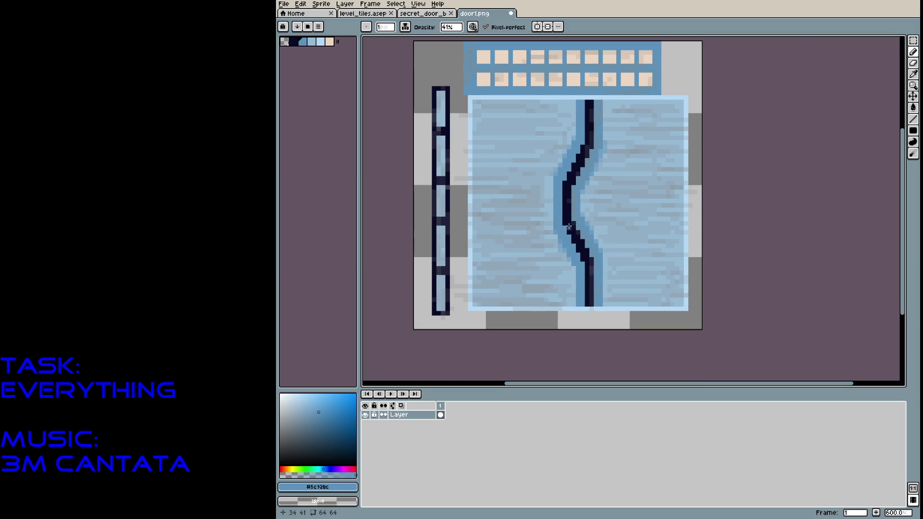
pyautogui.keyDown('alt'); pyautogui.click(569, 227); pyautogui.keyUp('alt')
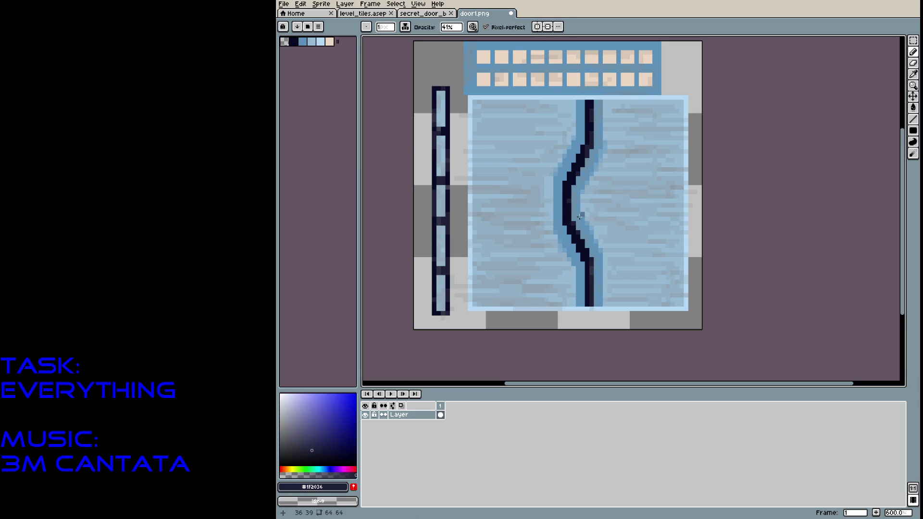
pyautogui.moveTo(573, 236); pyautogui.dragTo(583, 263)
pyautogui.moveTo(571, 213); pyautogui.dragTo(596, 263)
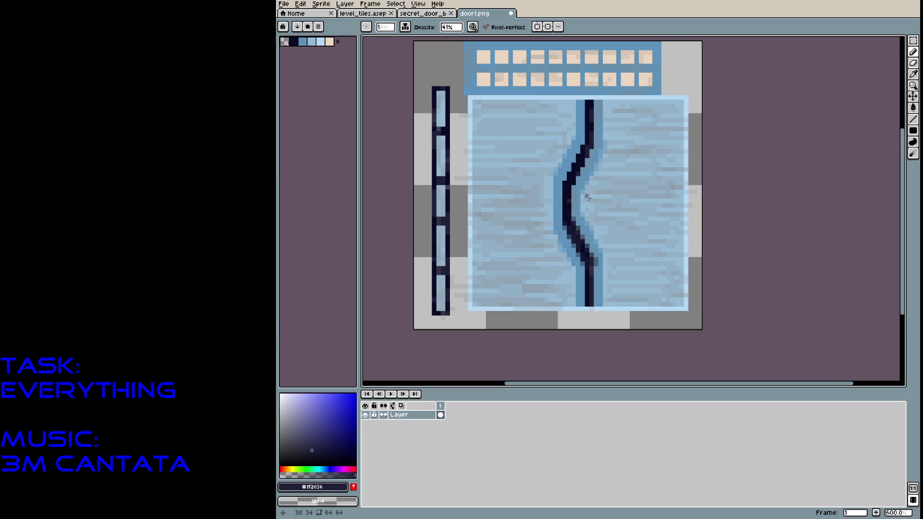
pyautogui.click(578, 178)
pyautogui.moveTo(578, 178)
pyautogui.mouseDown()
pyautogui.moveTo(589, 143)
pyautogui.moveTo(574, 162)
pyautogui.mouseUp()
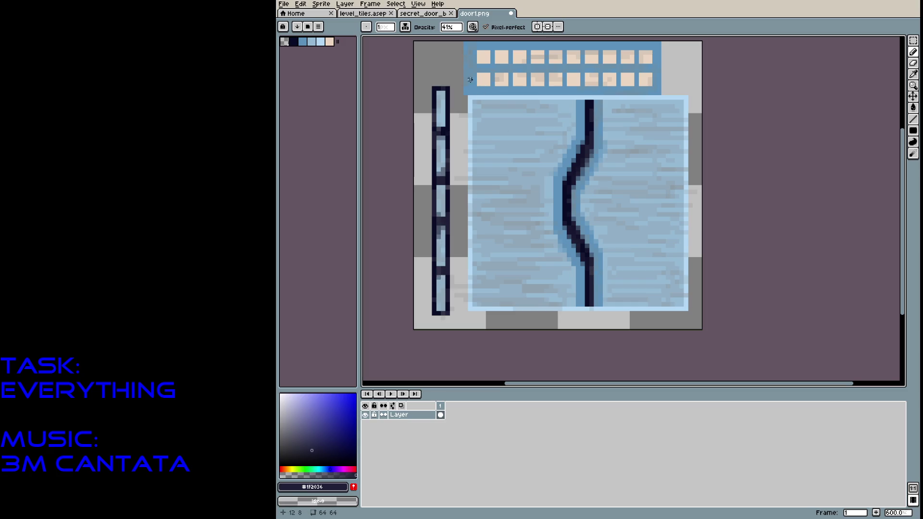
pyautogui.moveTo(455, 28); pyautogui.dragTo(453, 41)
pyautogui.hotkey('ctrl', 's')
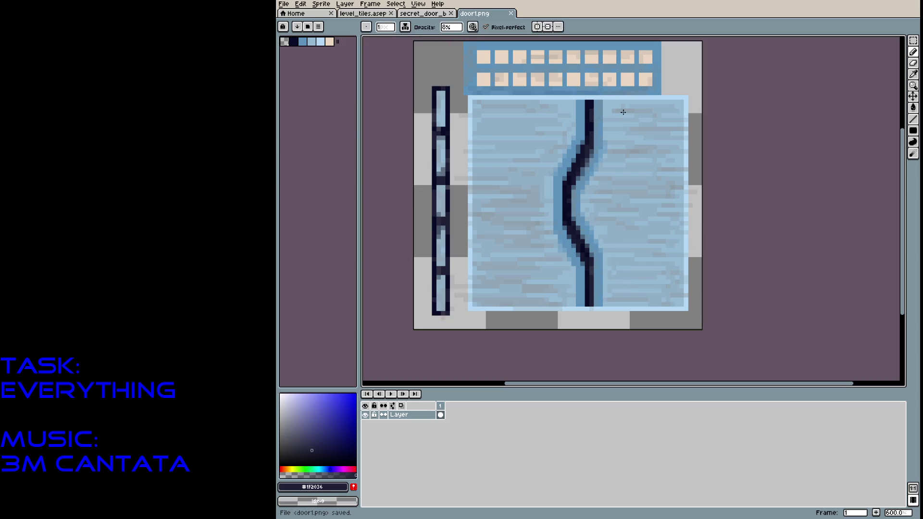
# Save the door texture as a copy named door2.png.
pyautogui.click(284, 4)
pyautogui.click(305, 52)
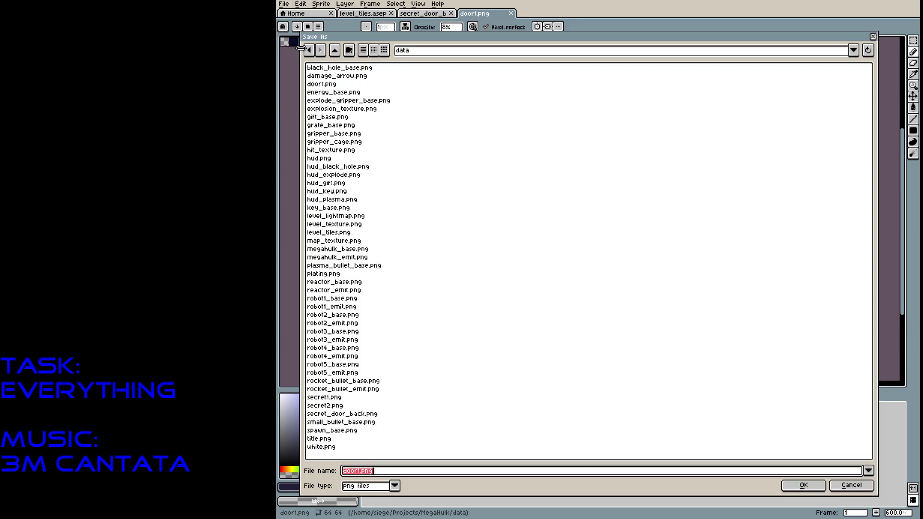
pyautogui.click(361, 472)
pyautogui.press('BackSpace')
pyautogui.write('2')
pyautogui.press('Return')
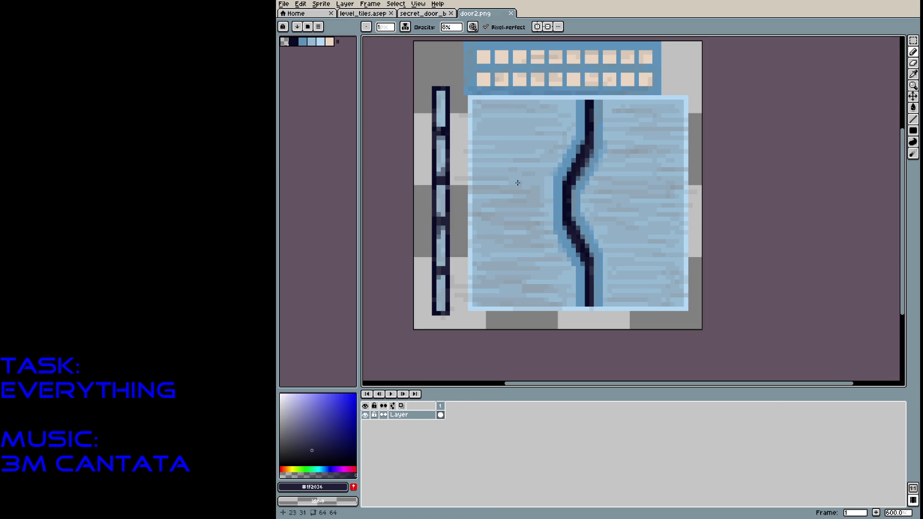
pyautogui.click(330, 8)
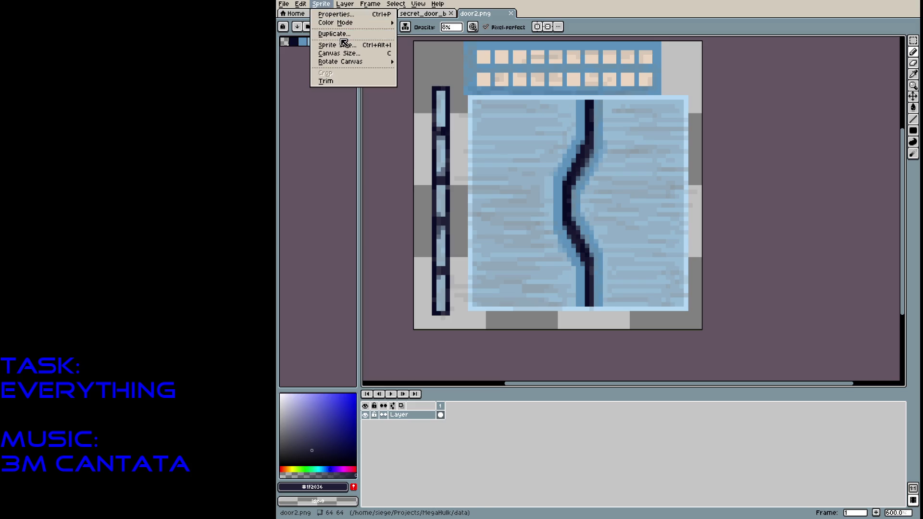
# Rotate the door2 canvas 90° clockwise and zoom in.
pyautogui.moveTo(355, 62)
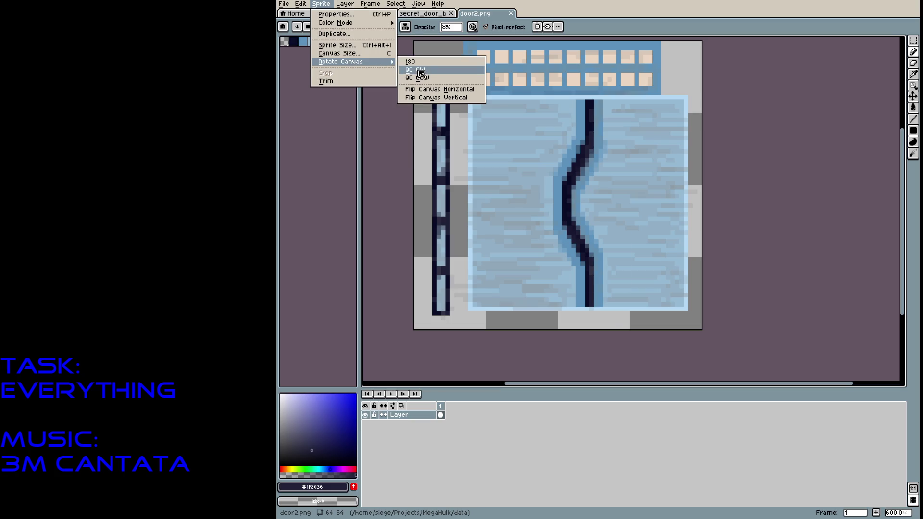
pyautogui.click(417, 70)
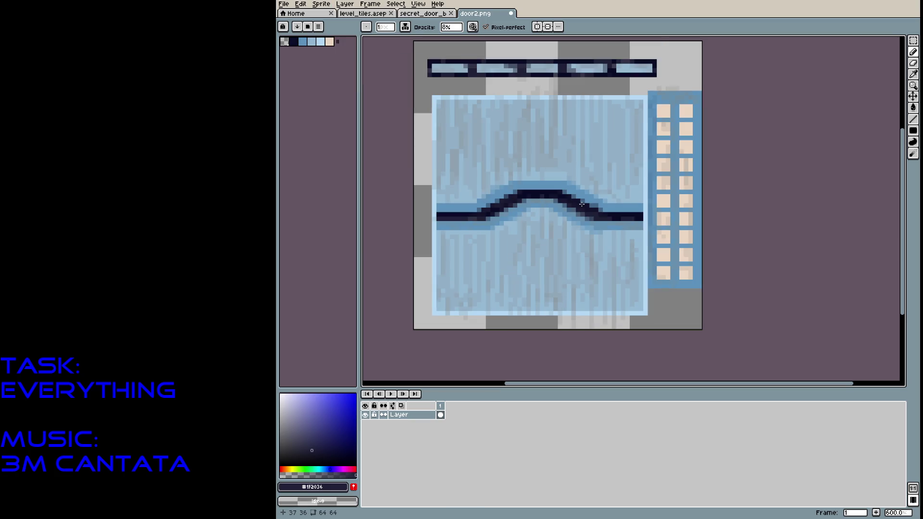
pyautogui.scroll(1, 571, 214)
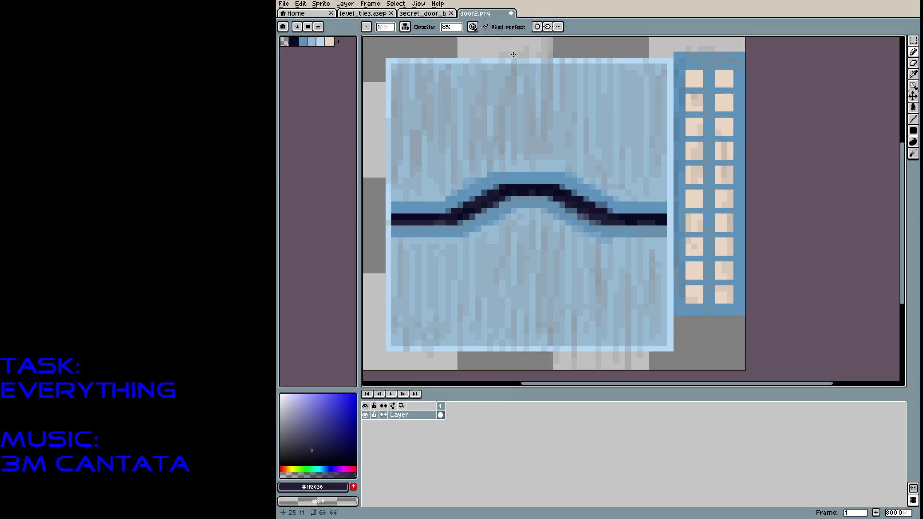
# Pick a bright yellow and draw a rectangle above the crack.
pyautogui.click(912, 130)
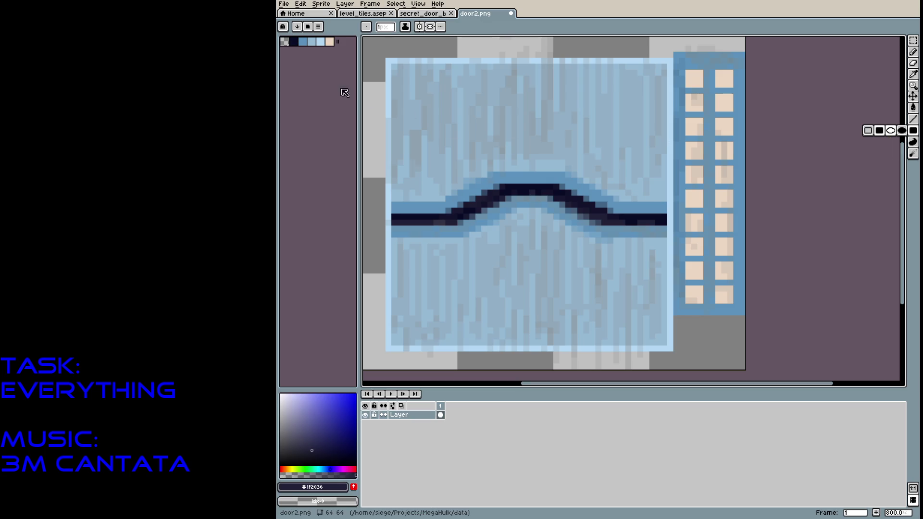
pyautogui.moveTo(290, 468); pyautogui.dragTo(291, 469)
pyautogui.click(342, 398)
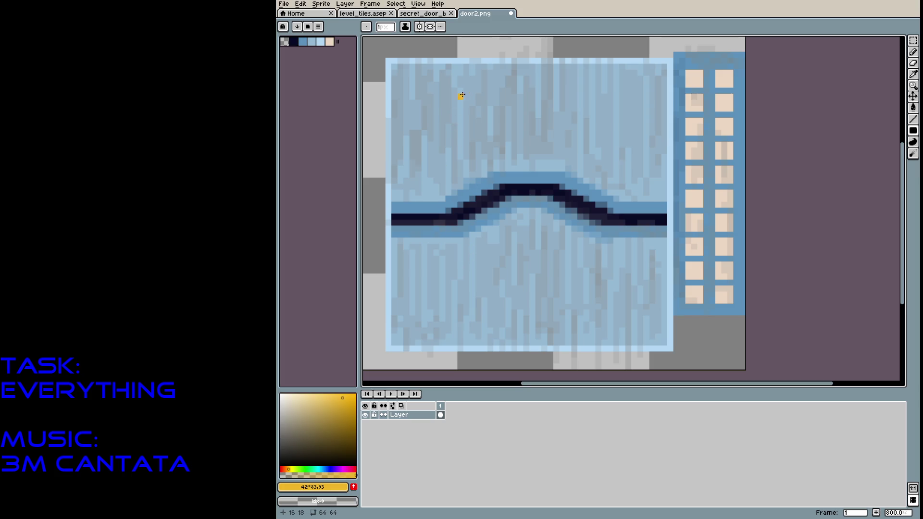
pyautogui.moveTo(460, 90)
pyautogui.mouseDown()
pyautogui.moveTo(487, 123)
pyautogui.moveTo(604, 146)
pyautogui.moveTo(596, 146)
pyautogui.mouseUp()
# Fill the rectangle solid yellow and shape its ends with a 53% pencil into a rounded plate.
pyautogui.click(591, 137)
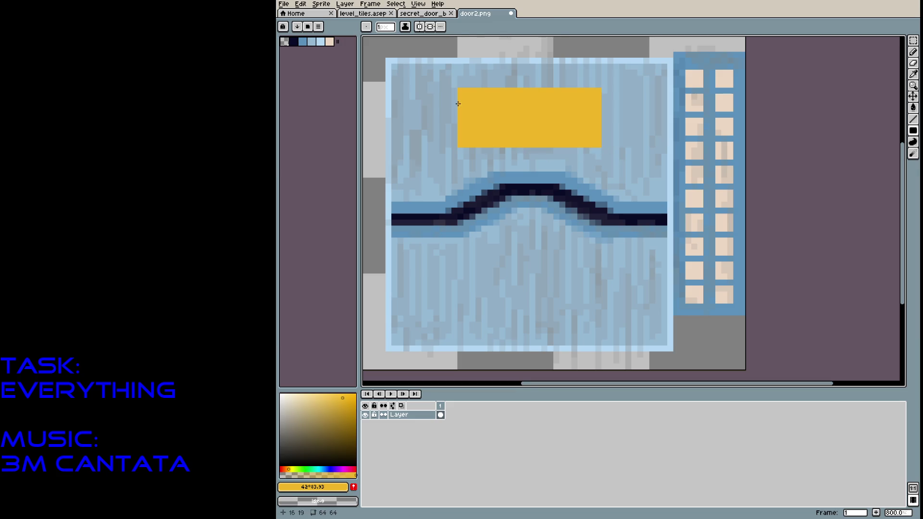
pyautogui.press('b')
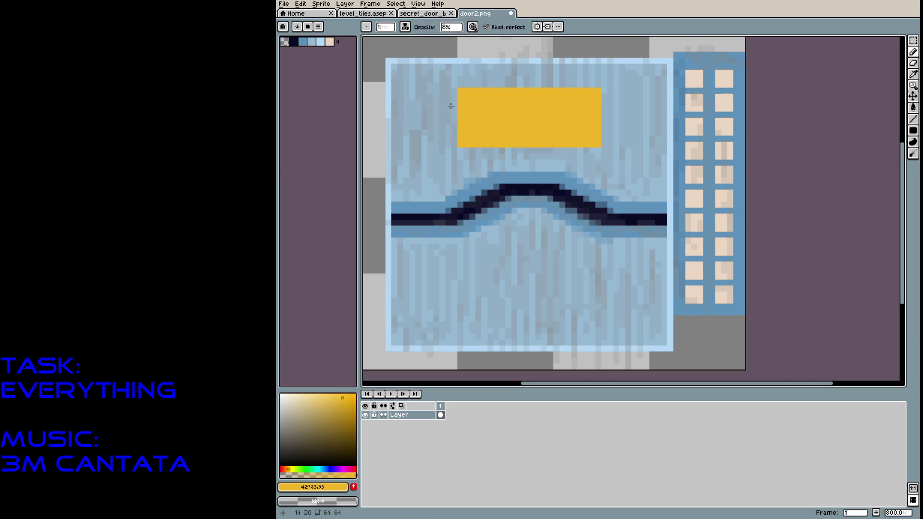
pyautogui.moveTo(457, 27)
pyautogui.mouseDown()
pyautogui.moveTo(462, 41)
pyautogui.moveTo(503, 42)
pyautogui.moveTo(493, 42)
pyautogui.mouseUp()
pyautogui.moveTo(448, 102); pyautogui.dragTo(448, 128)
pyautogui.moveTo(453, 106)
pyautogui.mouseDown()
pyautogui.moveTo(453, 97)
pyautogui.moveTo(454, 139)
pyautogui.moveTo(451, 110)
pyautogui.mouseUp()
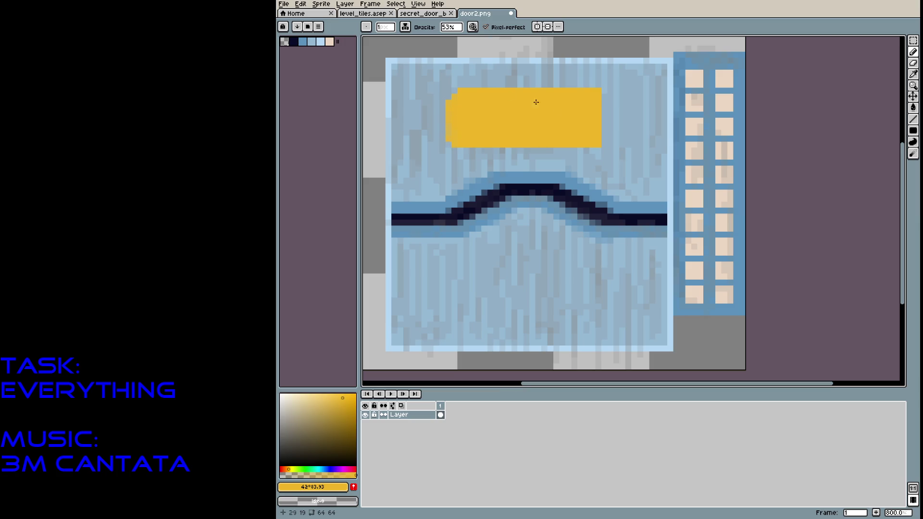
pyautogui.moveTo(607, 134); pyautogui.dragTo(608, 124)
pyautogui.click(604, 100)
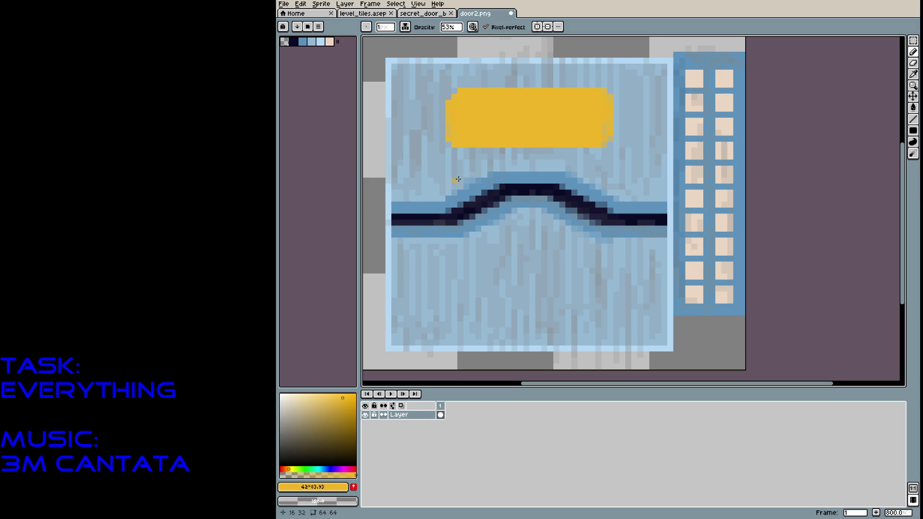
pyautogui.keyDown('alt'); pyautogui.click(514, 192); pyautogui.keyUp('alt')
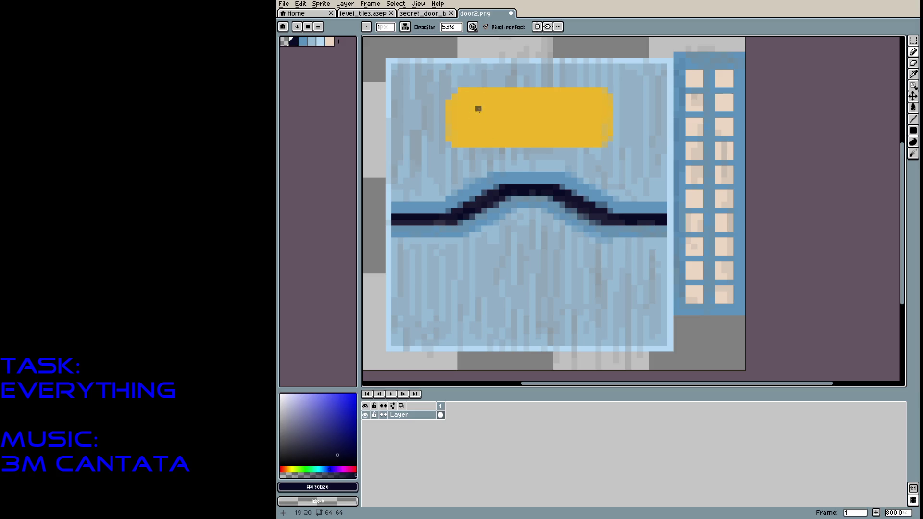
# Draw the E, I and T strokes of EXIT in dark navy, undoing stray strokes.
pyautogui.moveTo(478, 102)
pyautogui.mouseDown()
pyautogui.moveTo(479, 137)
pyautogui.moveTo(491, 120)
pyautogui.moveTo(492, 138)
pyautogui.moveTo(482, 138)
pyautogui.mouseUp()
pyautogui.click(503, 103)
pyautogui.hotkey('ctrl', 'z')
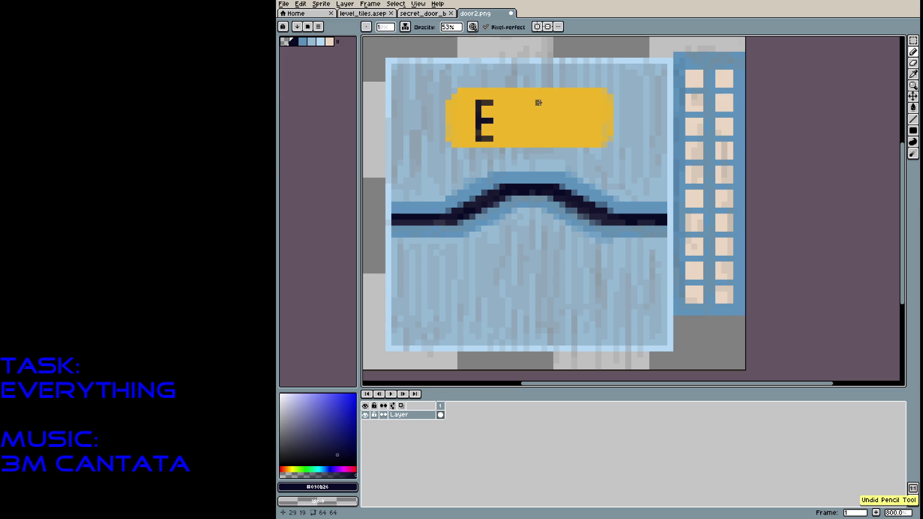
pyautogui.moveTo(538, 102); pyautogui.dragTo(537, 141)
pyautogui.hotkey('ctrl', 'z')
pyautogui.moveTo(568, 101)
pyautogui.mouseDown()
pyautogui.moveTo(561, 141)
pyautogui.moveTo(568, 100)
pyautogui.moveTo(568, 125)
pyautogui.mouseUp()
pyautogui.press('v')
pyautogui.hotkey('ctrl', 'z')
pyautogui.hotkey('ctrl', 'z')
pyautogui.moveTo(568, 125)
pyautogui.mouseDown()
pyautogui.moveTo(568, 140)
pyautogui.moveTo(569, 104)
pyautogui.moveTo(555, 102)
pyautogui.moveTo(582, 102)
pyautogui.mouseUp()
pyautogui.hotkey('ctrl', 'z')
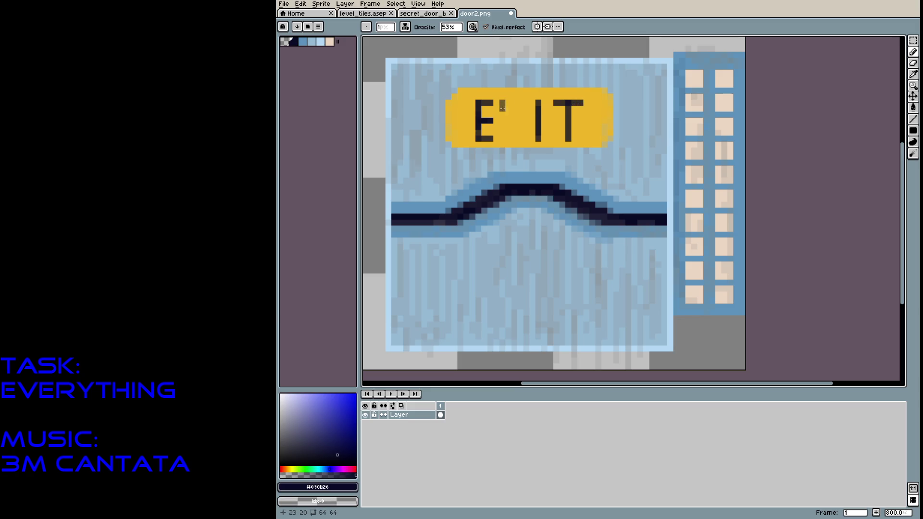
# Draw the X's two diagonals with a 1px brush and darken its pixels and the T's.
pyautogui.press('+')
pyautogui.press('-')
pyautogui.moveTo(502, 101); pyautogui.dragTo(519, 136)
pyautogui.click(503, 139)
pyautogui.keyDown('shift'); pyautogui.click(519, 101); pyautogui.keyUp('shift')
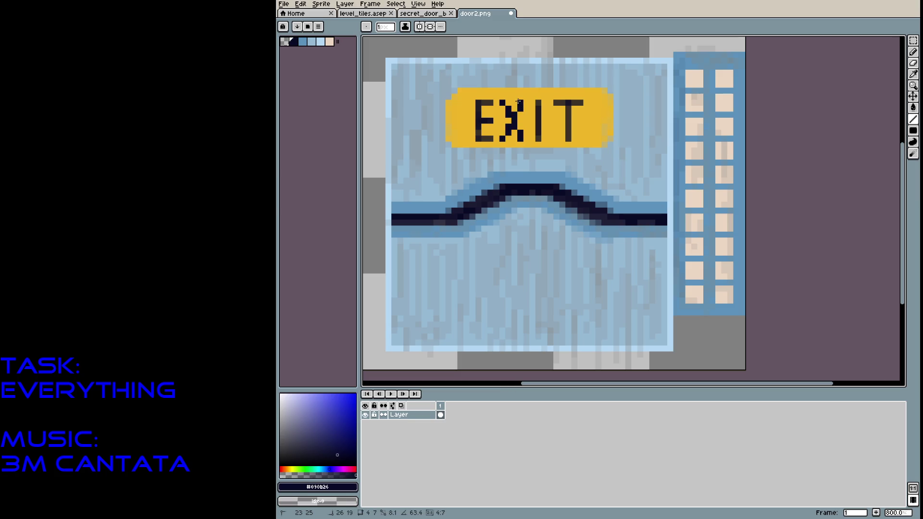
pyautogui.click(511, 117)
pyautogui.click(518, 136)
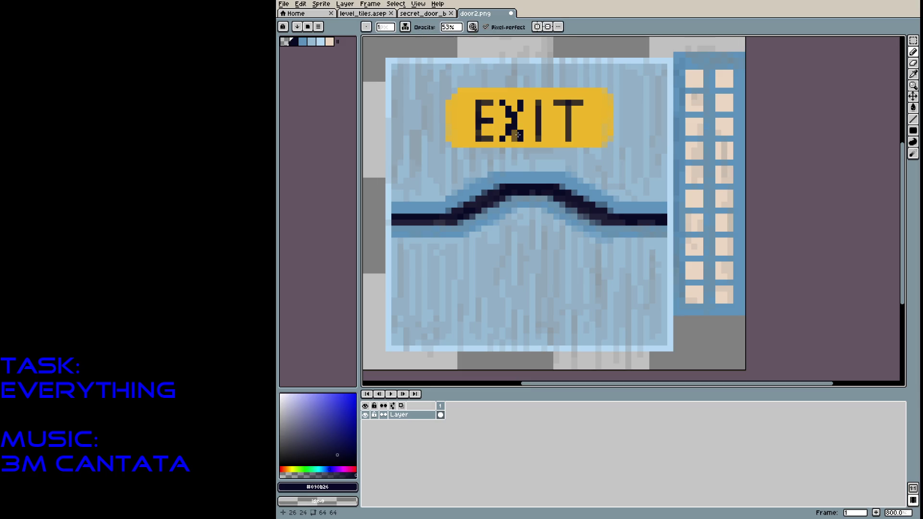
pyautogui.click(513, 121)
pyautogui.click(503, 105)
pyautogui.click(503, 135)
pyautogui.click(513, 107)
pyautogui.click(575, 110)
# At 11% opacity, streak faint grime over the sign's left edge and the EXIT letters.
pyautogui.click(451, 27)
pyautogui.click(455, 39)
pyautogui.moveTo(455, 43); pyautogui.dragTo(453, 42)
pyautogui.moveTo(449, 106)
pyautogui.mouseDown()
pyautogui.moveTo(461, 140)
pyautogui.moveTo(474, 108)
pyautogui.mouseUp()
pyautogui.moveTo(566, 129)
pyautogui.mouseDown()
pyautogui.moveTo(535, 129)
pyautogui.moveTo(526, 96)
pyautogui.moveTo(499, 116)
pyautogui.moveTo(528, 136)
pyautogui.moveTo(556, 98)
pyautogui.moveTo(560, 139)
pyautogui.moveTo(605, 92)
pyautogui.moveTo(574, 93)
pyautogui.moveTo(592, 136)
pyautogui.mouseUp()
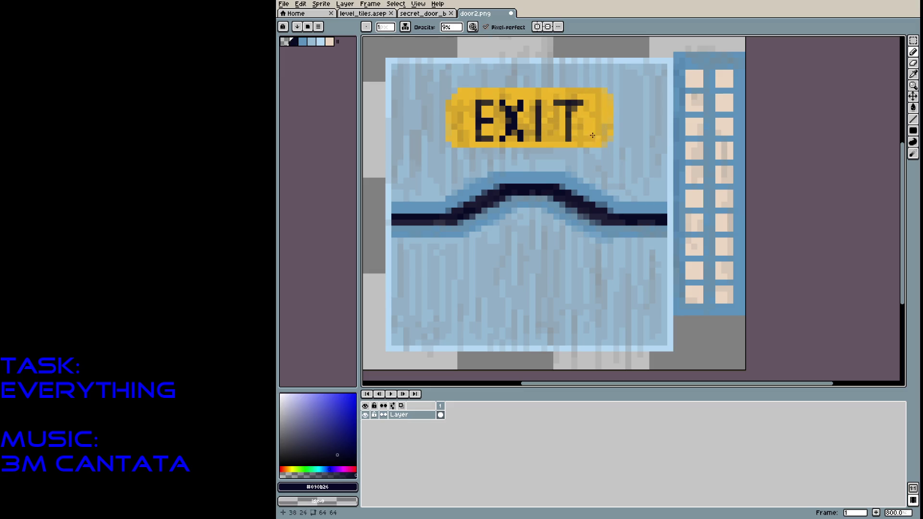
pyautogui.moveTo(492, 115); pyautogui.dragTo(479, 116)
# Marquee-select the yellow EXIT sign and pick it up for transforming.
pyautogui.press('m')
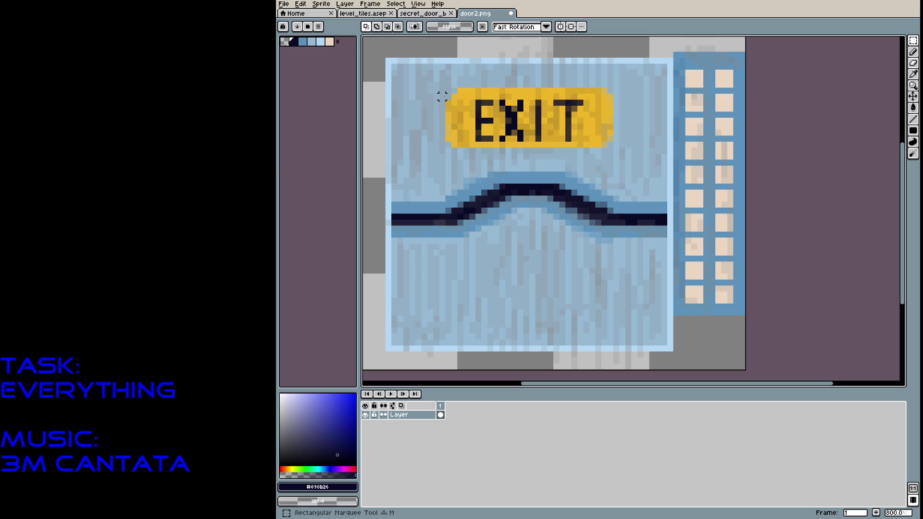
pyautogui.moveTo(454, 91); pyautogui.dragTo(472, 125)
pyautogui.click(448, 84)
pyautogui.moveTo(446, 87); pyautogui.dragTo(615, 150)
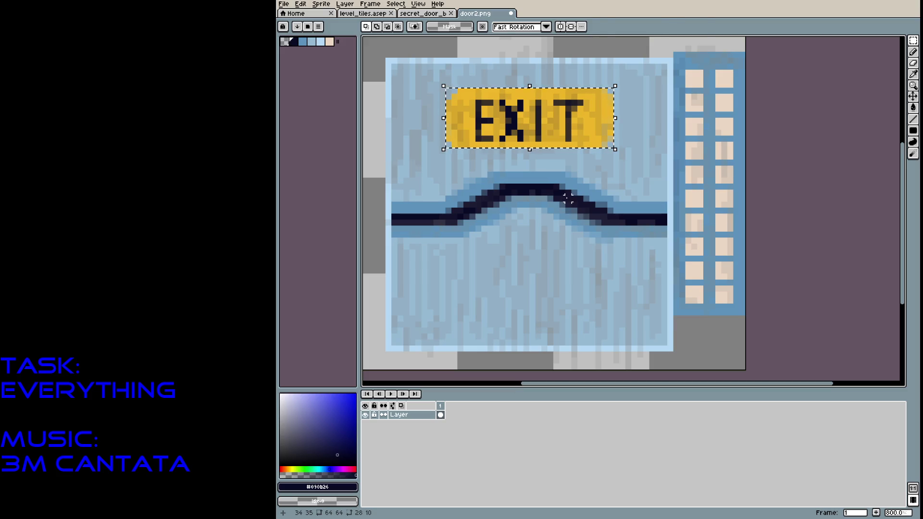
pyautogui.click(460, 135)
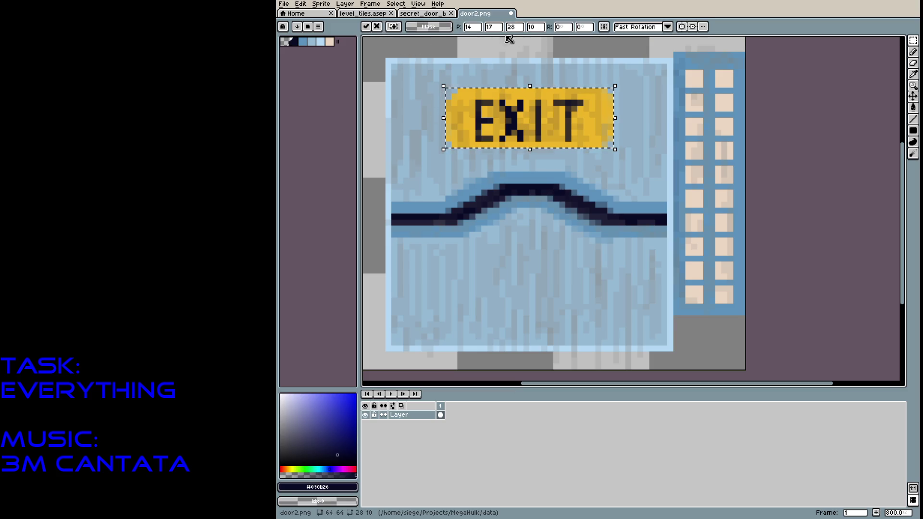
# Rotate the sign copy exactly 180°, move it below the crack, deselect, and save door2.png.
pyautogui.click(565, 28)
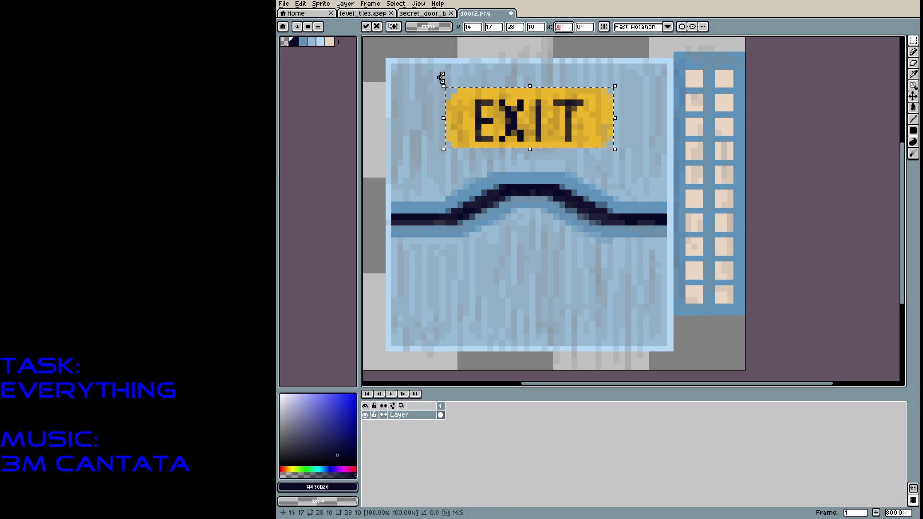
pyautogui.moveTo(442, 78)
pyautogui.mouseDown()
pyautogui.moveTo(519, 63)
pyautogui.moveTo(600, 148)
pyautogui.mouseUp()
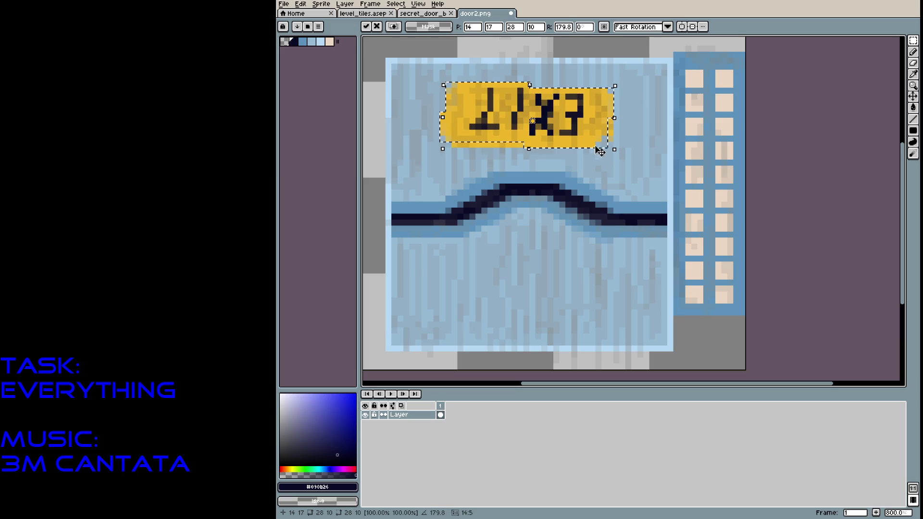
pyautogui.doubleClick(567, 28)
pyautogui.write('1808')
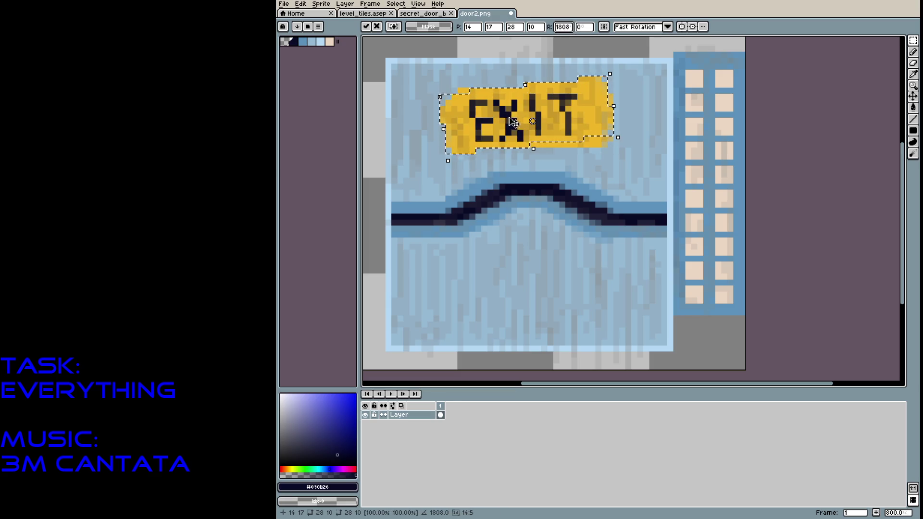
pyautogui.press('Return')
pyautogui.moveTo(537, 114)
pyautogui.mouseDown()
pyautogui.moveTo(526, 212)
pyautogui.moveTo(540, 299)
pyautogui.moveTo(542, 289)
pyautogui.mouseUp()
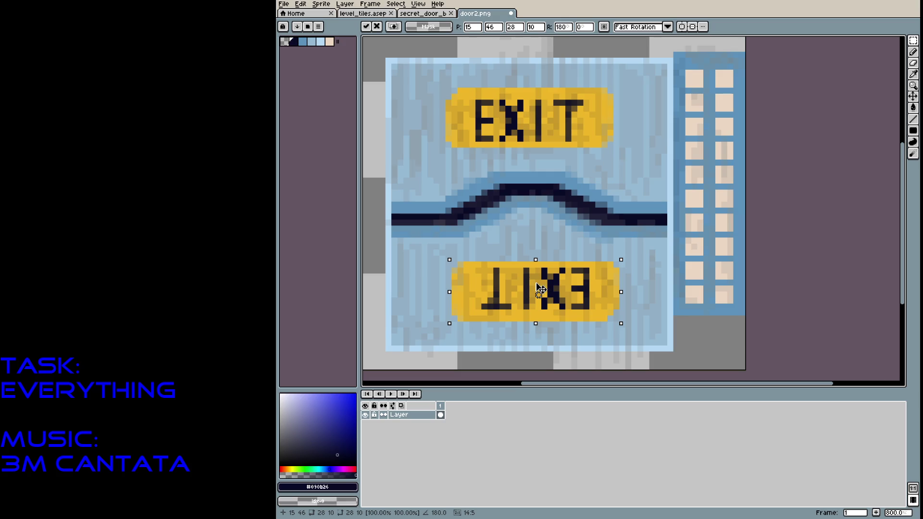
pyautogui.click(556, 204)
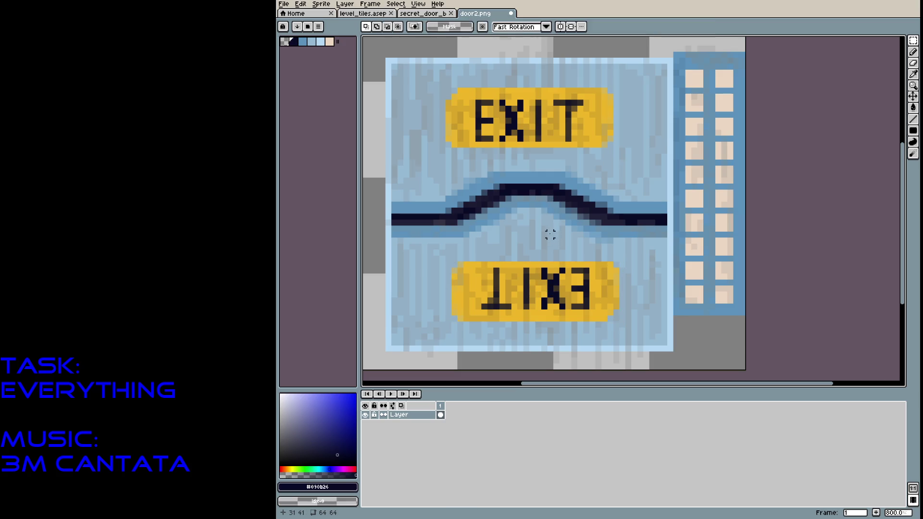
pyautogui.hotkey('ctrl', 's')
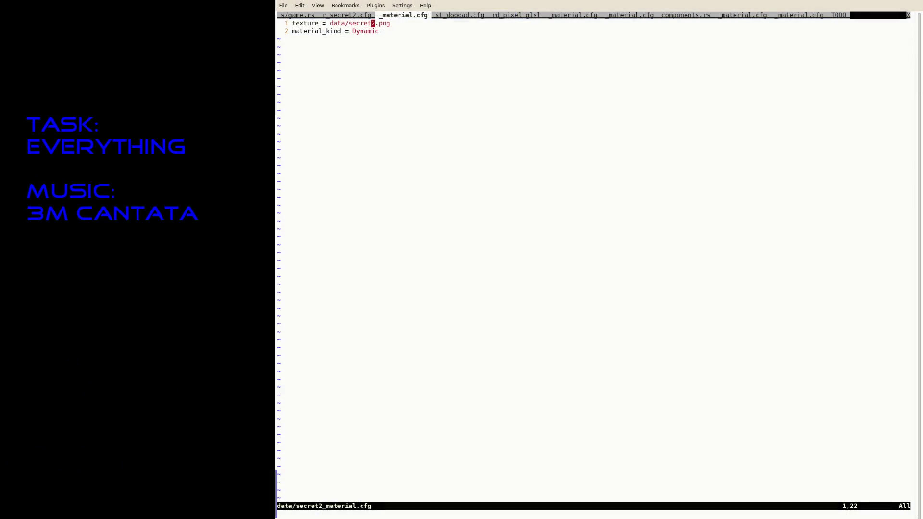
# Save door1_base.cfg as data/door2_base.cfg with its texture changed to door2.png.
pyautogui.write(':tabe a')
pyautogui.press('BackSpace')
pyautogui.write('data/door')
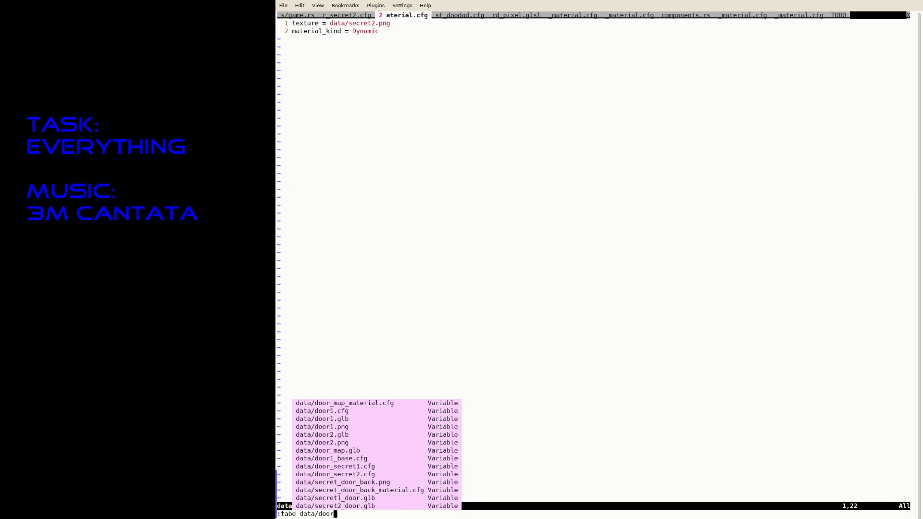
pyautogui.write('1')
pyautogui.press('Tab')
pyautogui.press('Tab')
pyautogui.press('Tab')
pyautogui.press('Return')
pyautogui.write(':saveas data/doro')
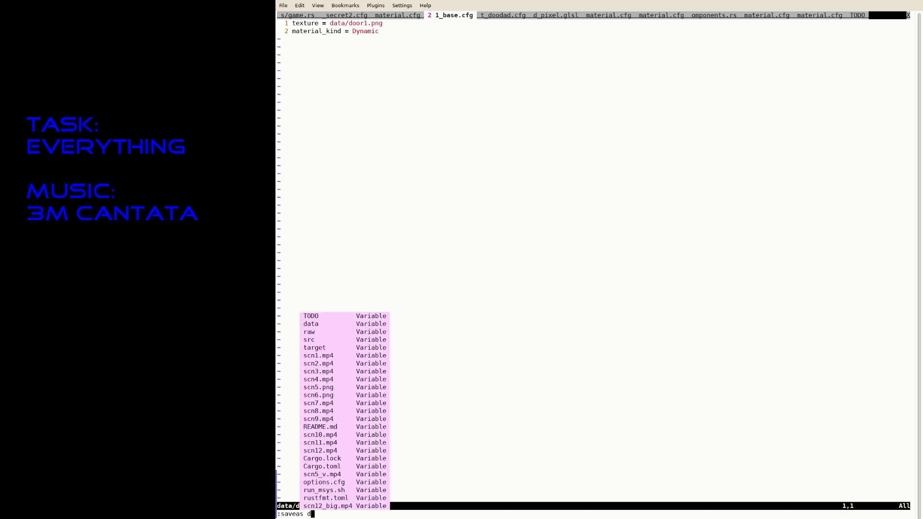
pyautogui.write('2_')
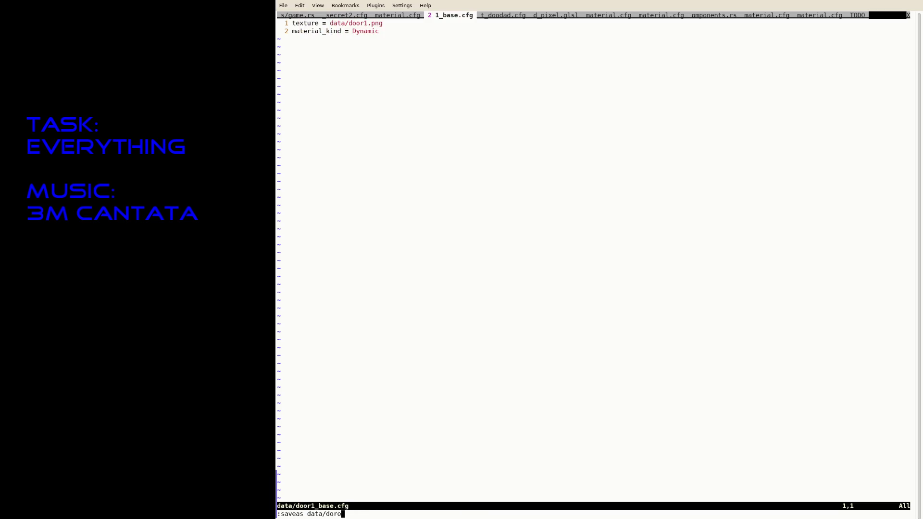
pyautogui.press('BackSpace')
pyautogui.press('BackSpace')
pyautogui.write('or2_base.cfg')
pyautogui.press('Return')
pyautogui.press('A')
pyautogui.press('BackSpace')
pyautogui.write('2')
pyautogui.press('Escape')
# Save door1.cfg as data/door2.cfg with its scene pointing at door2.glb.
pyautogui.write(':tabe da')
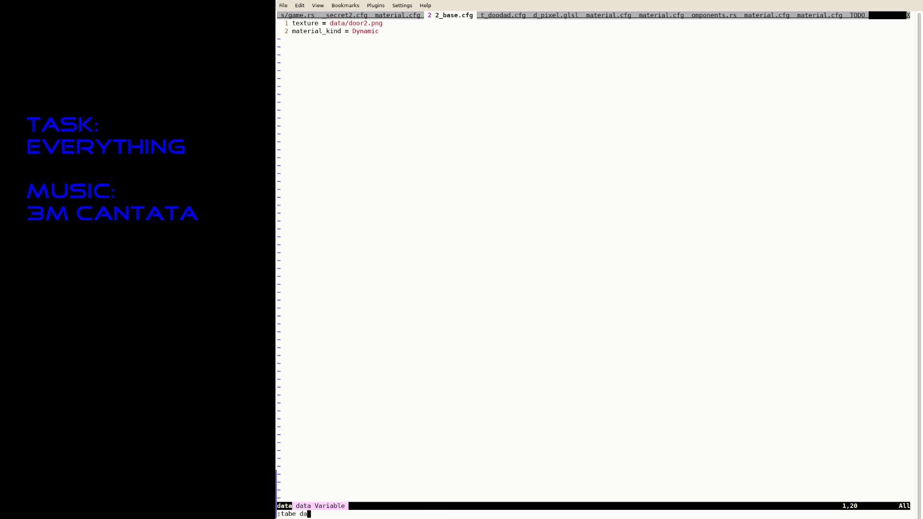
pyautogui.write('ta/door2')
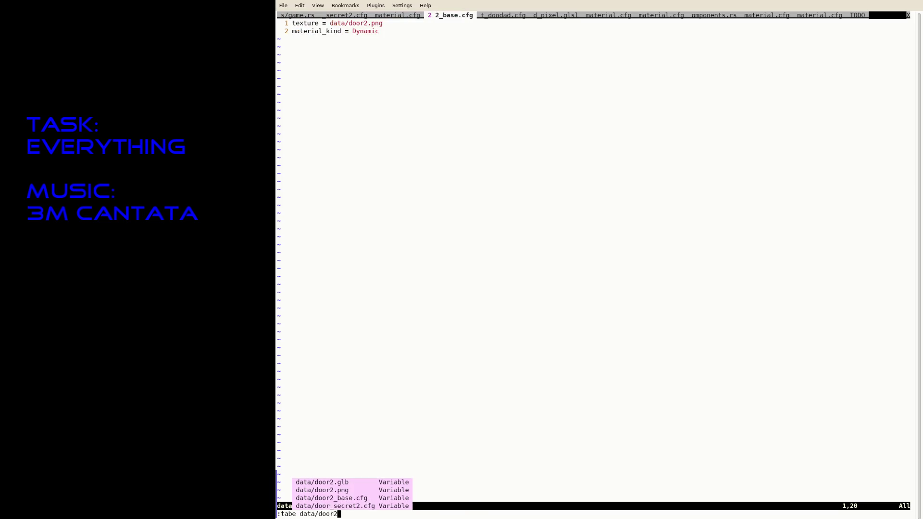
pyautogui.press('BackSpace')
pyautogui.write('1')
pyautogui.press('Tab')
pyautogui.press('Tab')
pyautogui.press('Return')
pyautogui.write(':saveas')
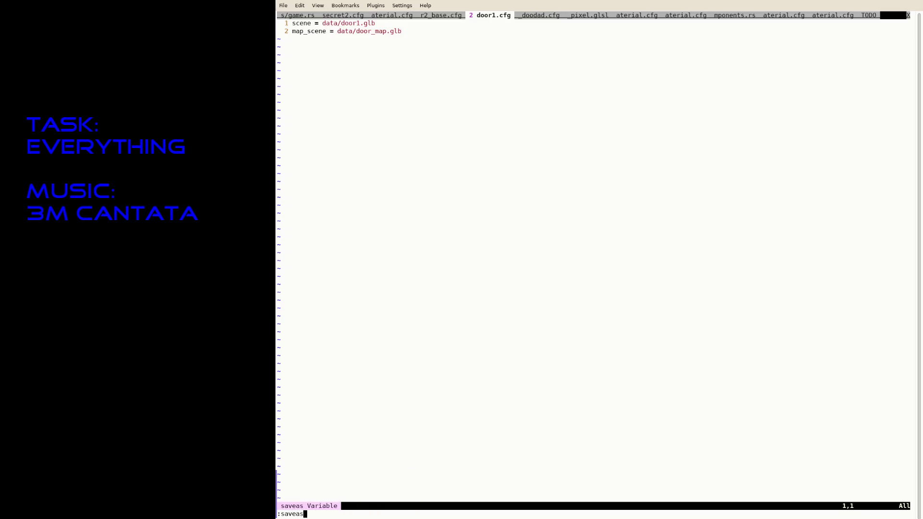
pyautogui.write(' data/door2.cfg')
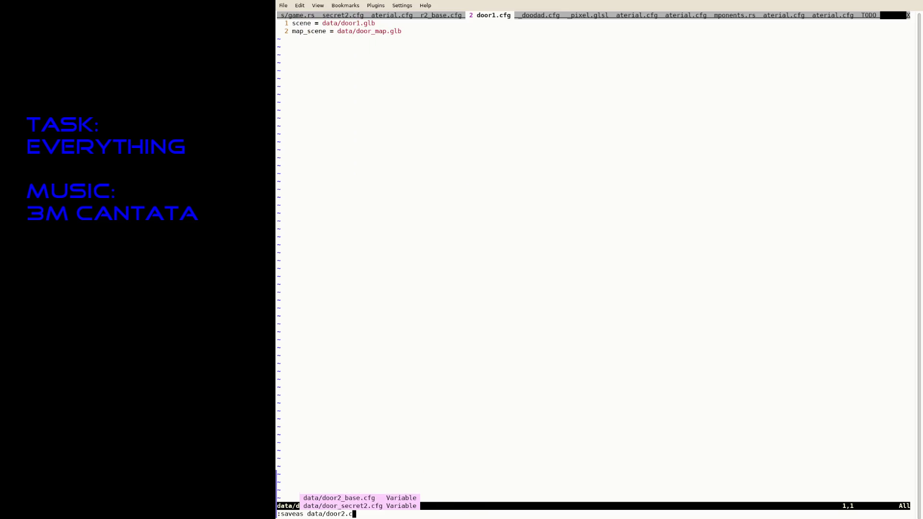
pyautogui.press('Return')
pyautogui.press('i')
pyautogui.press('BackSpace')
pyautogui.write('2')
pyautogui.press('Escape')
pyautogui.write(':w')
pyautogui.press('Return')
# Suspend Neovim and rerun the previous cargo run command to relaunch the game.
pyautogui.hotkey('ctrl', 'z')
pyautogui.press('Up')
pyautogui.press('Return')
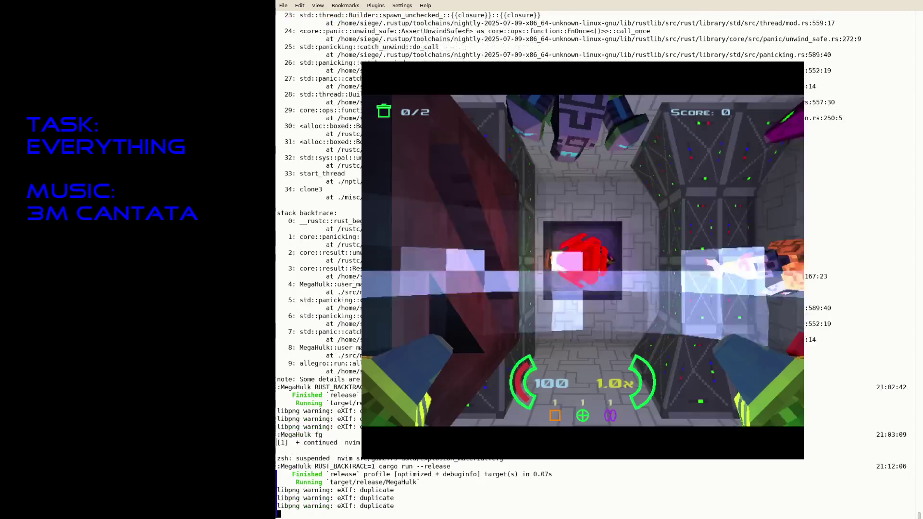
# Approach and try the floor door, shoot the far wall panel, then quit the game.
pyautogui.press('Right')
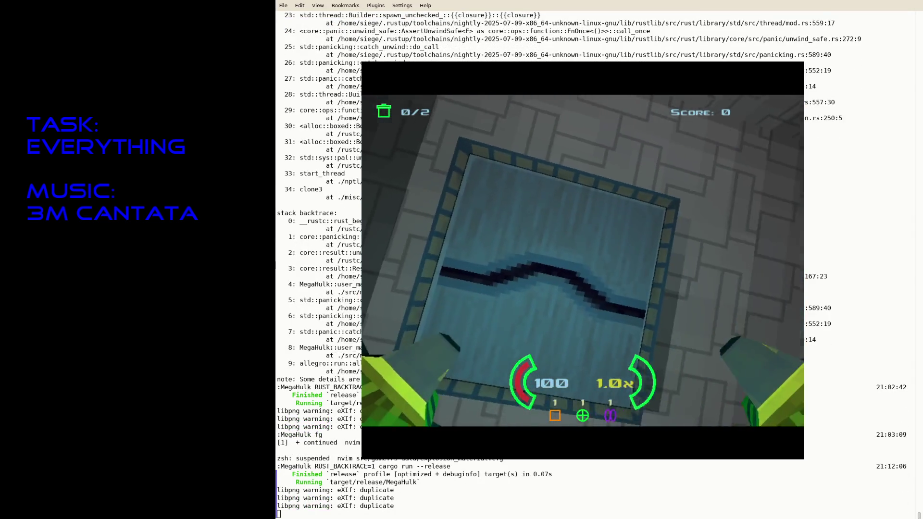
pyautogui.press('w')
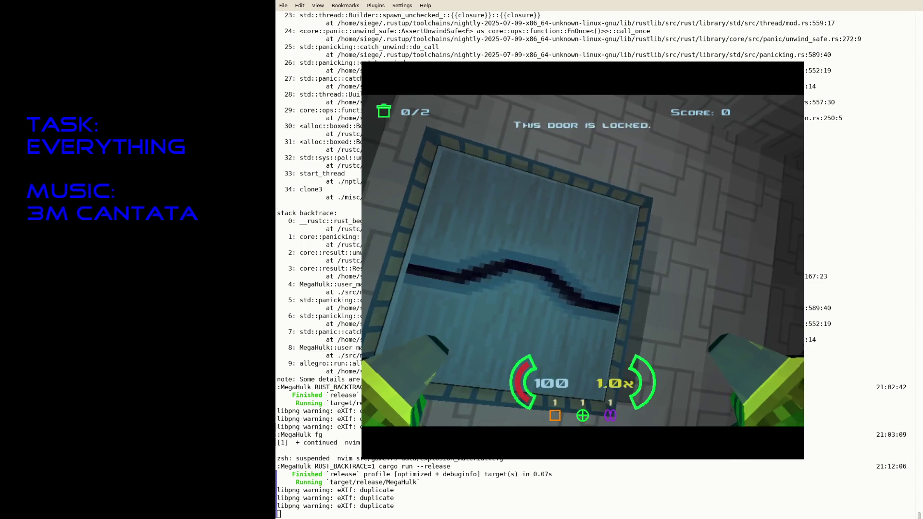
pyautogui.press('Up')
pyautogui.press('ctrl')
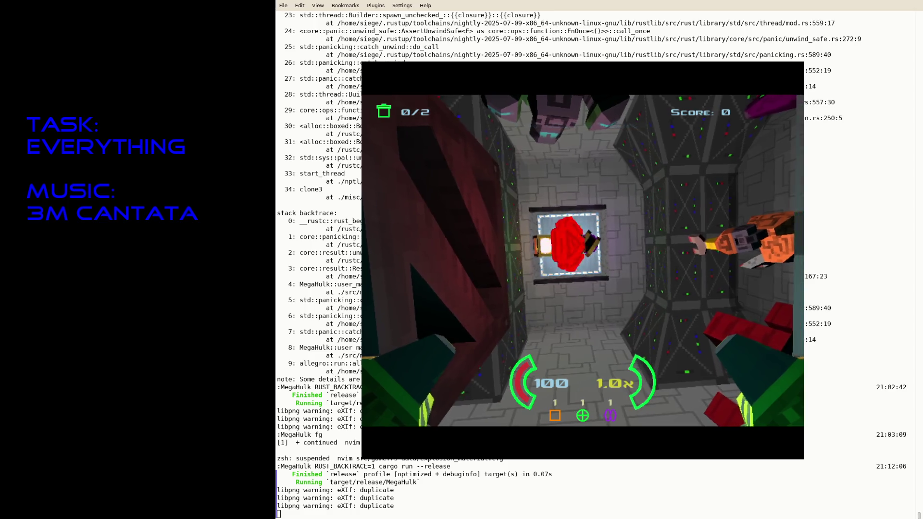
pyautogui.press('Escape')
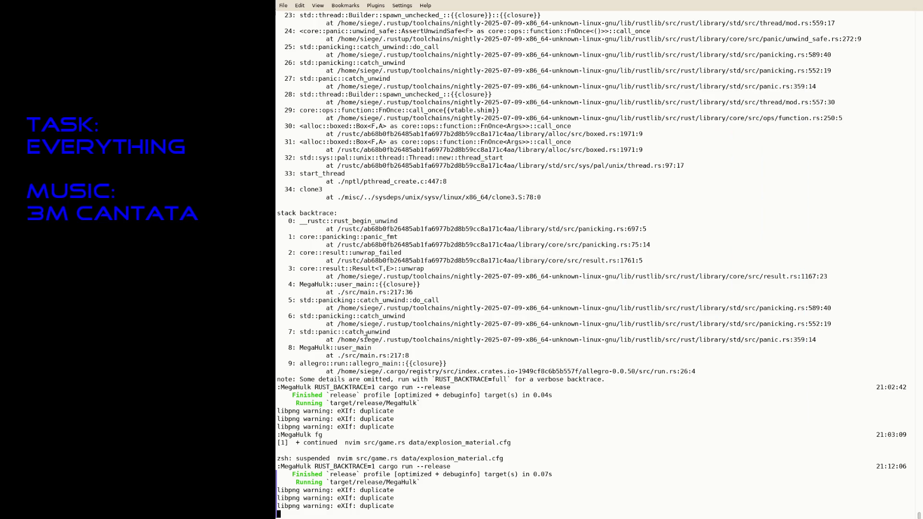
# Resume Neovim with fg and save data/door2_base.cfg using texture data/door2.png and material_kind Dynamic.
pyautogui.write('fg')
pyautogui.press('Return')
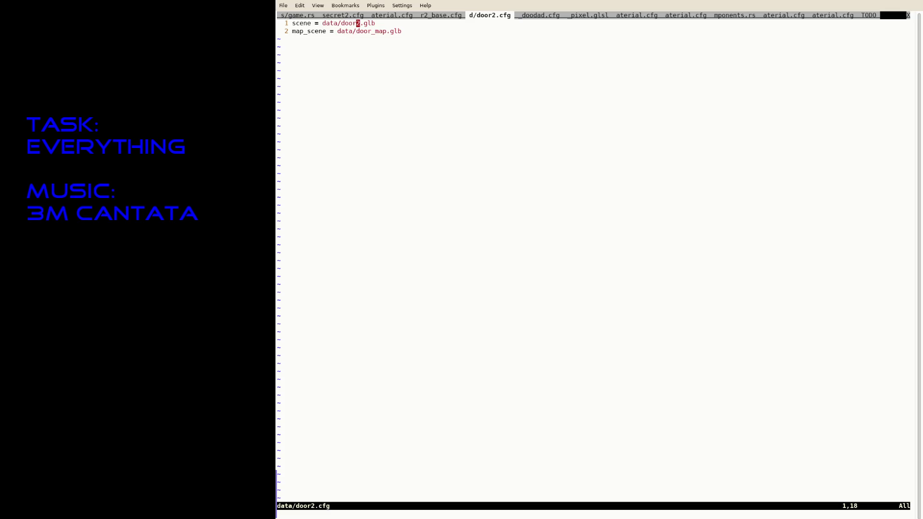
pyautogui.hotkey('shift', 'Tab')
pyautogui.hotkey('shift', 'Tab')
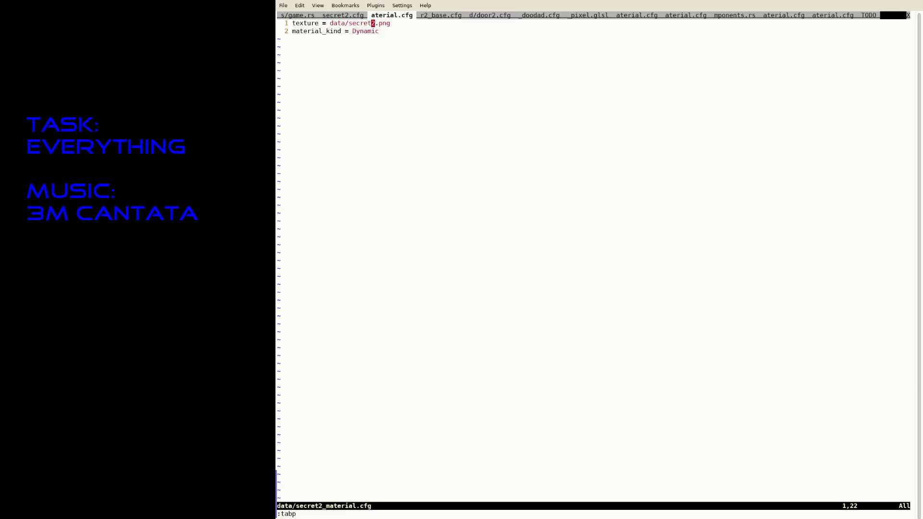
pyautogui.press('Tab')
pyautogui.hotkey('ctrl', 's')
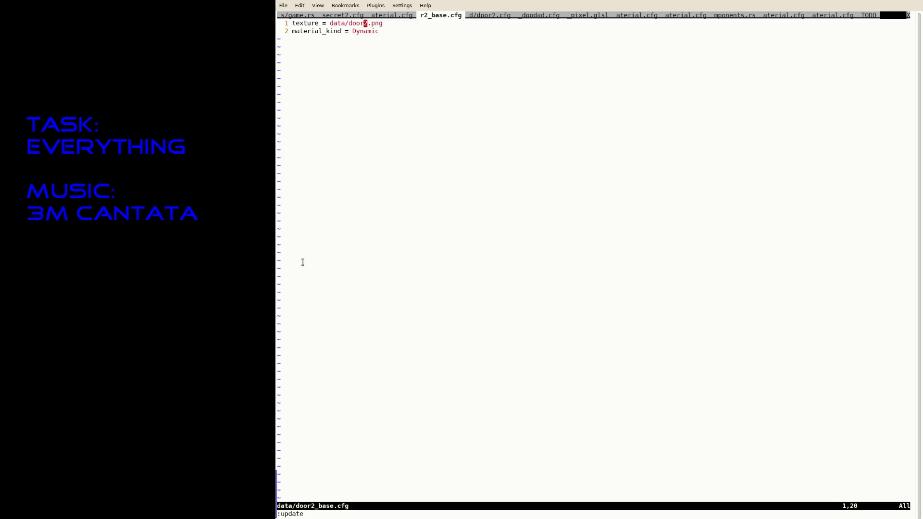
# Go back to the door2.cfg tab in Neovim and save it.
pyautogui.hotkey('ctrl', 'pageup')
pyautogui.hotkey('ctrl', 'pageup')
pyautogui.hotkey('ctrl', 'pageup')
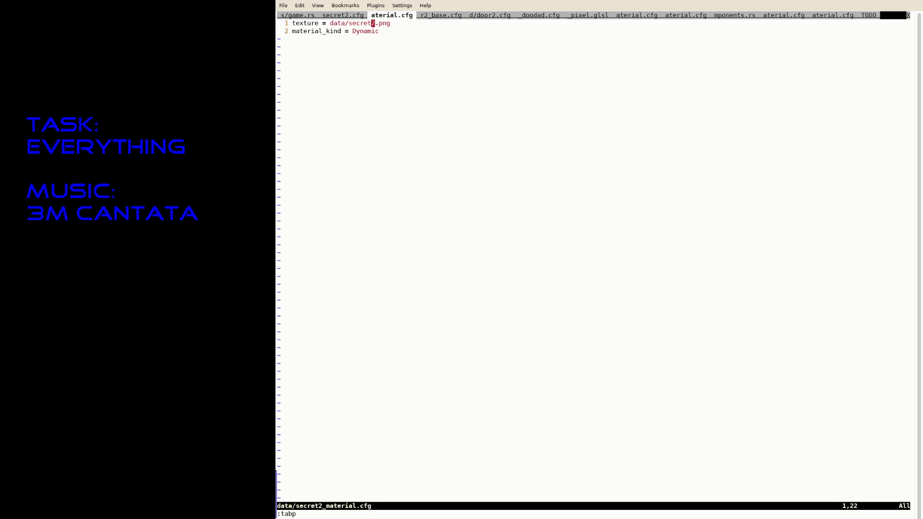
pyautogui.hotkey('ctrl', 'pageup')
pyautogui.hotkey('ctrl', 'pageup')
pyautogui.hotkey('ctrl', 'pageup')
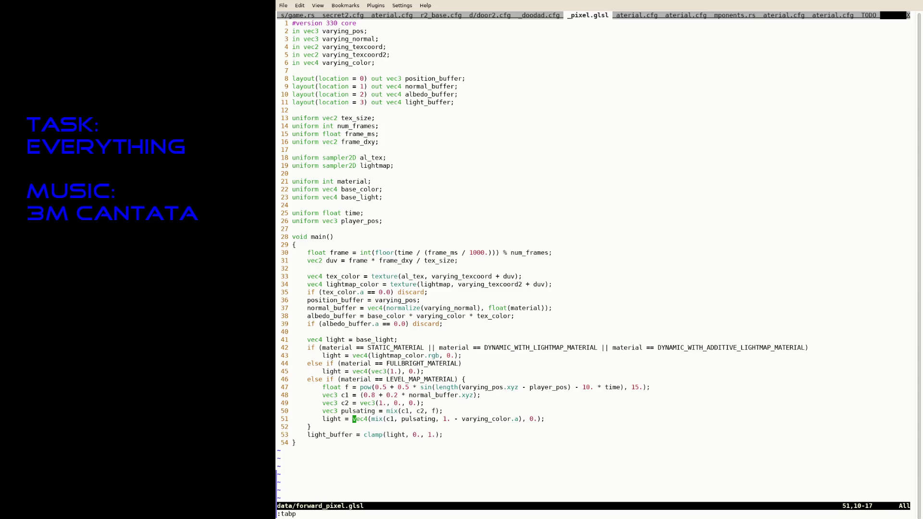
pyautogui.hotkey('ctrl', 's')
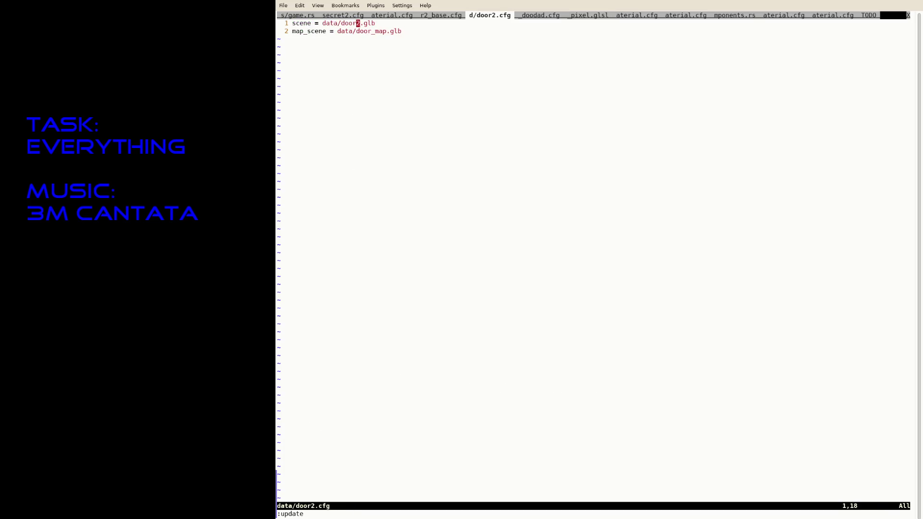
# Suspend Neovim and rerun cargo run --release to rebuild and launch MegaHulk.
pyautogui.hotkey('ctrl', 'z')
pyautogui.press('Up')
pyautogui.press('Return')
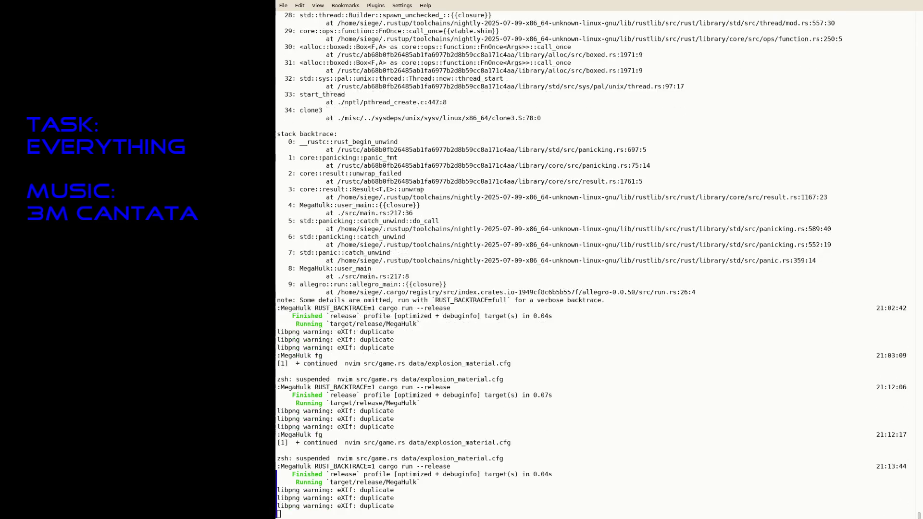
# Walk to the locked door, shoot down the spinning tower, then quit the game.
pyautogui.press('w')
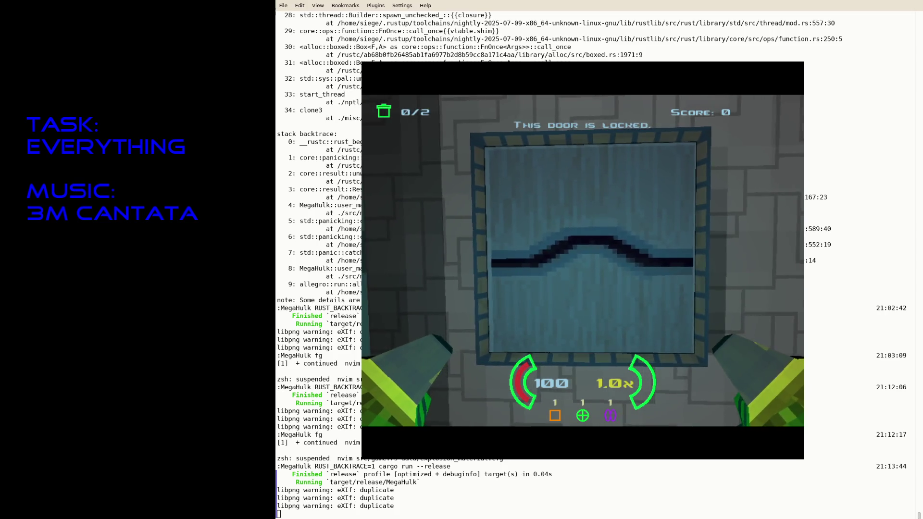
pyautogui.press('Right')
pyautogui.press('Left')
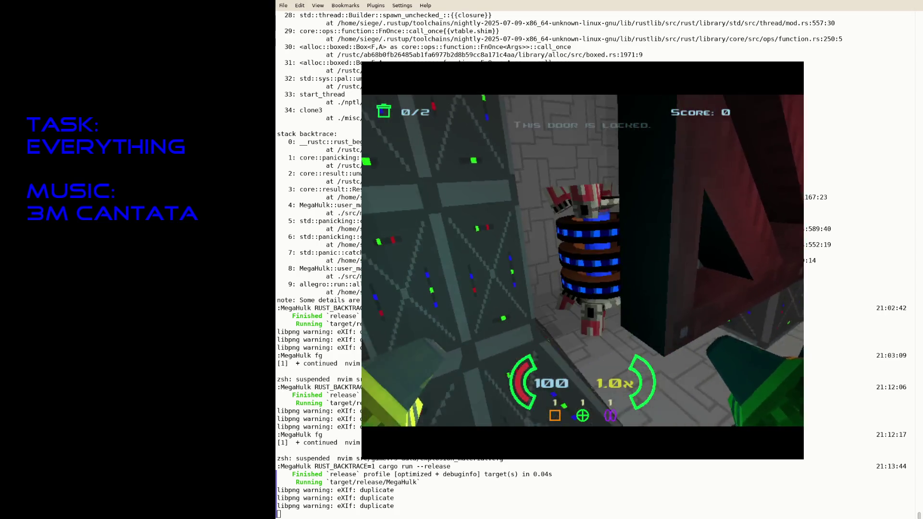
pyautogui.press('Right')
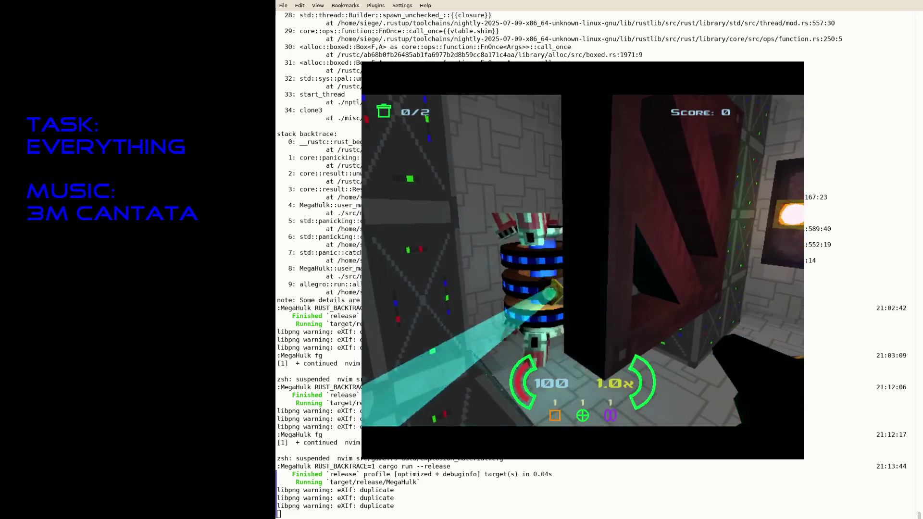
pyautogui.press('Up')
pyautogui.press('Left')
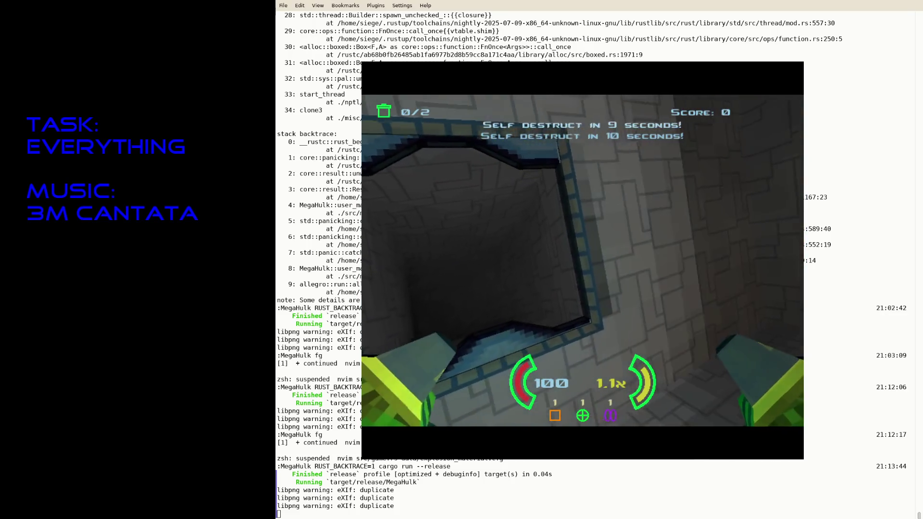
pyautogui.press('Escape')
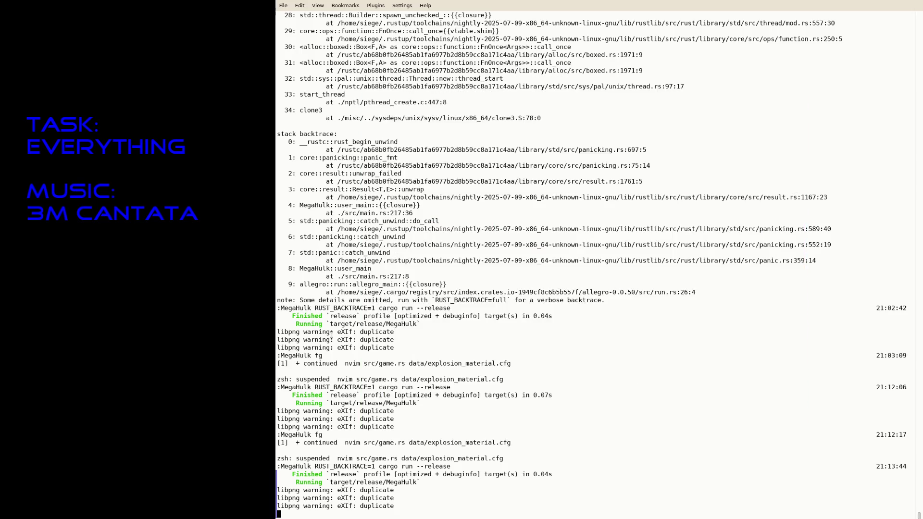
# Restart the game with cargo run --release, look around the starting room, and quit.
pyautogui.press('Up')
pyautogui.press('Return')
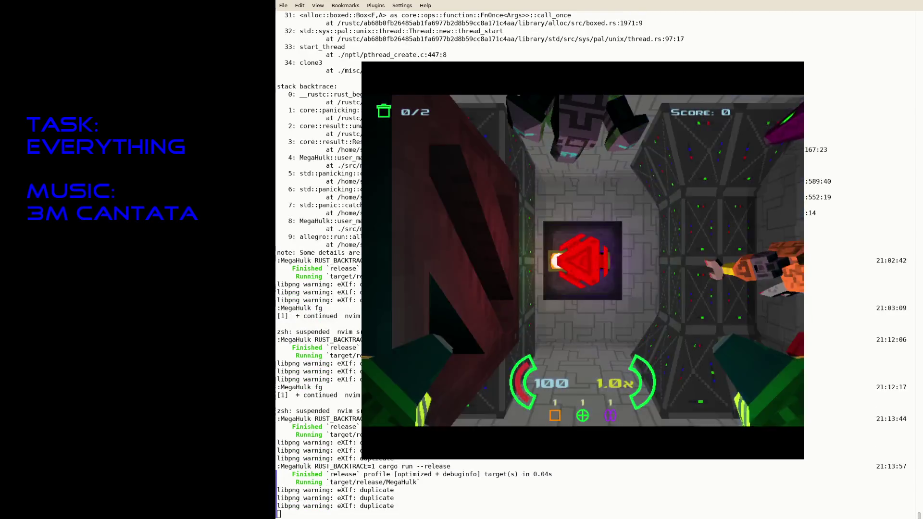
pyautogui.press('Left')
pyautogui.press('Escape')
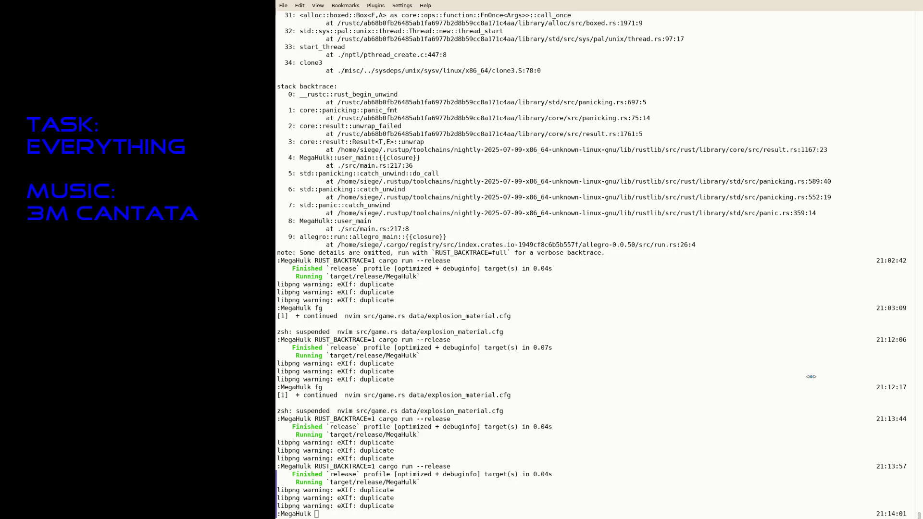
# Relaunch the game, destroy the green robot, and quit back to the terminal.
pyautogui.press('Up')
pyautogui.press('Return')
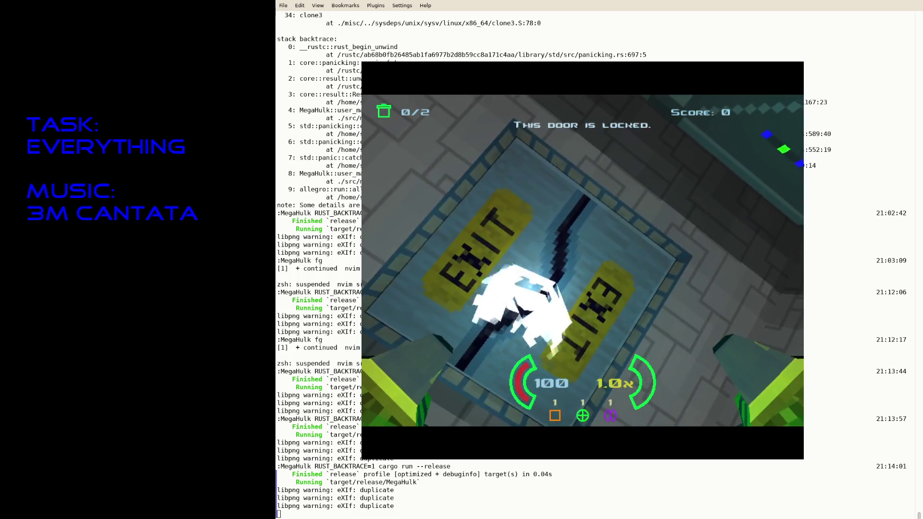
pyautogui.press('Right')
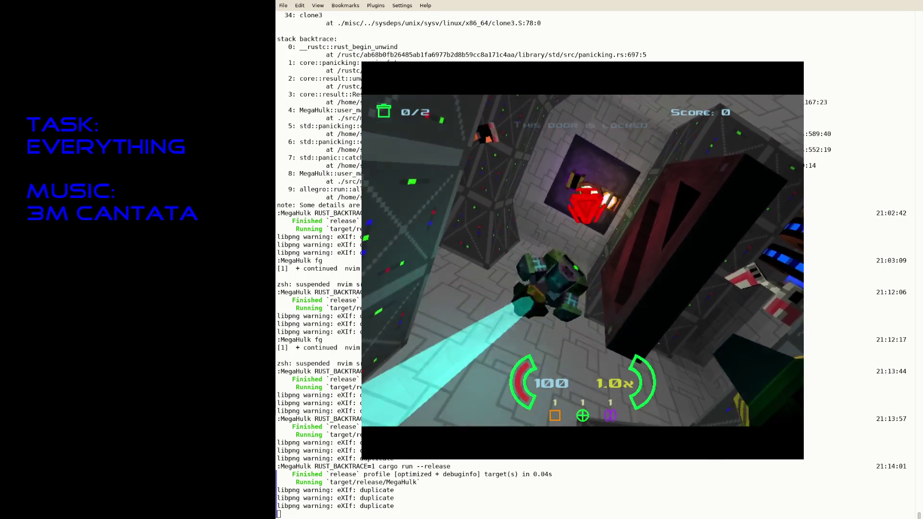
pyautogui.press('ctrl')
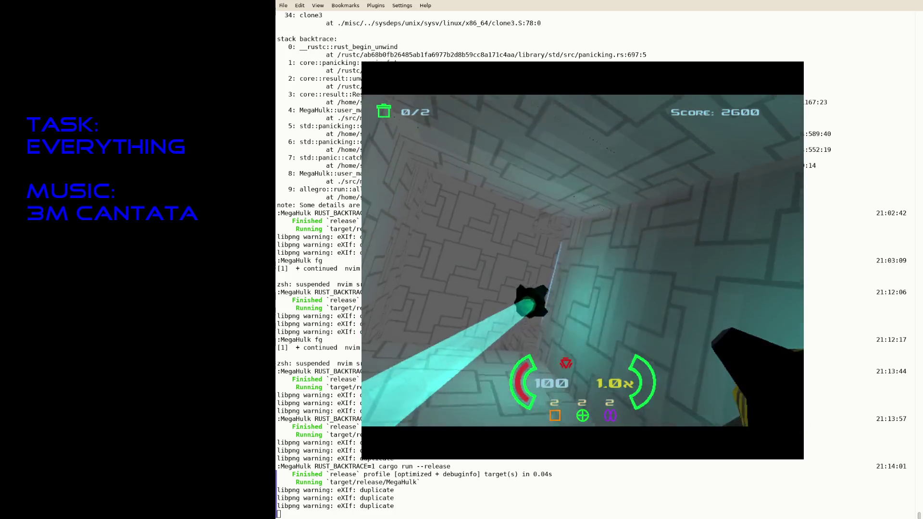
pyautogui.press('Escape')
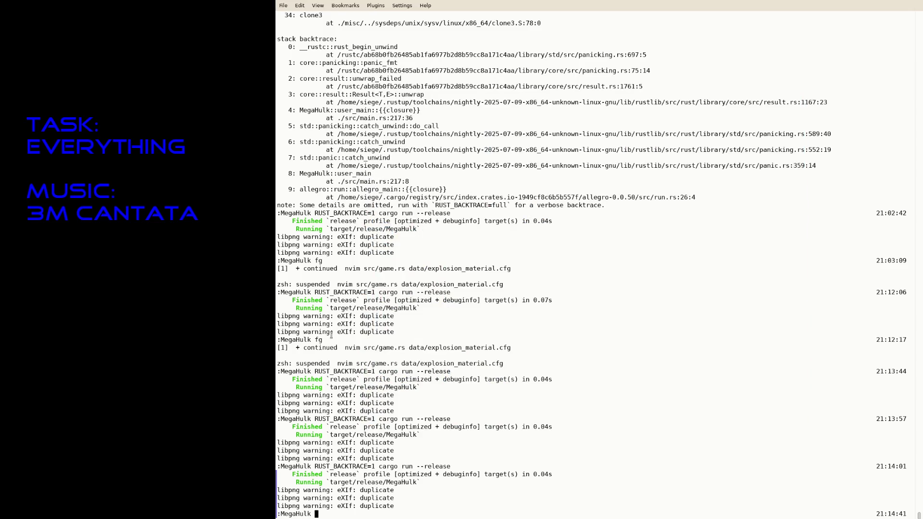
# Resume Neovim with fg and switch to the TODO list tab.
pyautogui.write('fg')
pyautogui.press('Return')
pyautogui.write(':tabp :tabp gT')
pyautogui.press('k')
pyautogui.press('k')
pyautogui.press('k')
# Delete the Light doodad, Exit door and Secret door lines and save the TODO list.
pyautogui.write('ddjdddd:w')
pyautogui.press('j')
pyautogui.press('j')
pyautogui.press('j')
pyautogui.write('Vj')
pyautogui.press('j')
pyautogui.press('j')
pyautogui.press('j')
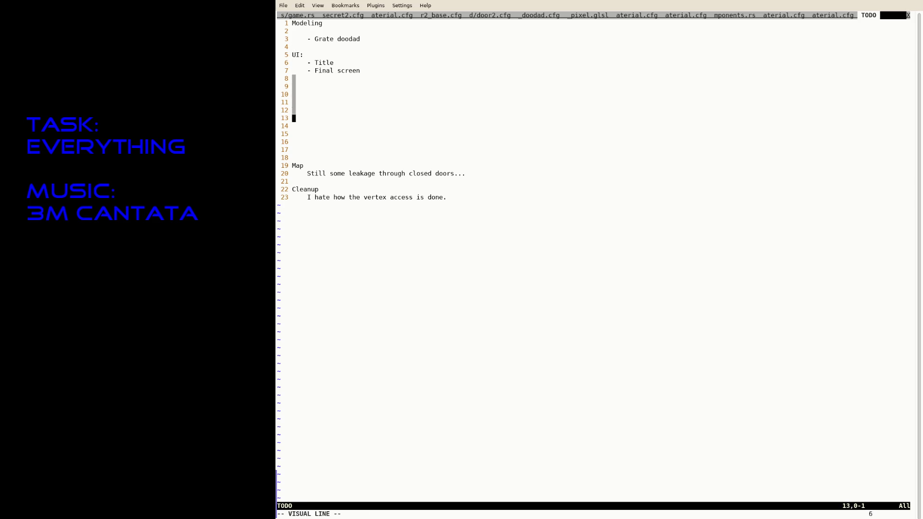
pyautogui.press('k')
pyautogui.press('Escape')
pyautogui.hotkey('ctrl', 's')
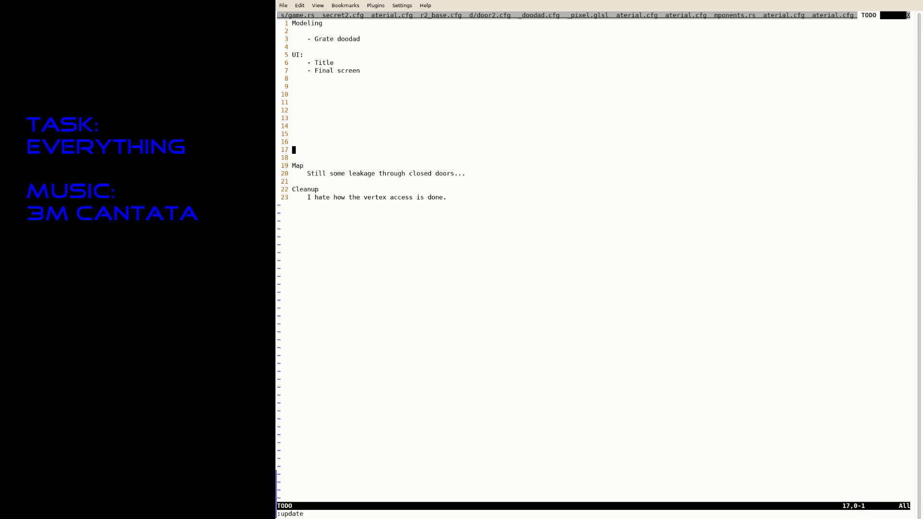
pyautogui.hotkey('alt', 'Tab')
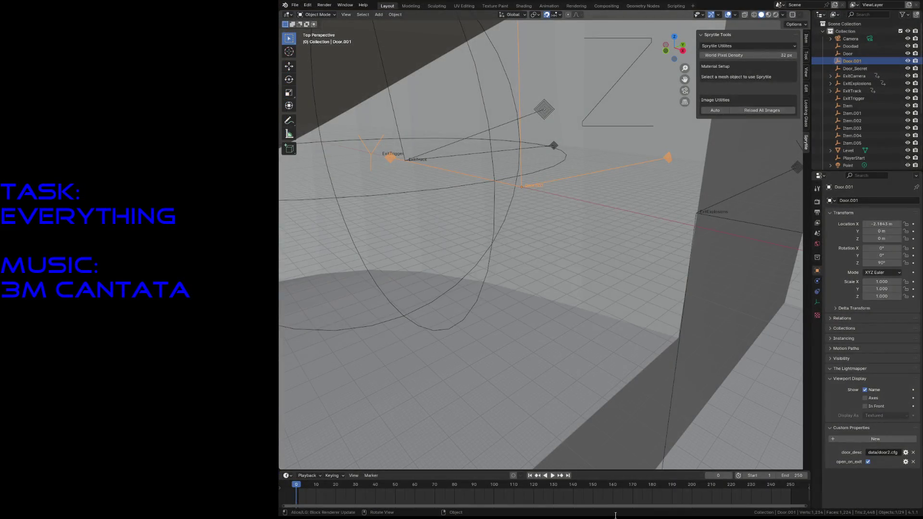
# Fly to an overview of the level, then open the Cylinder/Icosphere .blend from File > Open Recent.
pyautogui.hotkey('shift', '`')
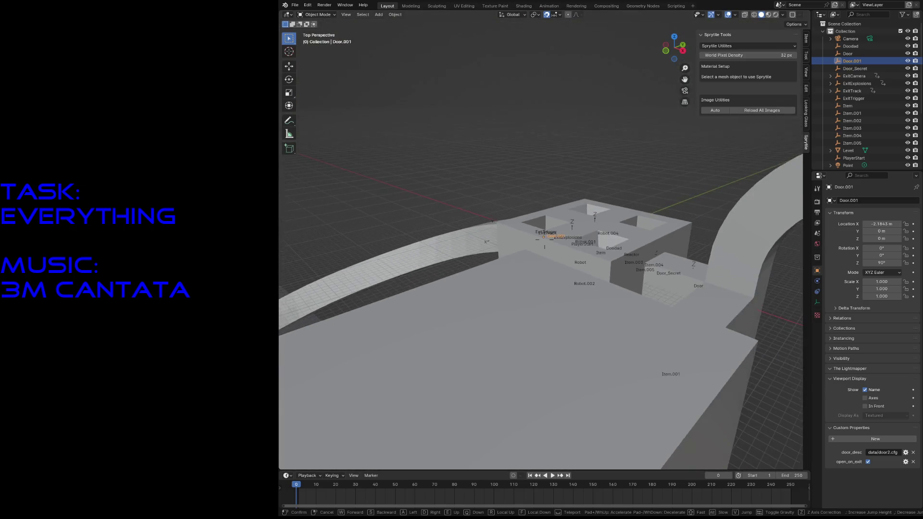
pyautogui.click(545, 239)
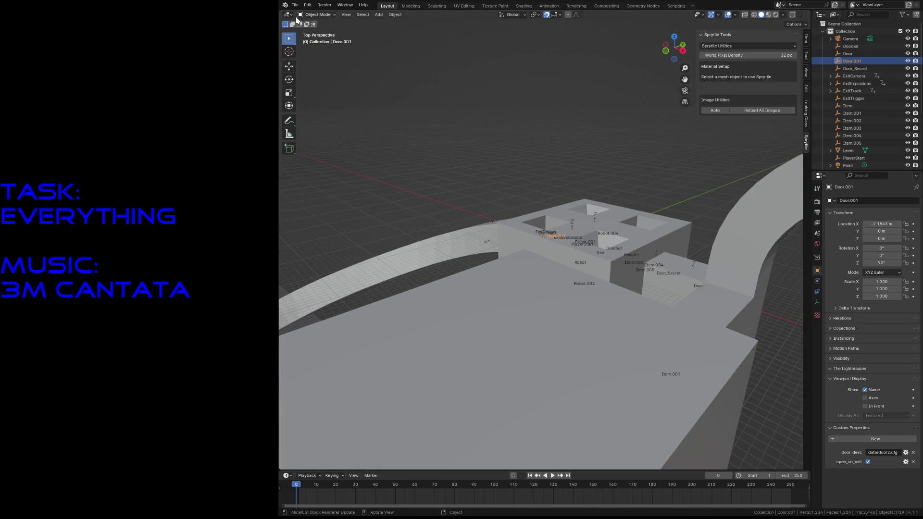
pyautogui.click(295, 5)
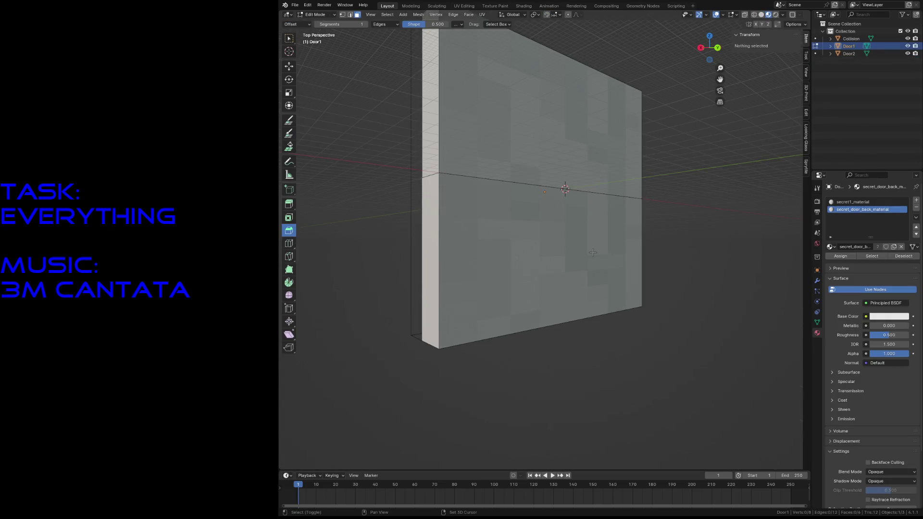
pyautogui.click(294, 5)
pyautogui.press('Escape')
pyautogui.click(294, 5)
pyautogui.moveTo(298, 27)
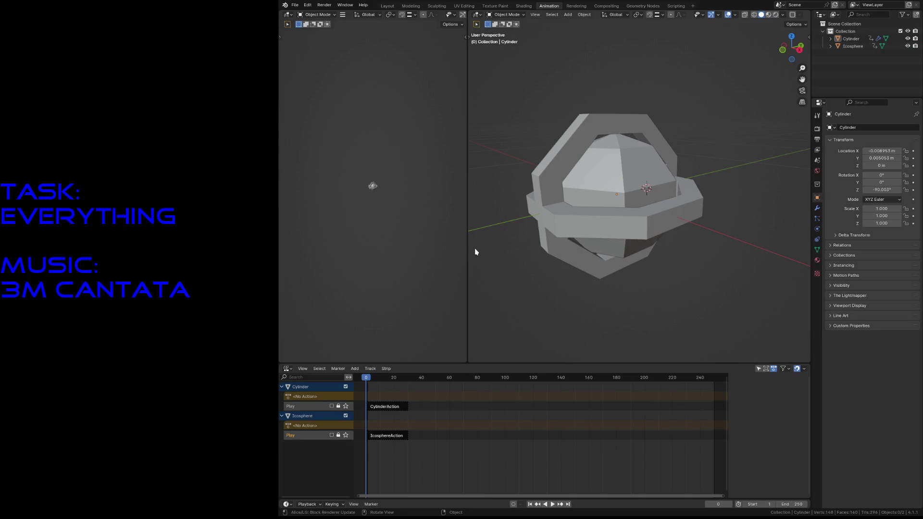
# Delete the Icosphere with X > Delete and save the empty scene as light_doodad.blend.
pyautogui.click(294, 5)
pyautogui.click(298, 5)
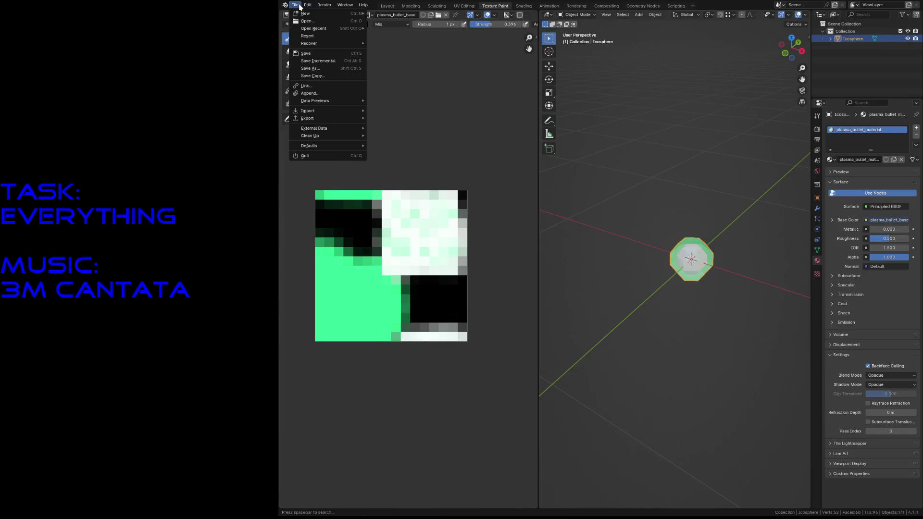
pyautogui.press('Escape')
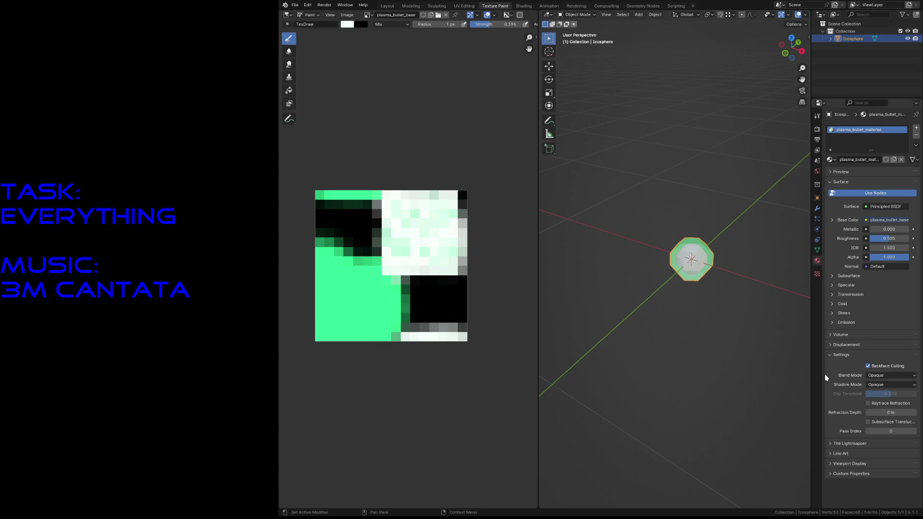
pyautogui.click(717, 324)
pyautogui.hotkey('shift', '`')
pyautogui.press('s')
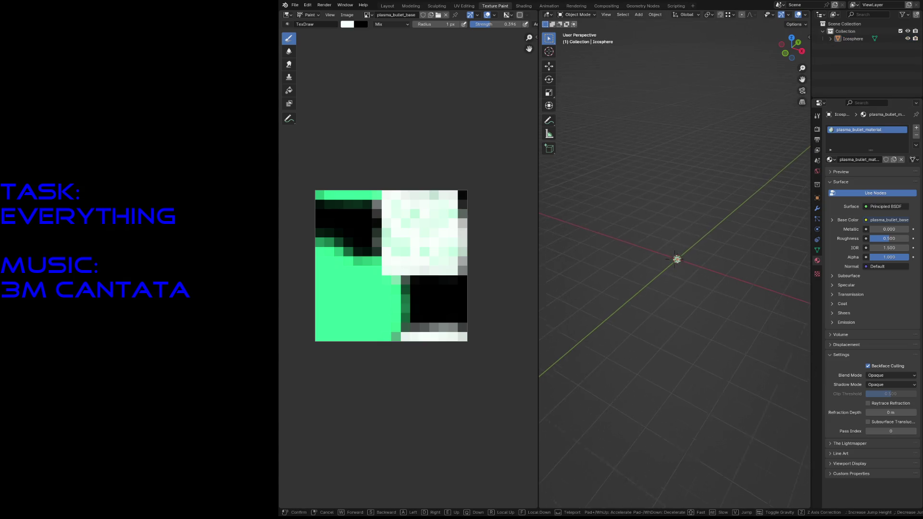
pyautogui.press('w')
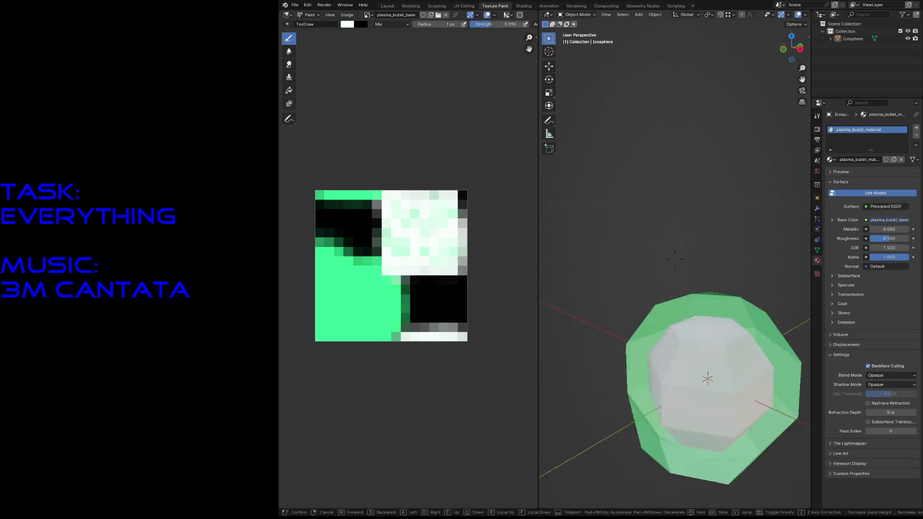
pyautogui.press('Escape')
pyautogui.press('a')
pyautogui.press('x')
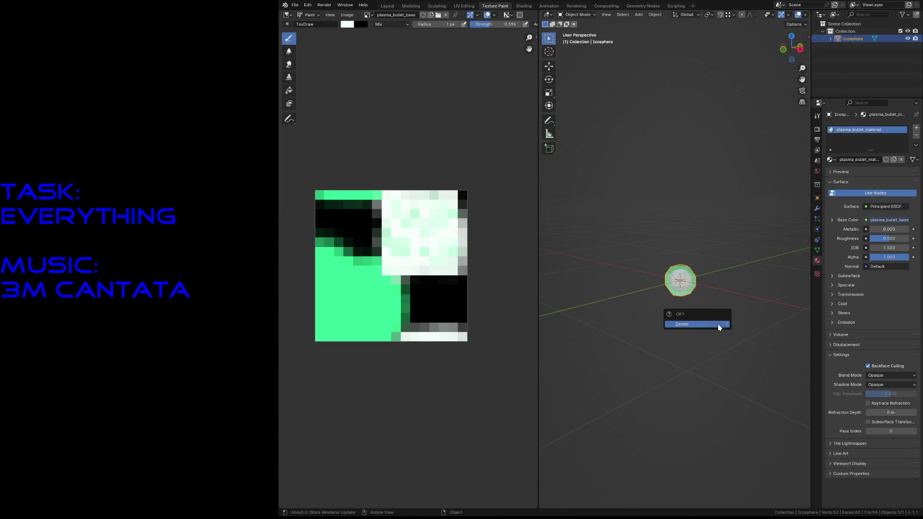
pyautogui.click(718, 327)
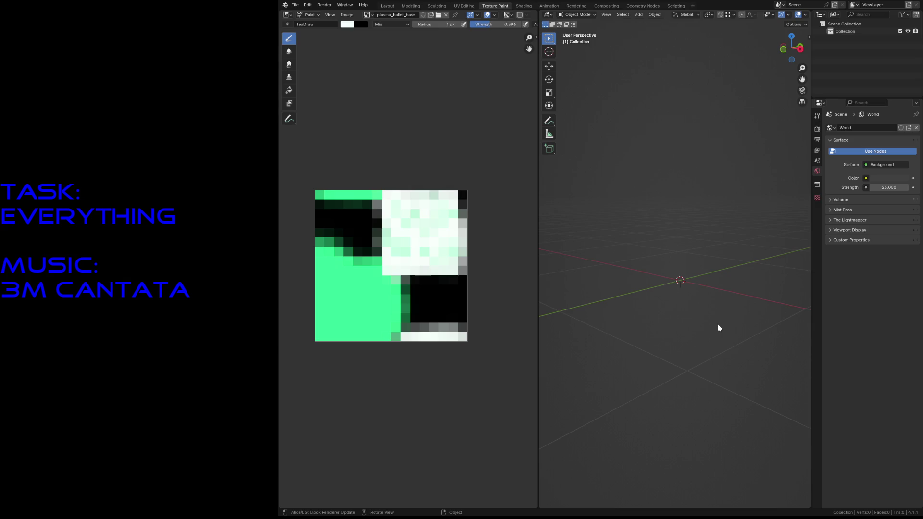
pyautogui.hotkey('ctrl', 's')
pyautogui.hotkey('shift', 'a')
# Add a cube, scale it down to 0.117, and flatten it vertically to 0.699.
pyautogui.moveTo(718, 325)
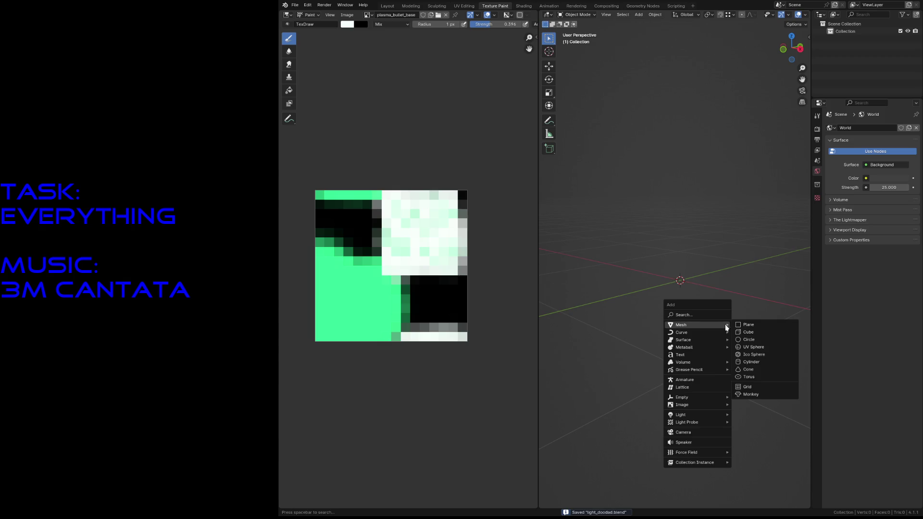
pyautogui.click(744, 332)
pyautogui.press('Tab')
pyautogui.press('s')
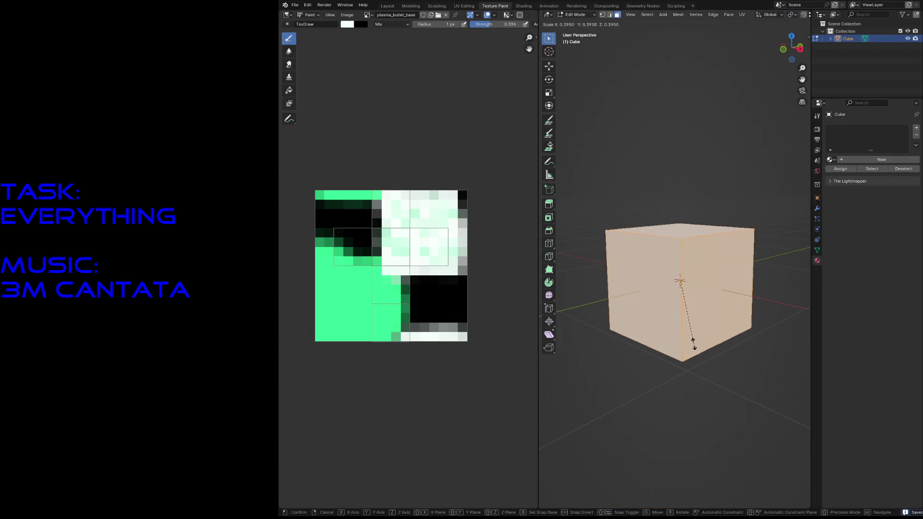
pyautogui.click(688, 294)
pyautogui.press('s')
pyautogui.press('z')
pyautogui.click(716, 340)
pyautogui.scroll(2, 588, 193)
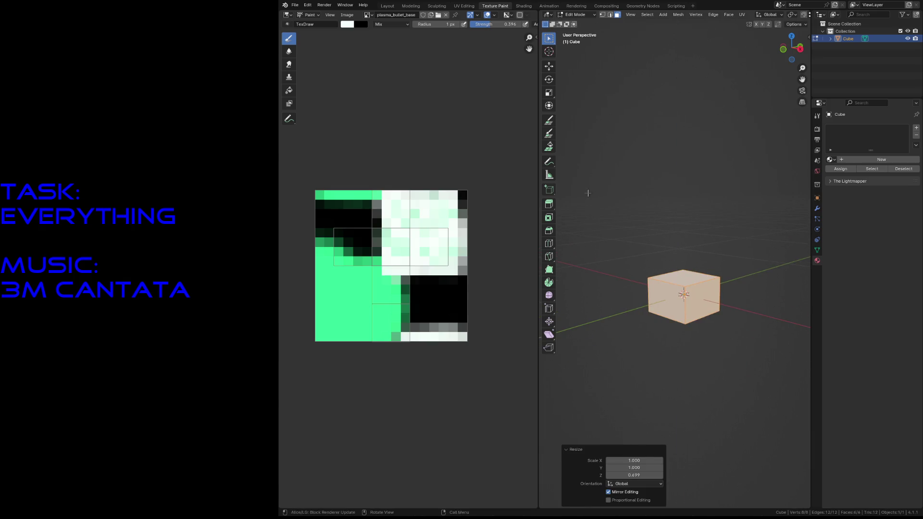
# In front view with wireframe shading, select the cube's bottom vertices in vertex mode.
pyautogui.click(387, 5)
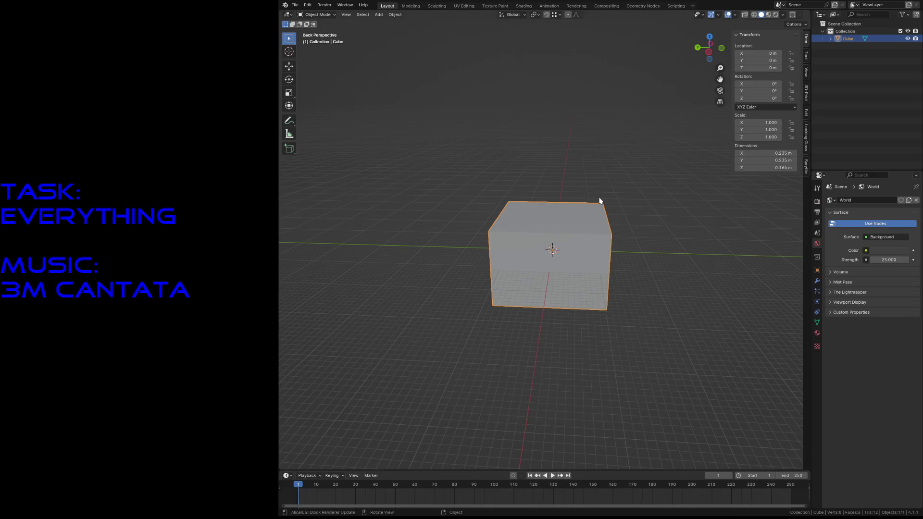
pyautogui.press('KP_1')
pyautogui.click(531, 254)
pyautogui.press('z')
pyautogui.click(525, 255)
pyautogui.click(525, 255)
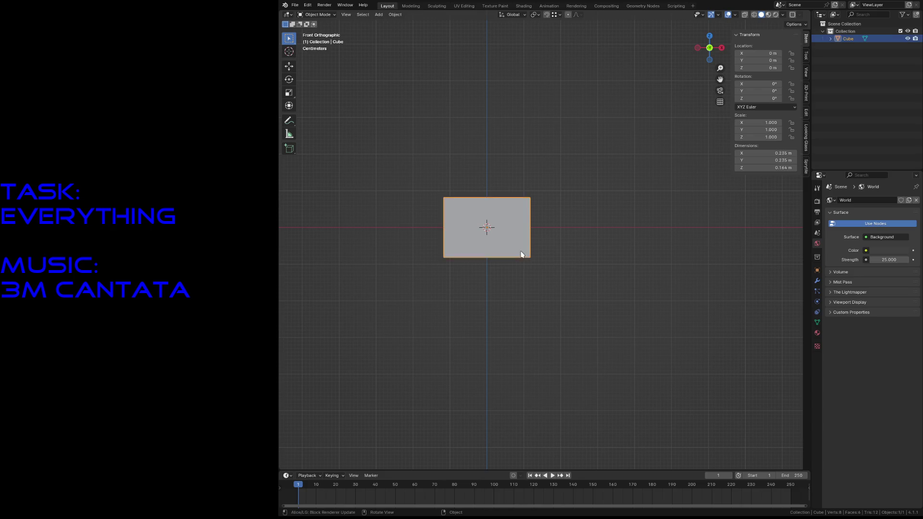
pyautogui.press('Tab')
pyautogui.press('1')
pyautogui.moveTo(405, 237); pyautogui.dragTo(475, 269)
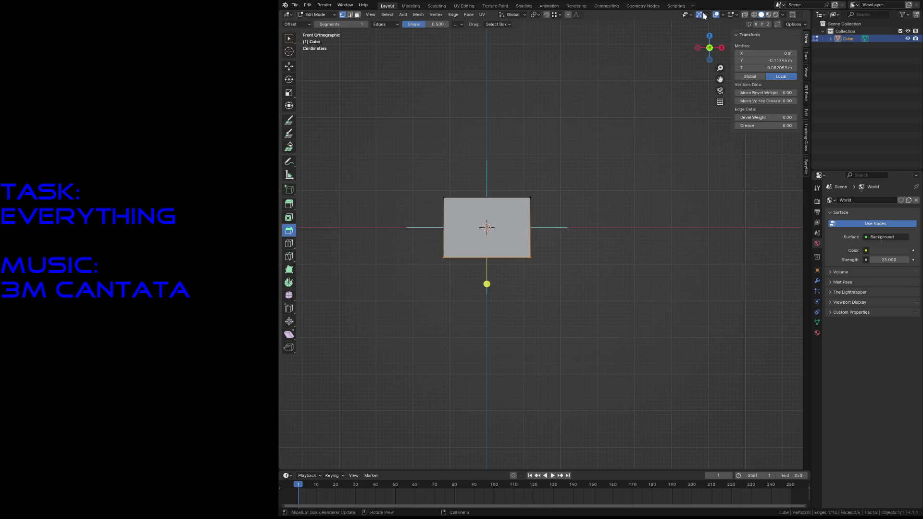
pyautogui.click(722, 14)
pyautogui.click(735, 14)
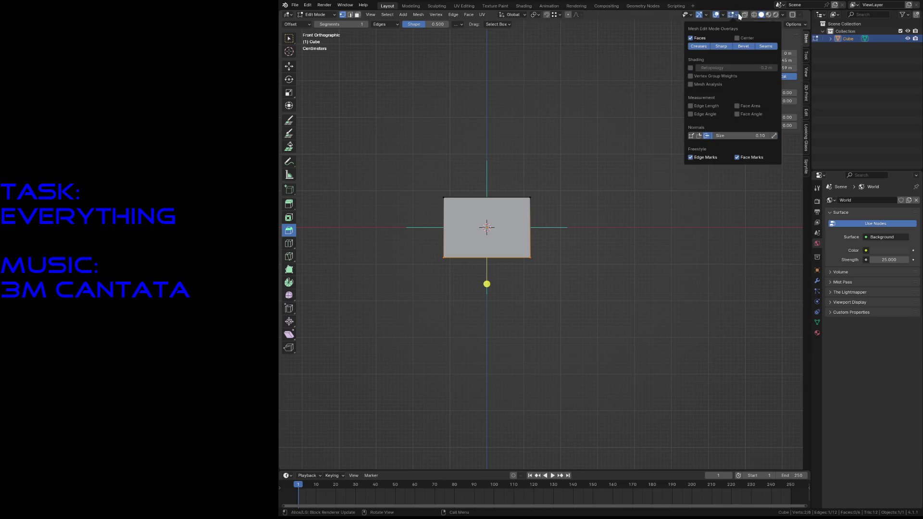
# Move the bottom vertices vertically and set their median Z height to 0.
pyautogui.press('g')
pyautogui.press('z')
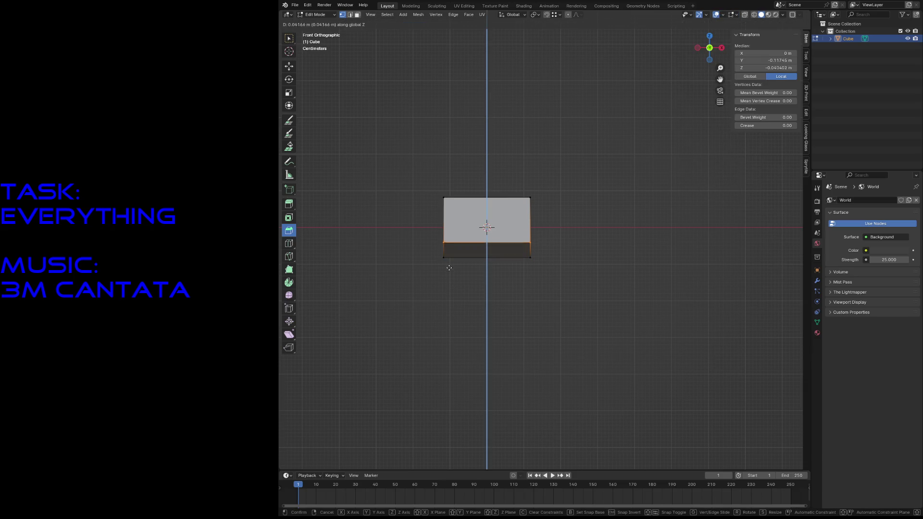
pyautogui.press('Escape')
pyautogui.moveTo(429, 234); pyautogui.dragTo(659, 304)
pyautogui.press('g')
pyautogui.press('z')
pyautogui.click(511, 255)
pyautogui.click(774, 66)
pyautogui.write('0')
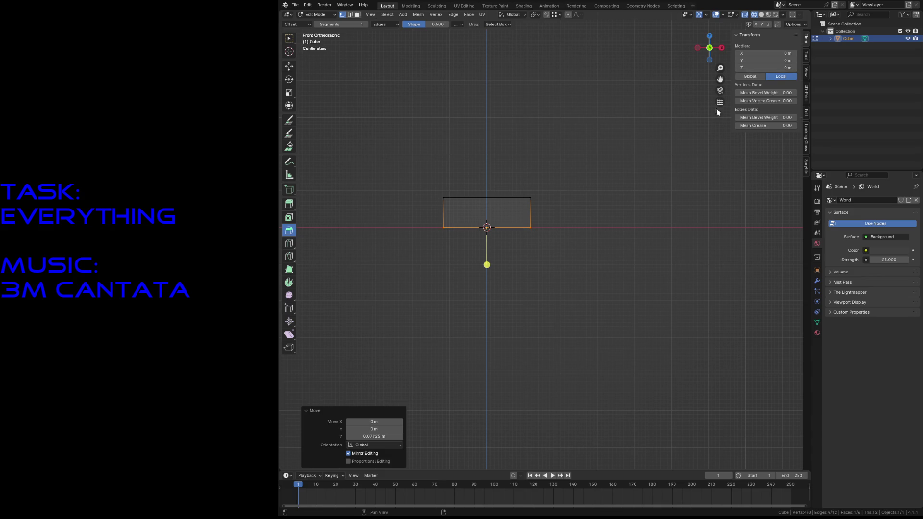
pyautogui.press('Return')
pyautogui.click(589, 189)
# Narrow the slab's top edge to 0.394 and lower it along Z.
pyautogui.moveTo(420, 181); pyautogui.dragTo(603, 206)
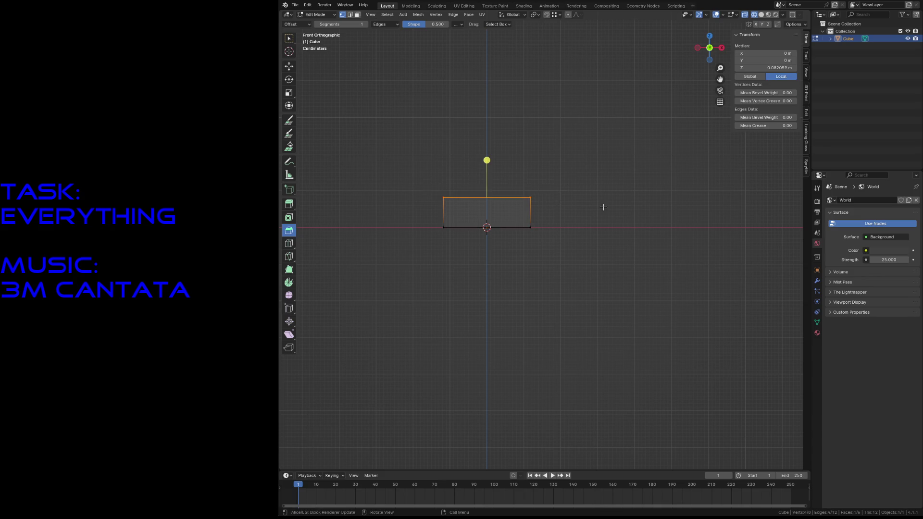
pyautogui.press('s')
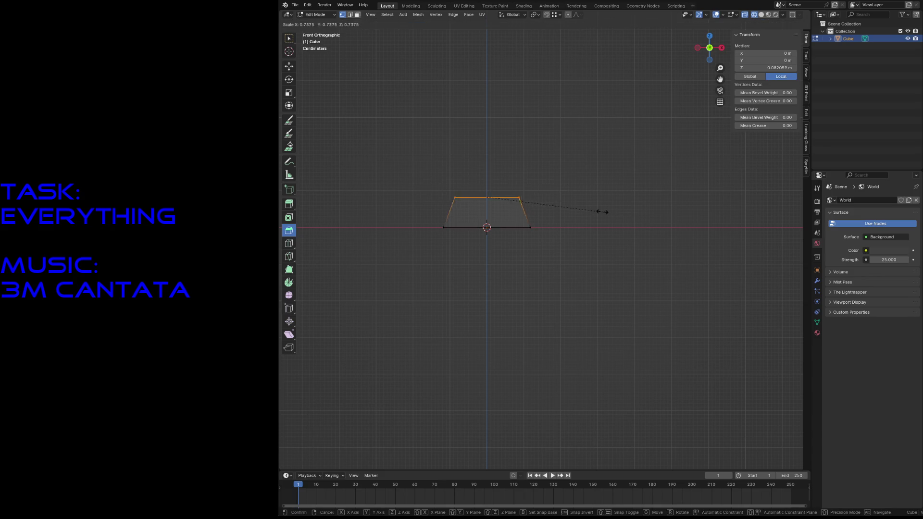
pyautogui.click(547, 206)
pyautogui.press('g')
pyautogui.press('z')
pyautogui.click(529, 212)
pyautogui.hotkey('shift', '`')
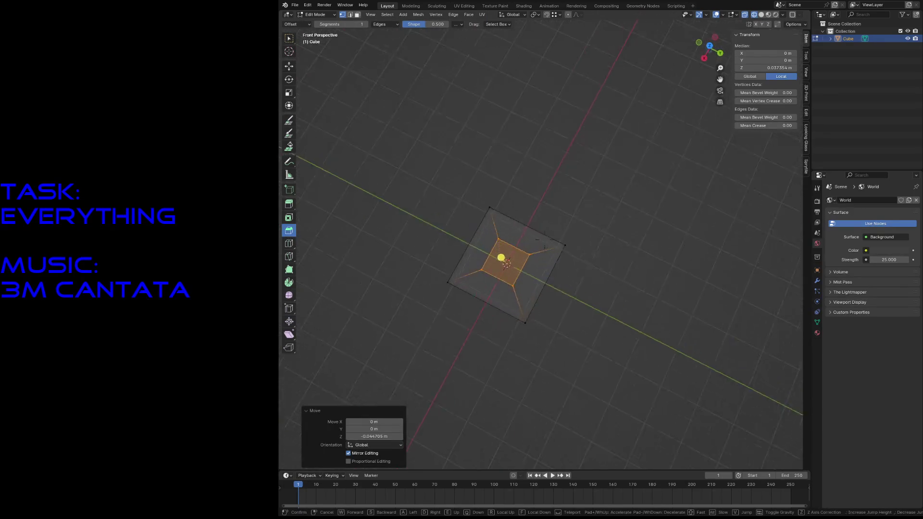
pyautogui.click(530, 215)
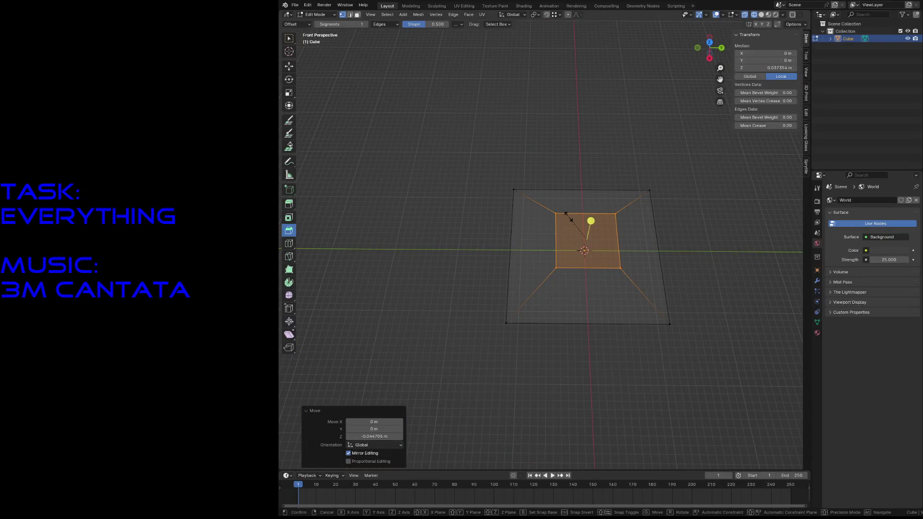
# Widen the top face evenly to 1.491 and save the file.
pyautogui.press('s')
pyautogui.press('z')
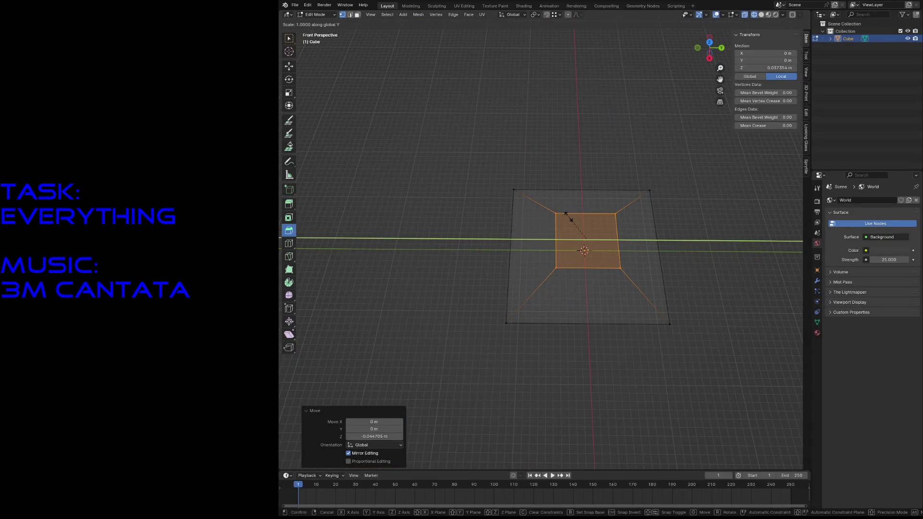
pyautogui.press('Escape')
pyautogui.press('s')
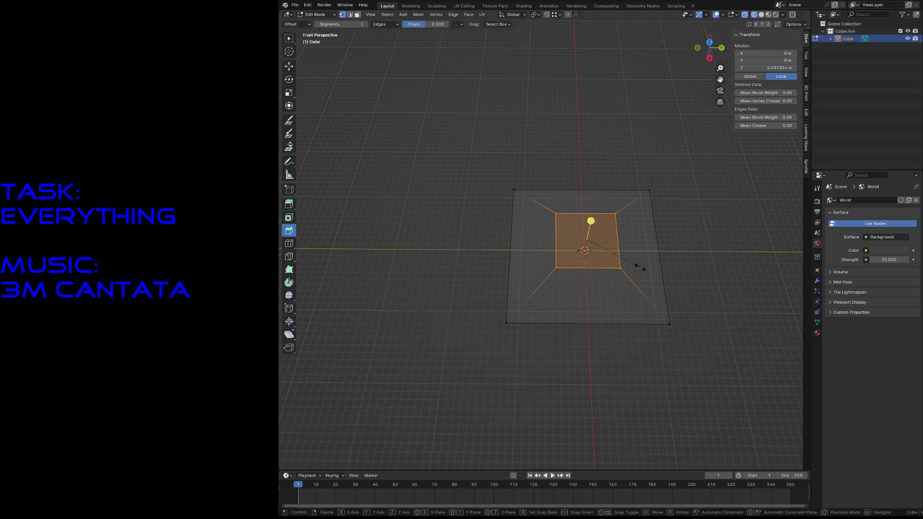
pyautogui.click(651, 279)
pyautogui.hotkey('ctrl', 's')
# Return to solid shading, delete the slab's bottom face from below, and exit Edit Mode.
pyautogui.hotkey('shift', 'z')
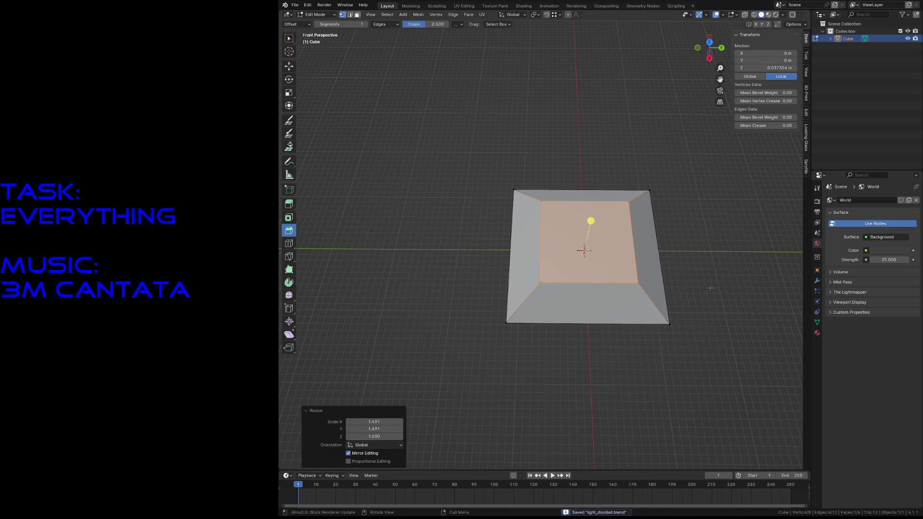
pyautogui.hotkey('shift', '`')
pyautogui.press('s')
pyautogui.press('w')
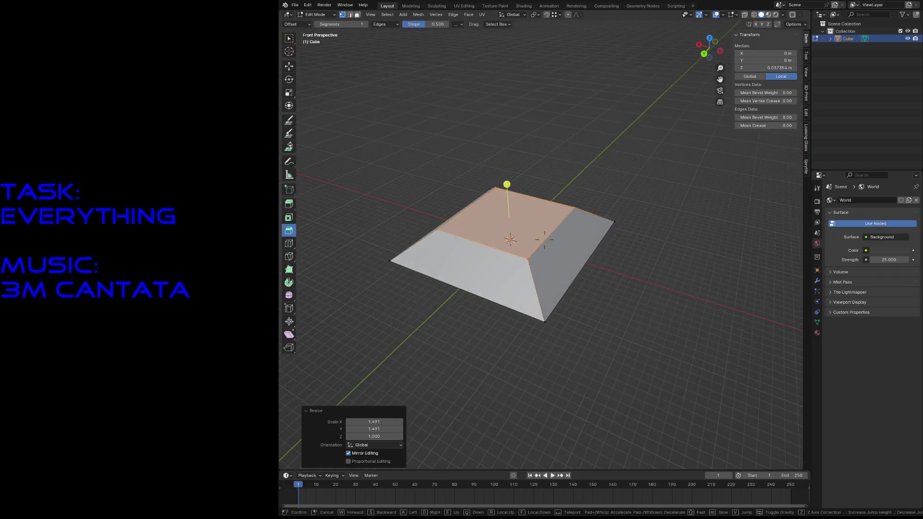
pyautogui.click(685, 302)
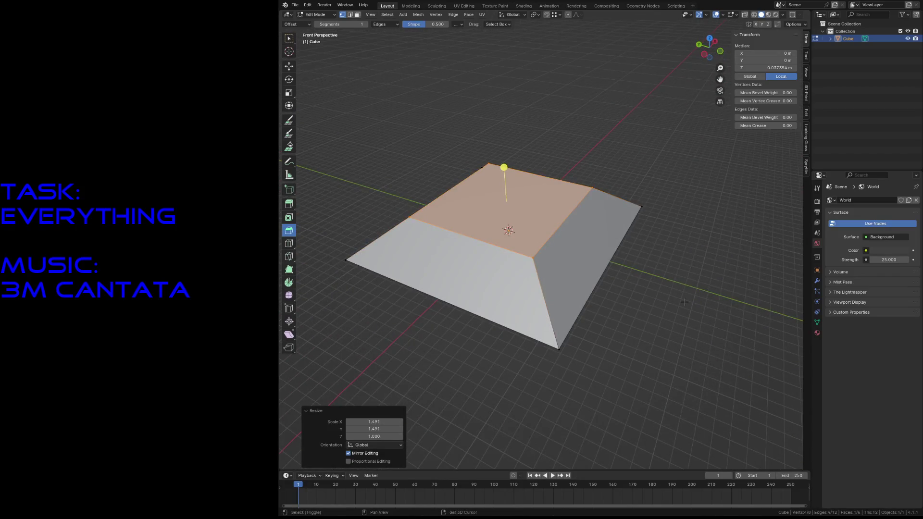
pyautogui.hotkey('shift', '`')
pyautogui.click(573, 350)
pyautogui.hotkey('alt', 'a')
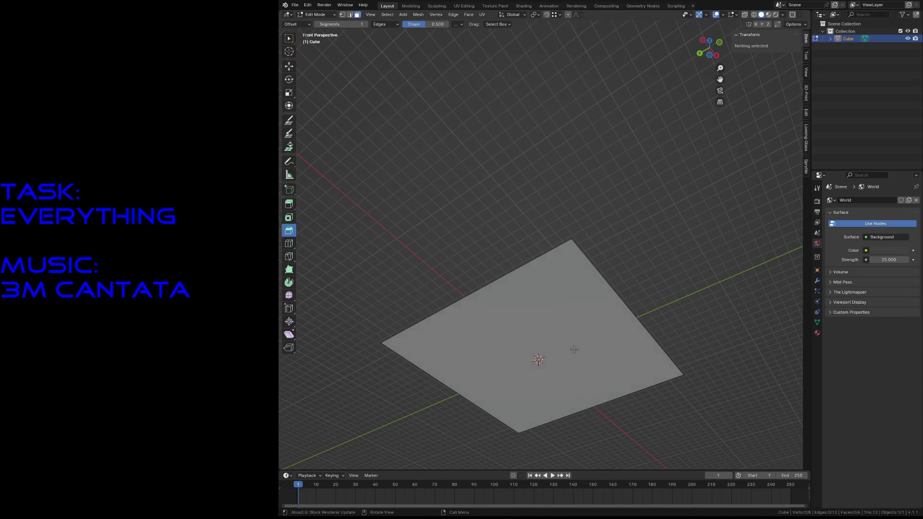
pyautogui.click(573, 349)
pyautogui.press('x')
pyautogui.click(574, 351)
pyautogui.hotkey('shift', '`')
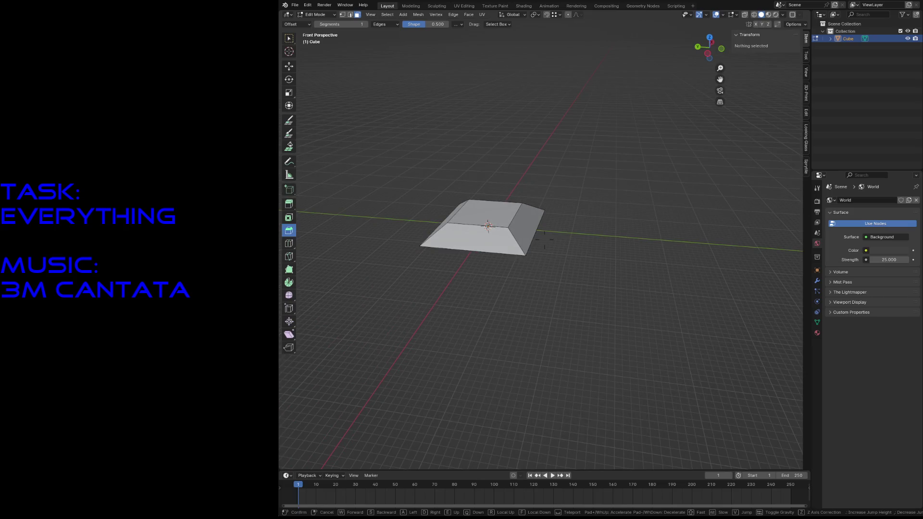
pyautogui.press('Return')
pyautogui.press('Tab')
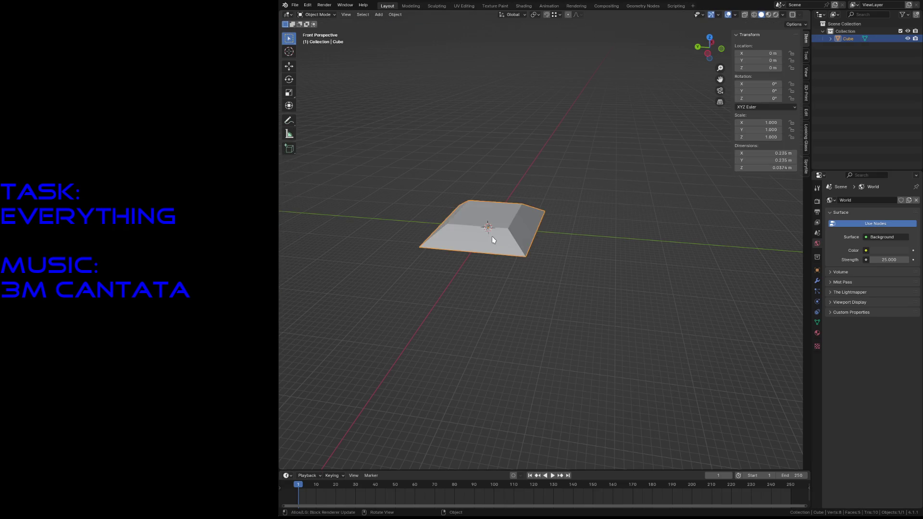
# Duplicate the slab, lower the copy along Z, inspect it, then delete the duplicate.
pyautogui.hotkey('shift', 'd')
pyautogui.rightClick(492, 235)
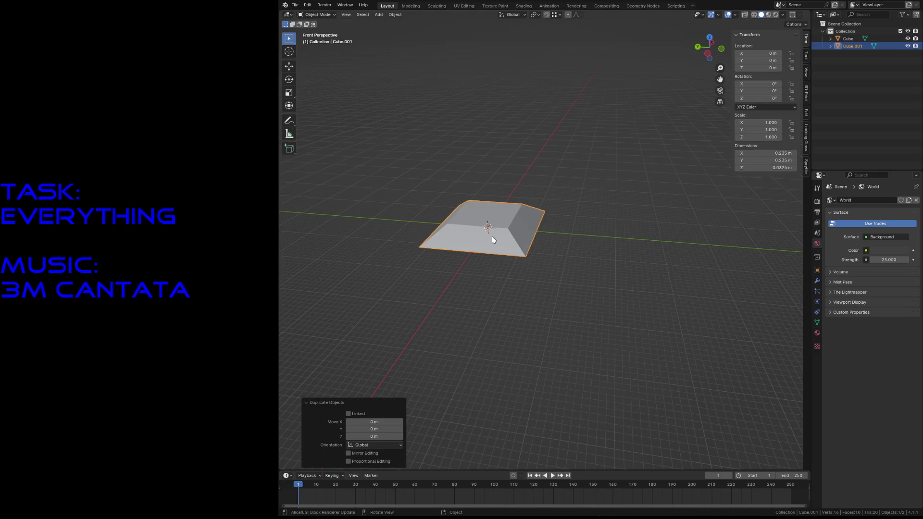
pyautogui.press('g')
pyautogui.press('z')
pyautogui.press('Return')
pyautogui.hotkey('shift', '`')
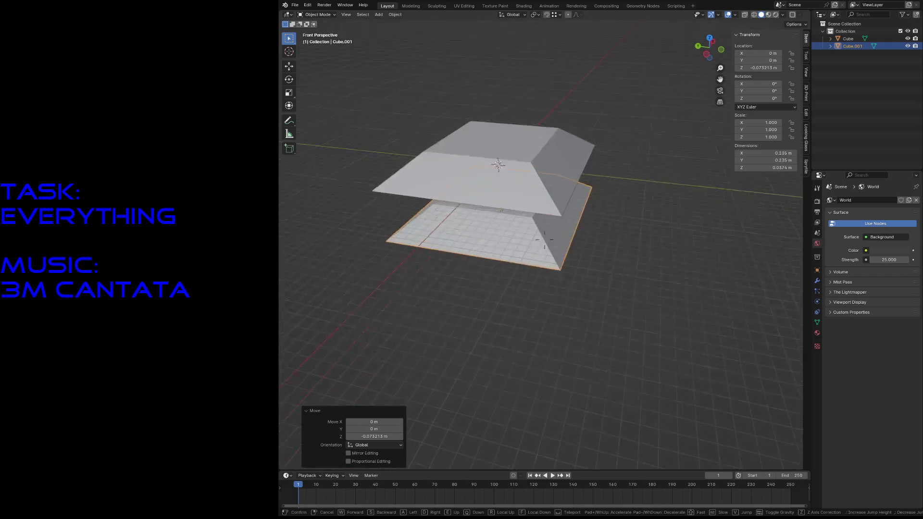
pyautogui.press('w')
pyautogui.press('s')
pyautogui.click(502, 261)
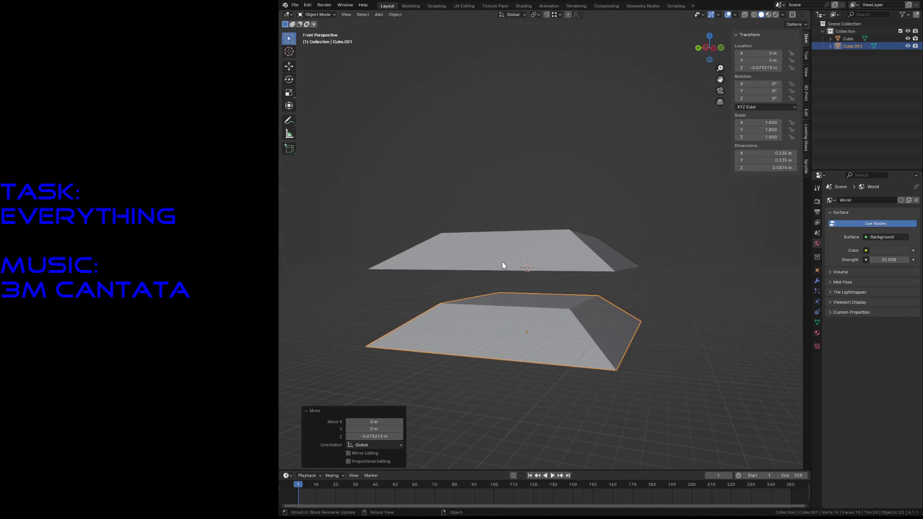
pyautogui.press('x')
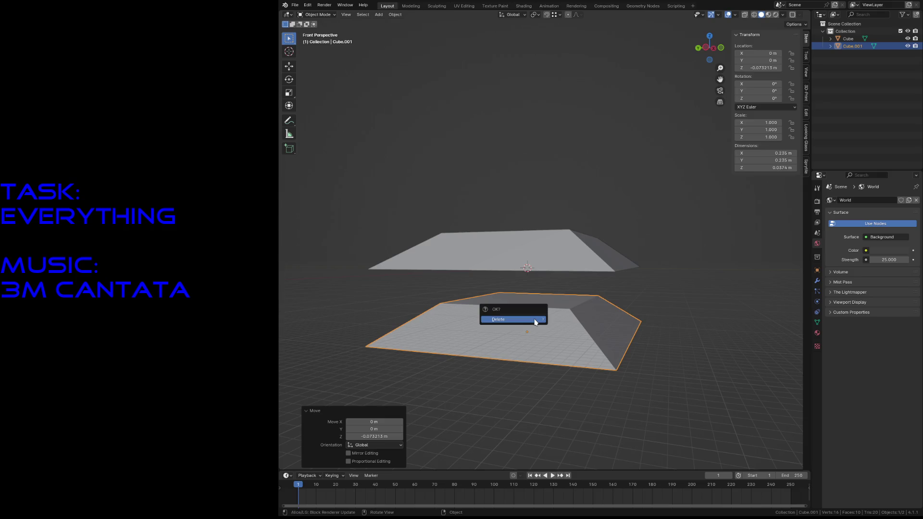
pyautogui.click(535, 318)
# Add a new cube, shrink it in Edit Mode and drop it below the slab.
pyautogui.hotkey('shift', 'a')
pyautogui.moveTo(535, 319)
pyautogui.click(564, 327)
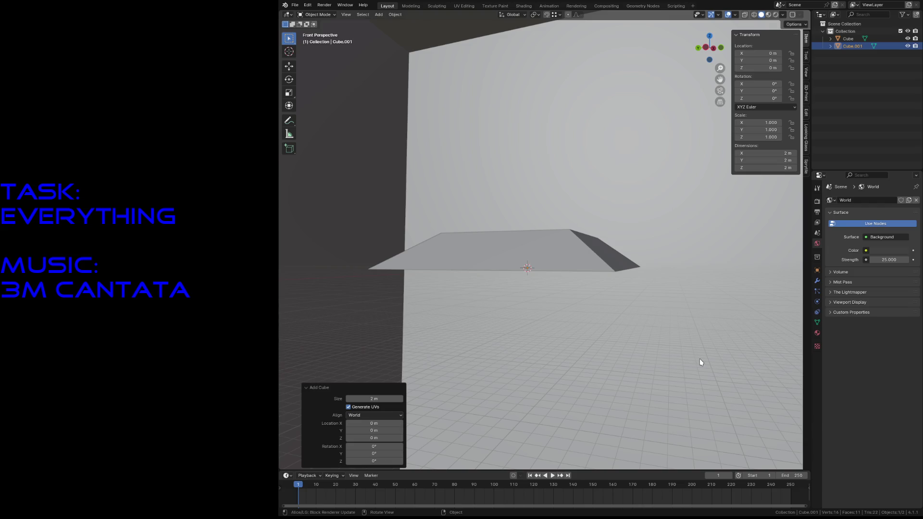
pyautogui.press('Tab')
pyautogui.press('s')
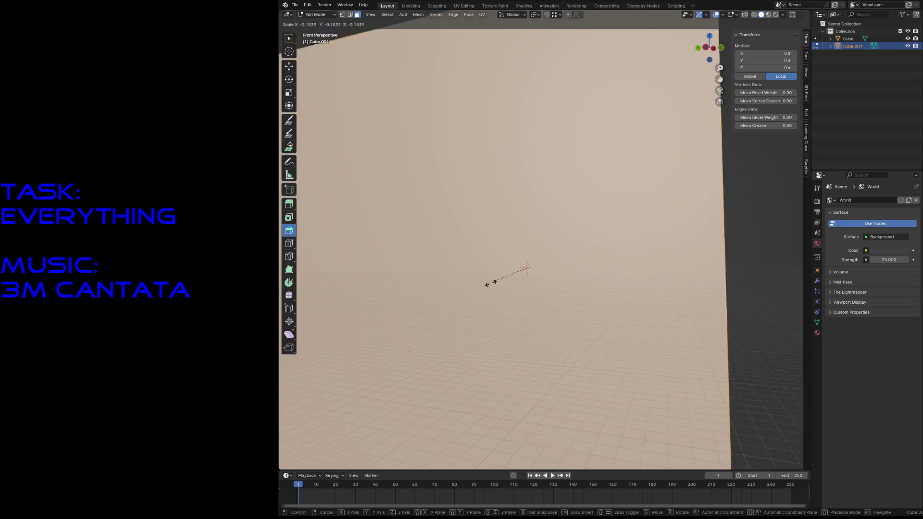
pyautogui.click(510, 264)
pyautogui.press('g')
pyautogui.press('z')
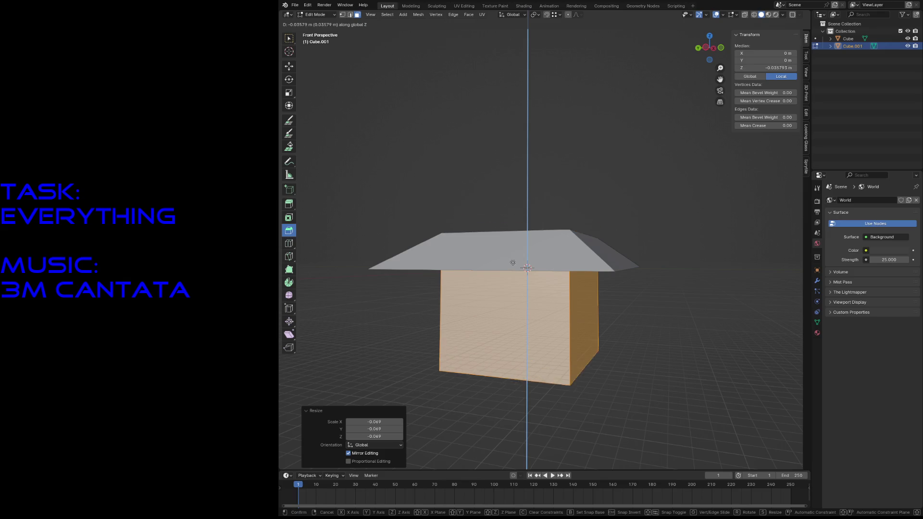
pyautogui.click(568, 339)
# Shrink the small cube further and adjust its height along Z.
pyautogui.press('s')
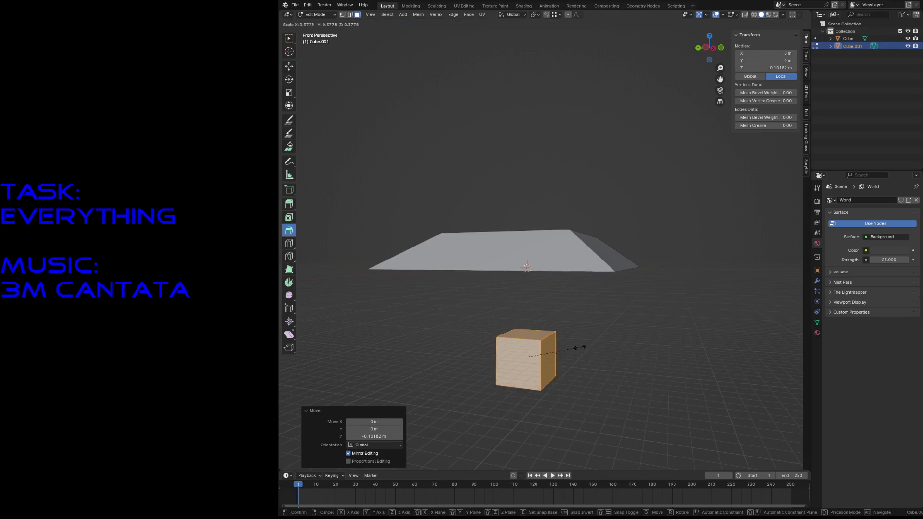
pyautogui.click(557, 354)
pyautogui.press('g')
pyautogui.press('z')
pyautogui.click(548, 332)
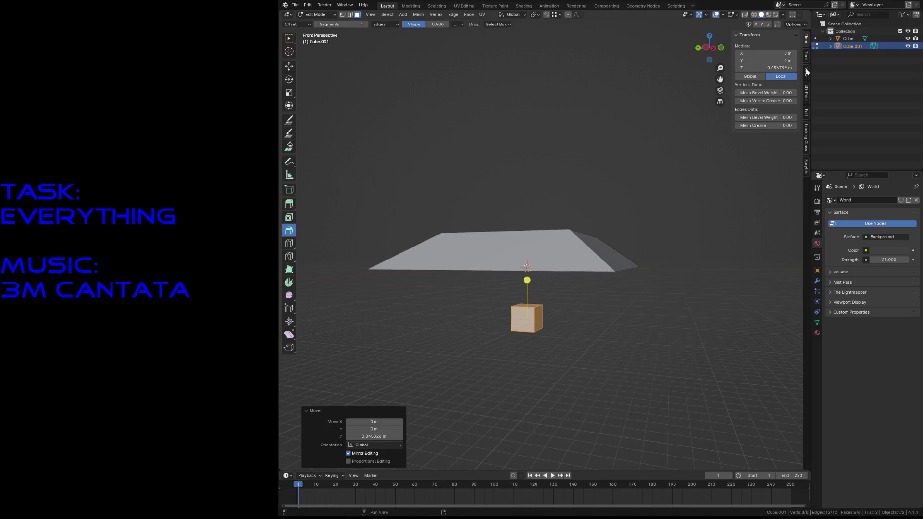
# Rename Cube.001 to Collision in the Outliner and return to Object Mode.
pyautogui.doubleClick(851, 46)
pyautogui.write('Collisio')
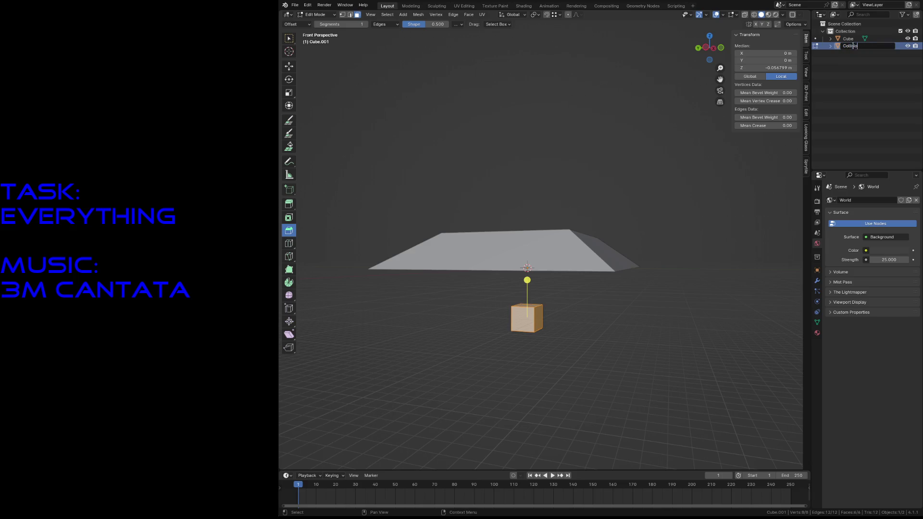
pyautogui.write('n')
pyautogui.press('Return')
pyautogui.click(848, 46)
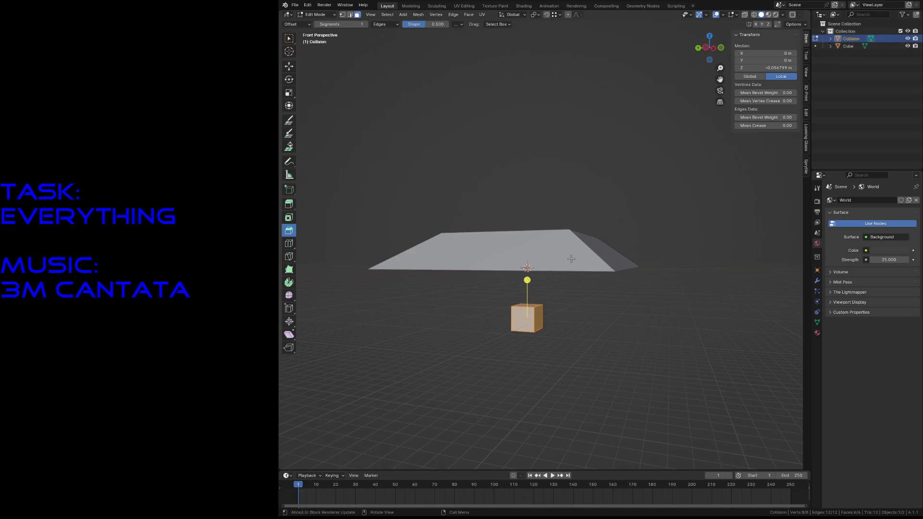
pyautogui.press('Tab')
# Scale the Collision cube in X and Y only (Shift+Z) into a wide flat slab.
pyautogui.hotkey('shift', '`')
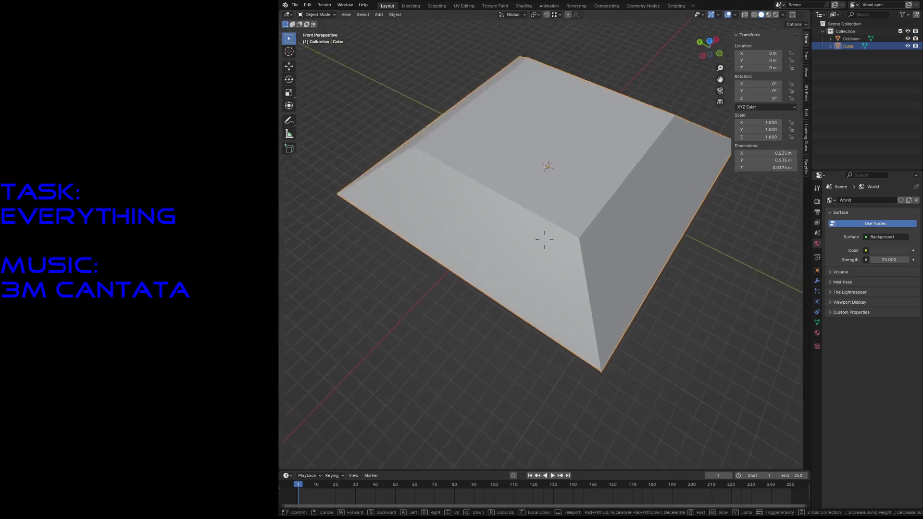
pyautogui.press('w')
pyautogui.press('s')
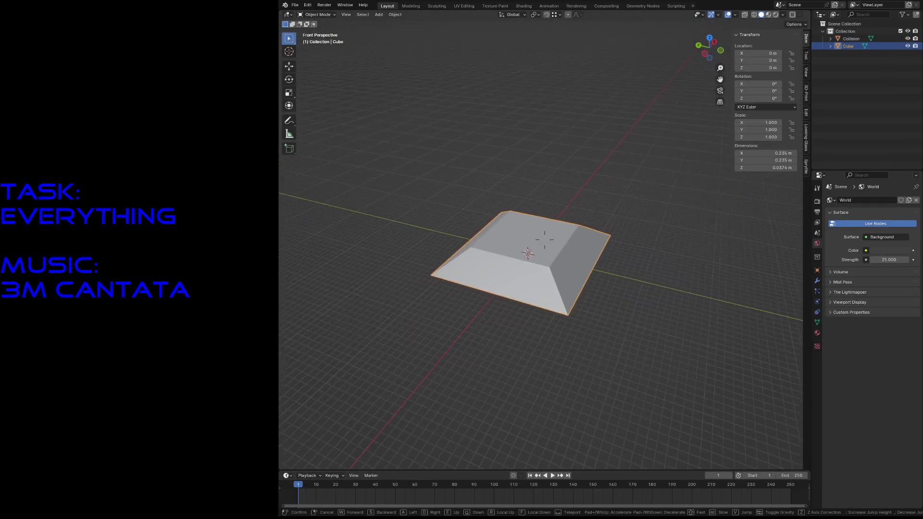
pyautogui.press('Tab')
pyautogui.press('Escape')
pyautogui.click(480, 278)
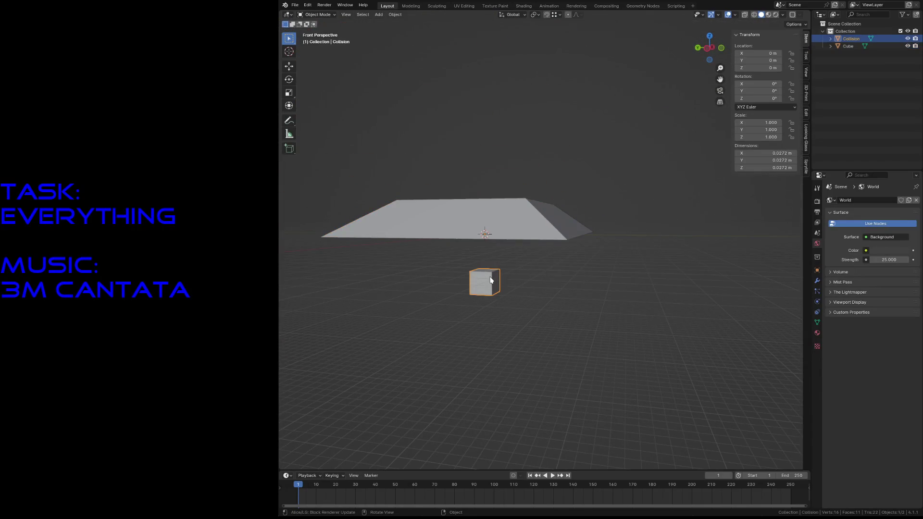
pyautogui.press('Tab')
pyautogui.press('s')
pyautogui.hotkey('shift', 'z')
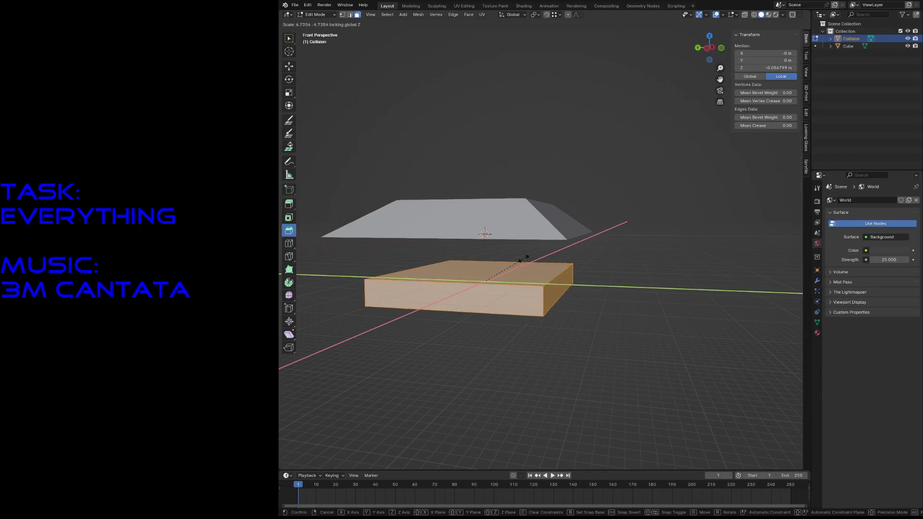
pyautogui.click(525, 260)
pyautogui.press('Tab')
# Save light_doodad.blend and view the upper Cube from nearly top-down in UV Editing.
pyautogui.hotkey('ctrl', 's')
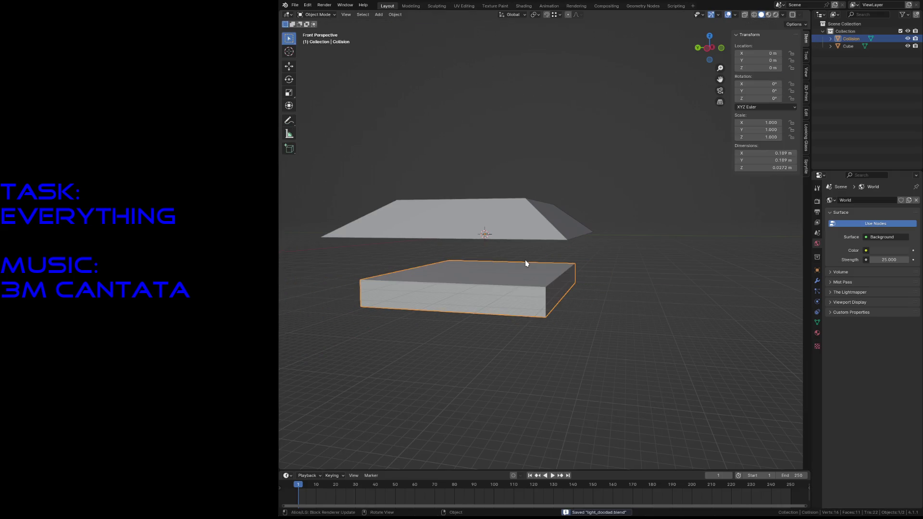
pyautogui.click(538, 216)
pyautogui.hotkey('shift', '`')
pyautogui.press('w')
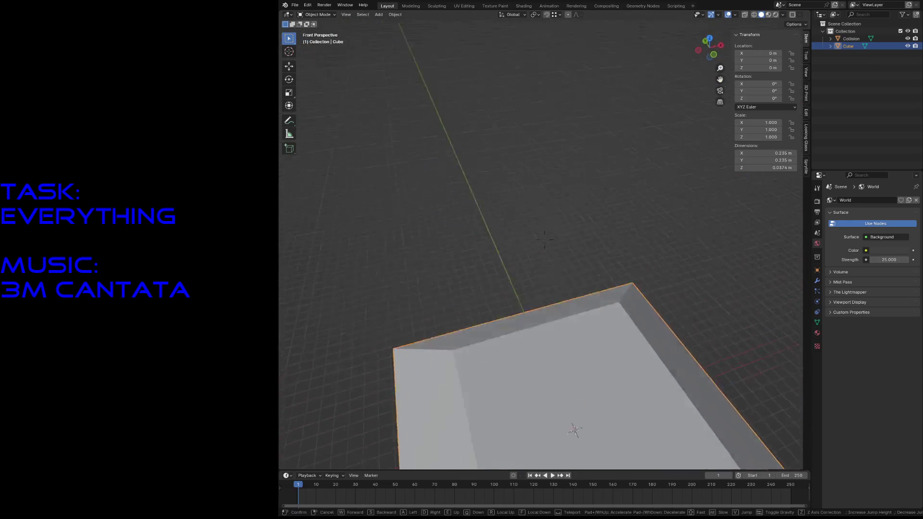
pyautogui.click(538, 215)
pyautogui.click(464, 6)
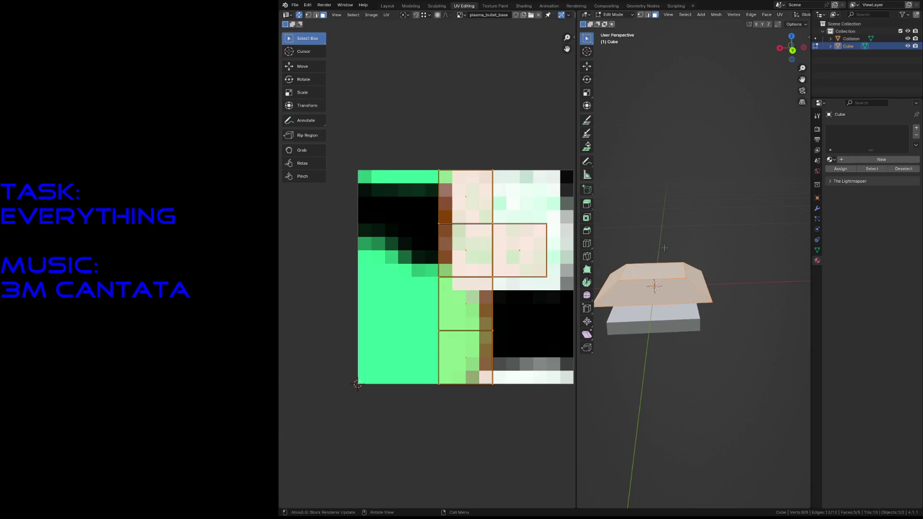
# Switch to top view (Numpad 7) and project the Cube's UVs from view.
pyautogui.press('KP_7')
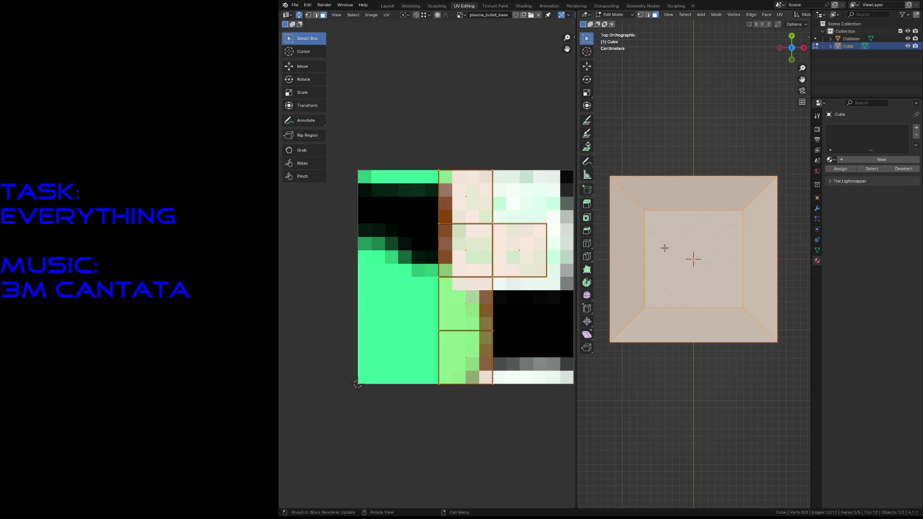
pyautogui.press('F3')
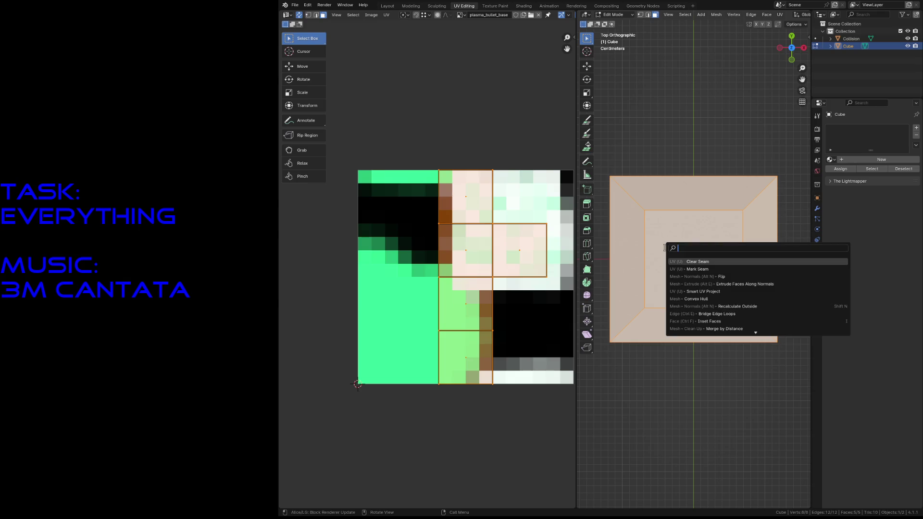
pyautogui.press('Escape')
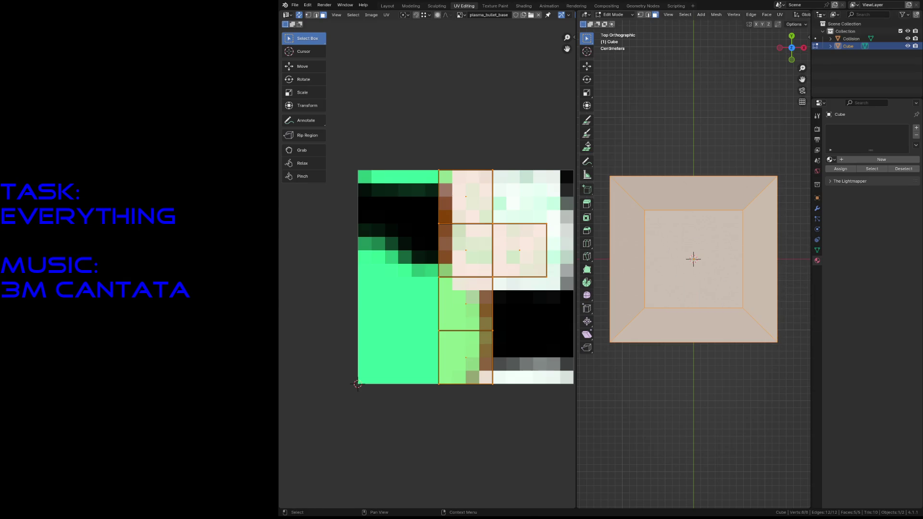
pyautogui.click(780, 15)
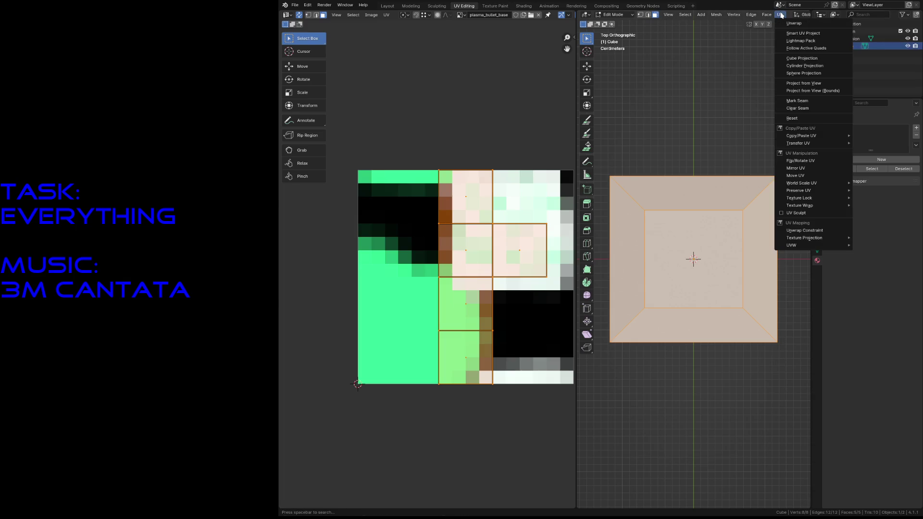
pyautogui.click(794, 82)
# Scale the projected UVs by 3 to cover the whole image, deselect, and save.
pyautogui.moveTo(467, 214); pyautogui.dragTo(431, 193, button='middle')
pyautogui.press('s')
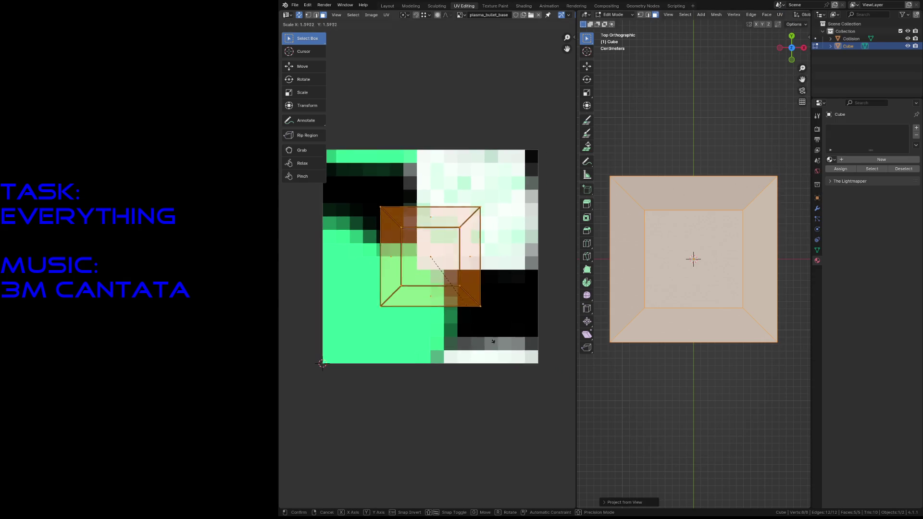
pyautogui.write('3')
pyautogui.press('Return')
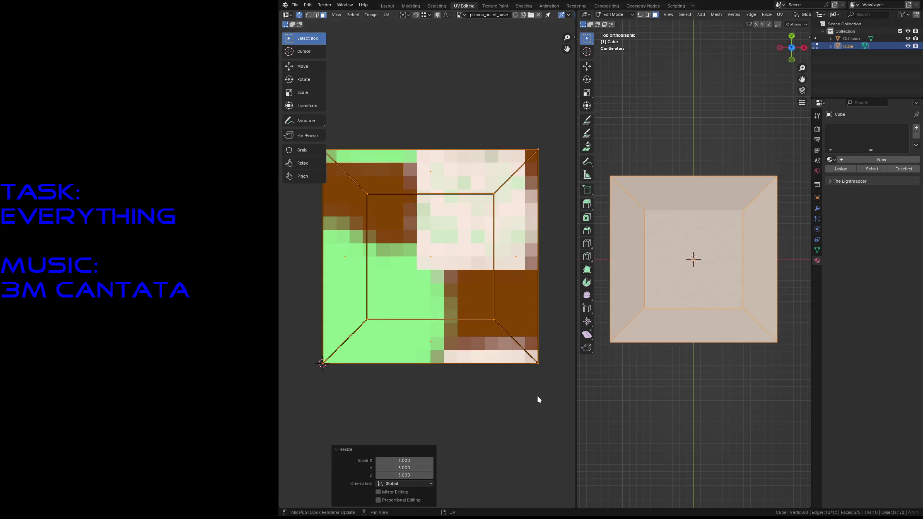
pyautogui.scroll(-2, 537, 397)
pyautogui.scroll(1, 491, 364)
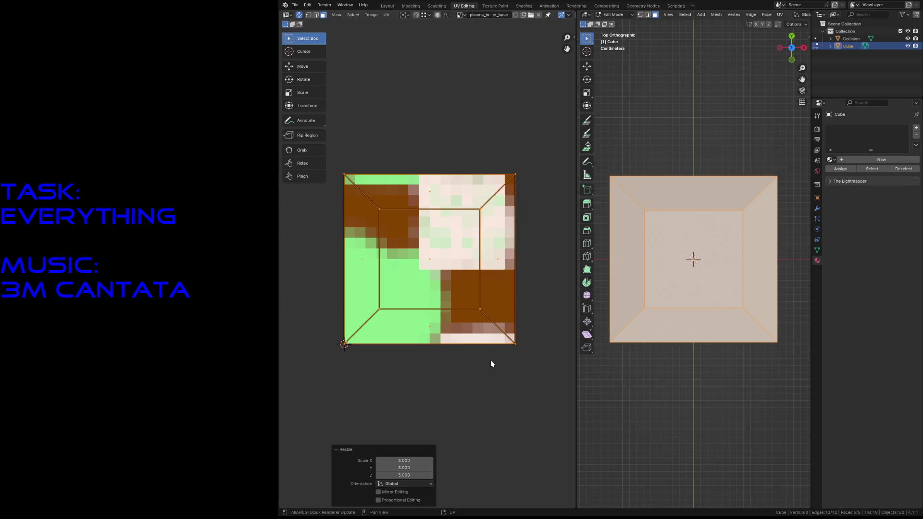
pyautogui.click(491, 364)
pyautogui.hotkey('ctrl', 's')
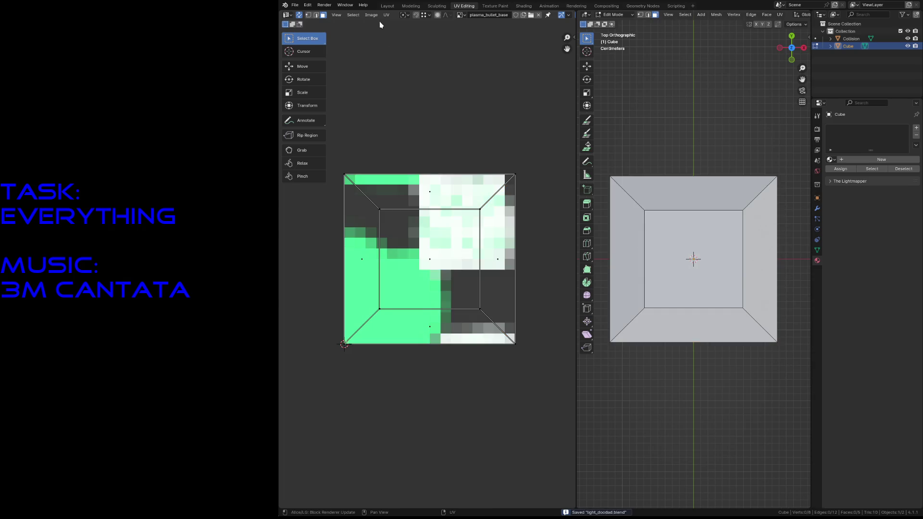
pyautogui.click(386, 15)
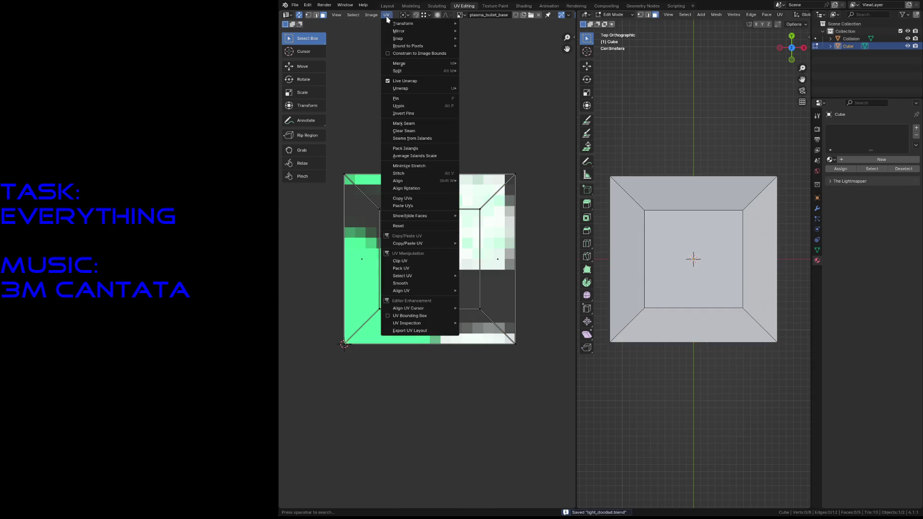
pyautogui.click(430, 331)
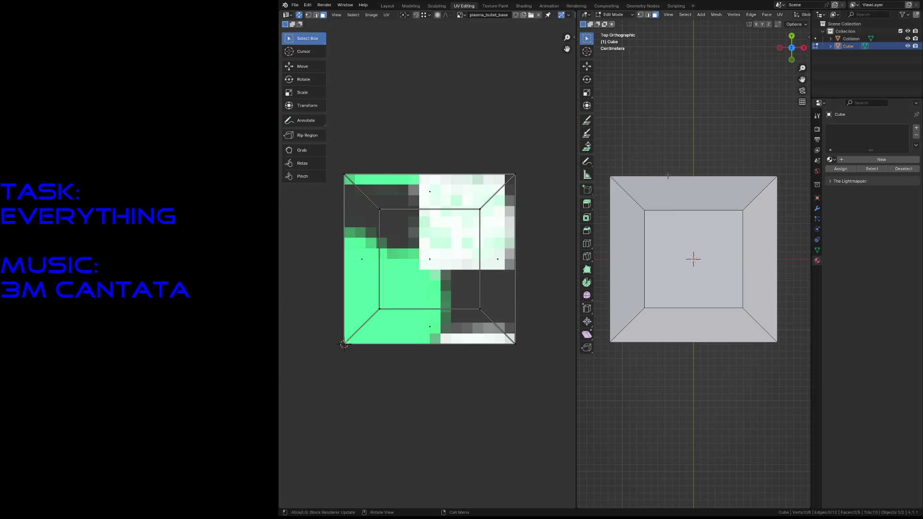
# Create a new Cube material named light_base_material and save light_doodad.blend.
pyautogui.click(865, 160)
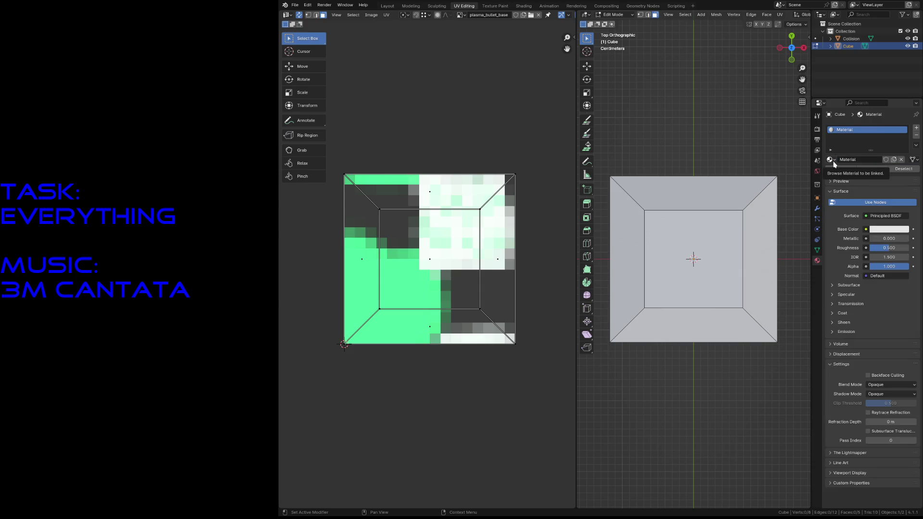
pyautogui.press('BackSpace')
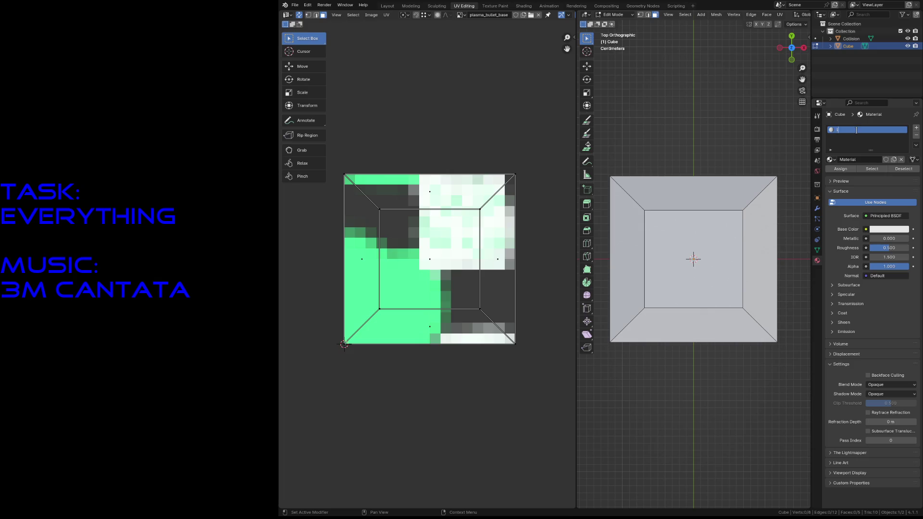
pyautogui.write('ht_')
pyautogui.write('_material')
pyautogui.press('Return')
pyautogui.hotkey('ctrl', 's')
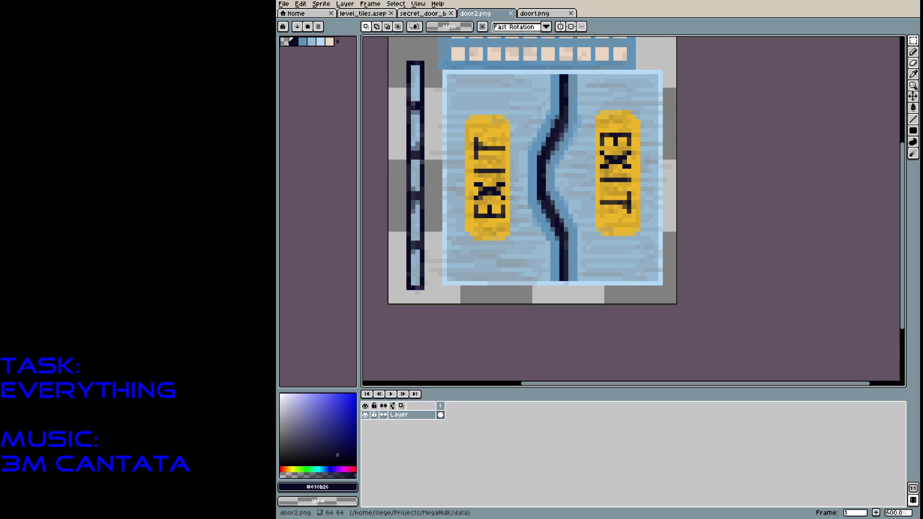
# Open light_doodad.png from the File menu and undo an accidental rectangle selection.
pyautogui.click(283, 4)
pyautogui.click(292, 22)
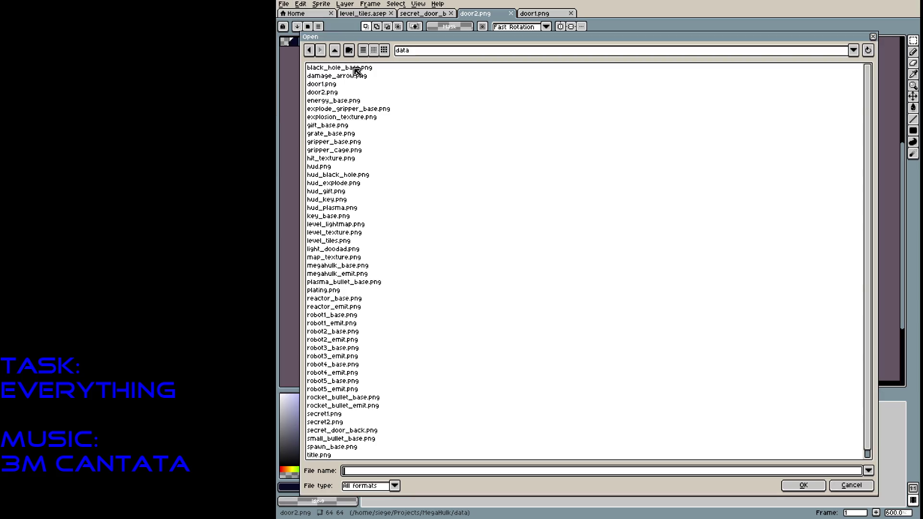
pyautogui.doubleClick(320, 250)
pyautogui.scroll(4, 634, 206)
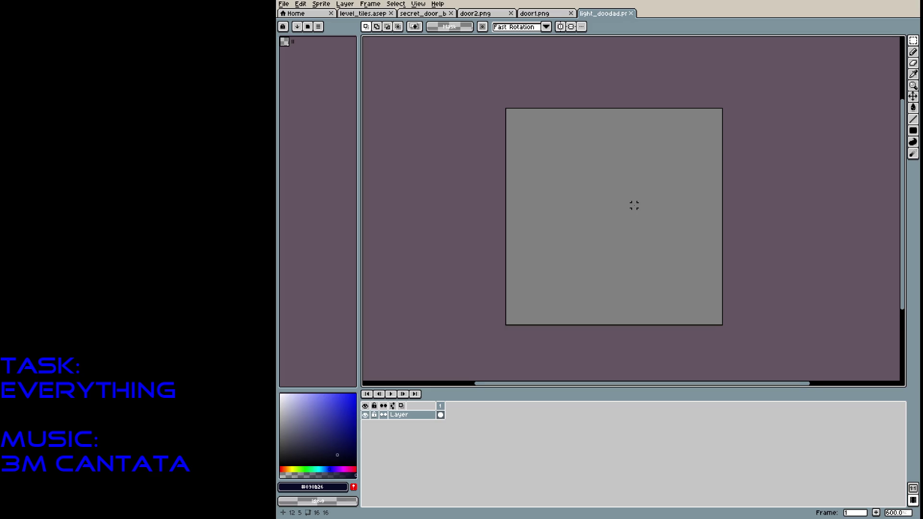
pyautogui.scroll(-2, 634, 205)
pyautogui.hotkey('ctrl', 'z')
pyautogui.hotkey('ctrl', 'z')
pyautogui.hotkey('ctrl', 'z')
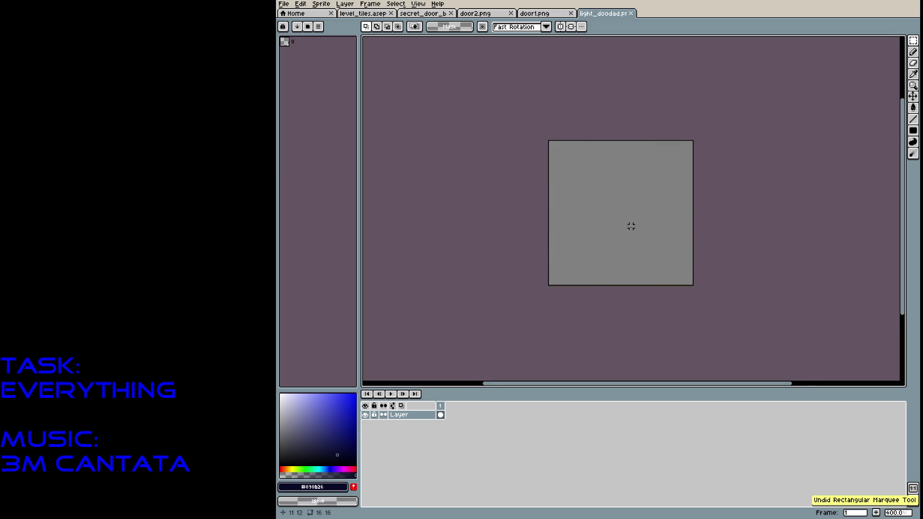
pyautogui.scroll(4, 631, 226)
pyautogui.scroll(-2, 631, 226)
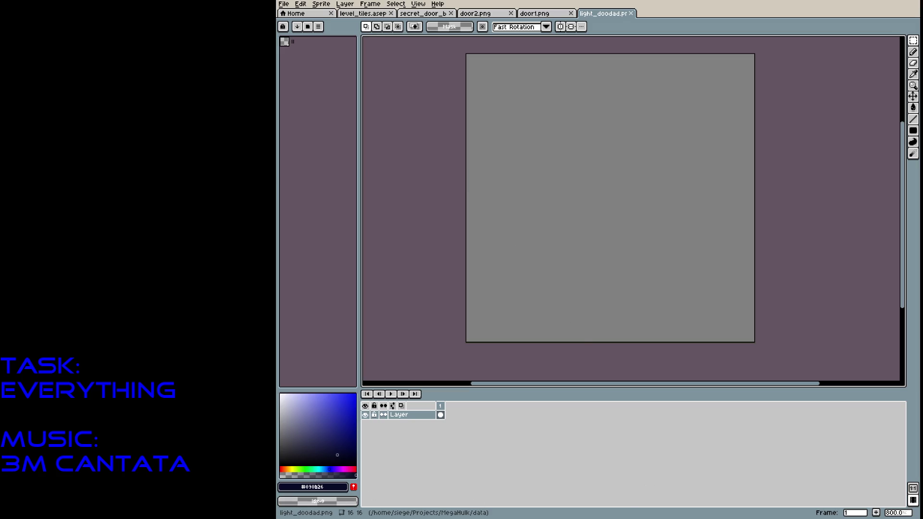
# Reopen light_doodad.png and set View > Tiled Mode to None.
pyautogui.click(283, 4)
pyautogui.click(289, 21)
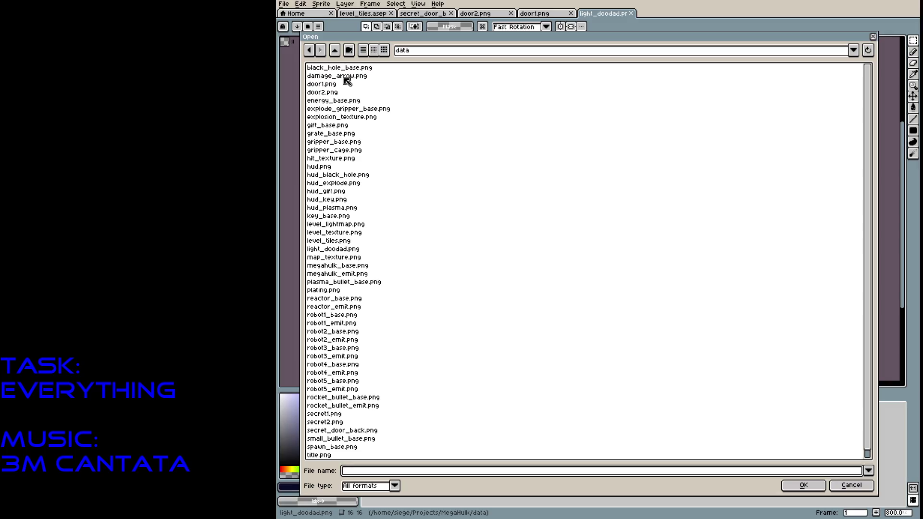
pyautogui.scroll(-1, 358, 182)
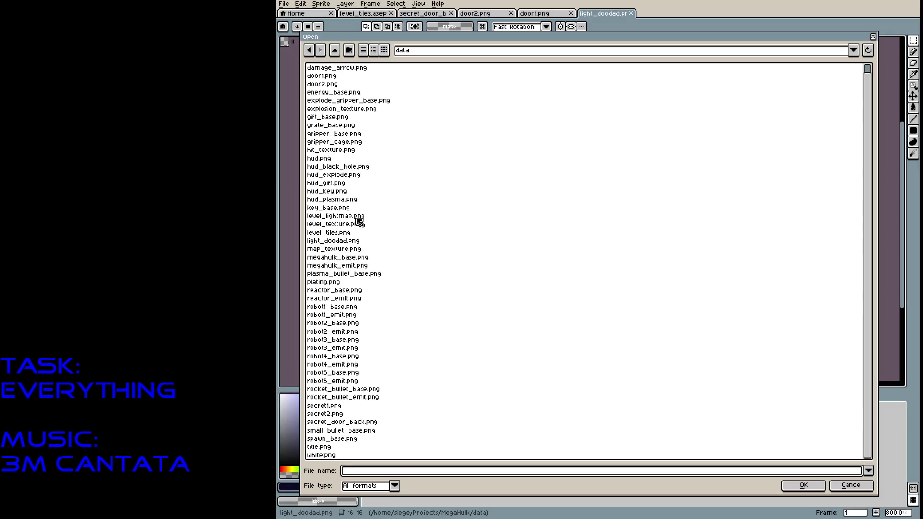
pyautogui.click(327, 241)
pyautogui.click(790, 484)
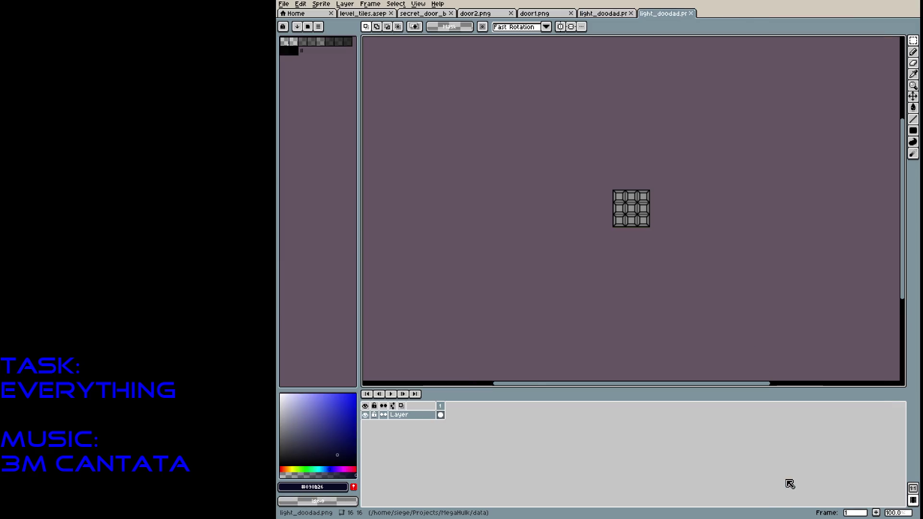
pyautogui.scroll(5, 622, 144)
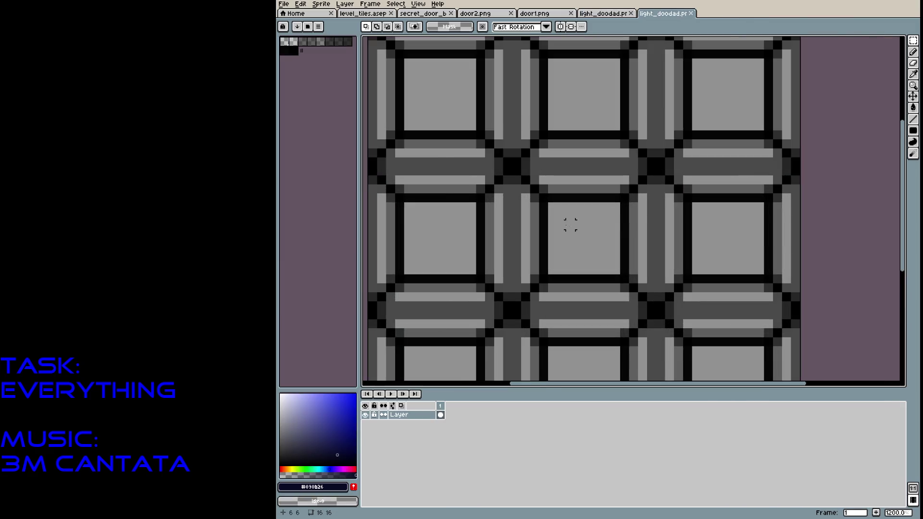
pyautogui.click(421, 6)
pyautogui.moveTo(435, 53)
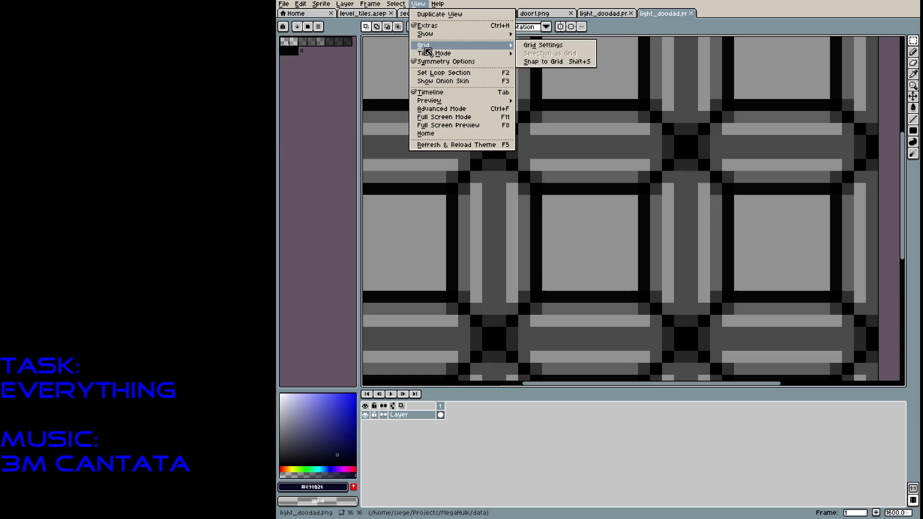
pyautogui.click(531, 53)
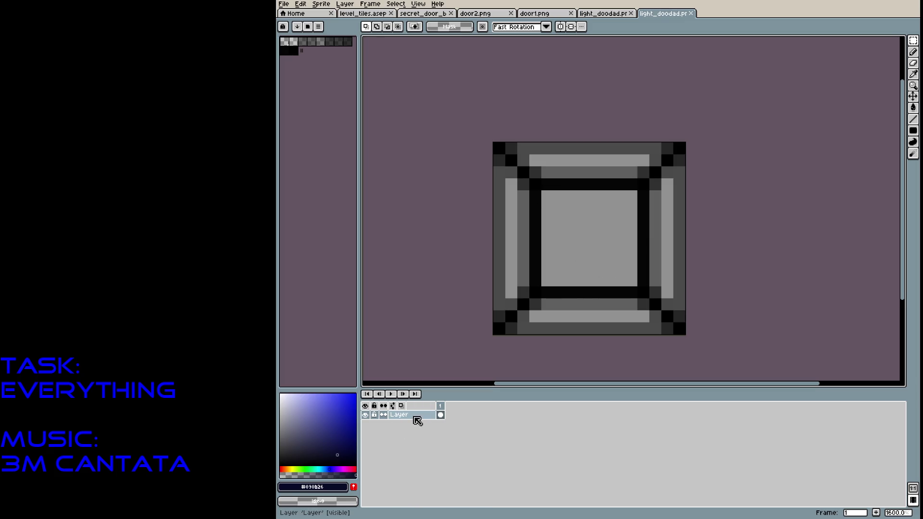
# Add a new empty layer through Layer > New > New Layer.
pyautogui.rightClick(416, 417)
pyautogui.click(390, 460)
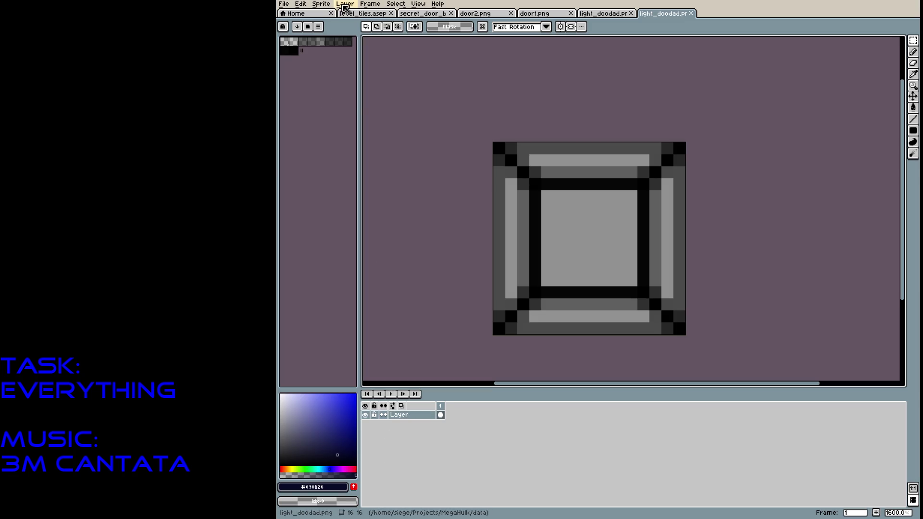
pyautogui.click(345, 4)
pyautogui.moveTo(368, 51)
pyautogui.click(437, 46)
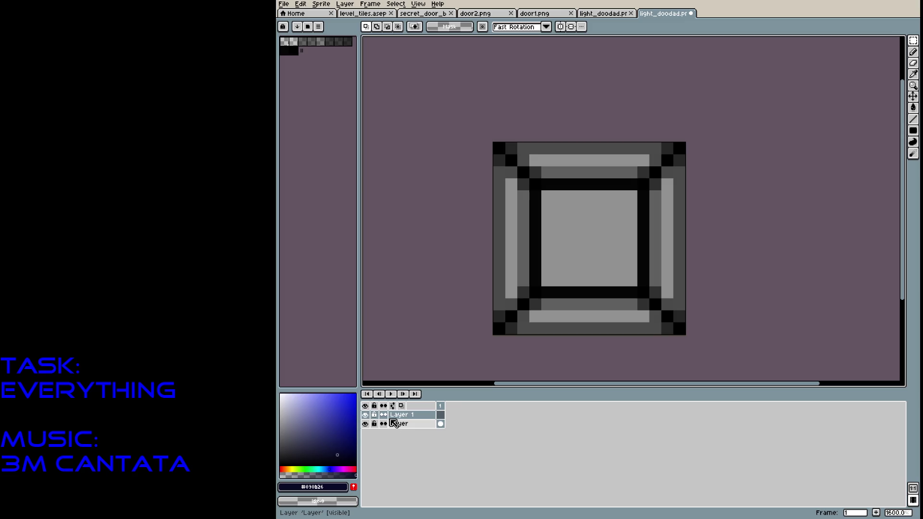
# Ctrl-drag a copy of Layer 1, then delete the Layer 1 Copy.
pyautogui.moveTo(436, 418); pyautogui.dragTo(434, 418)
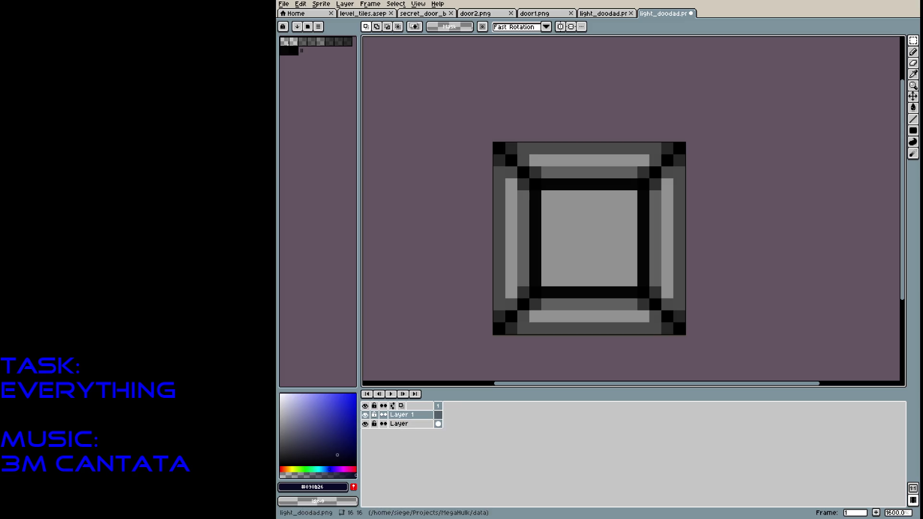
pyautogui.click(351, 6)
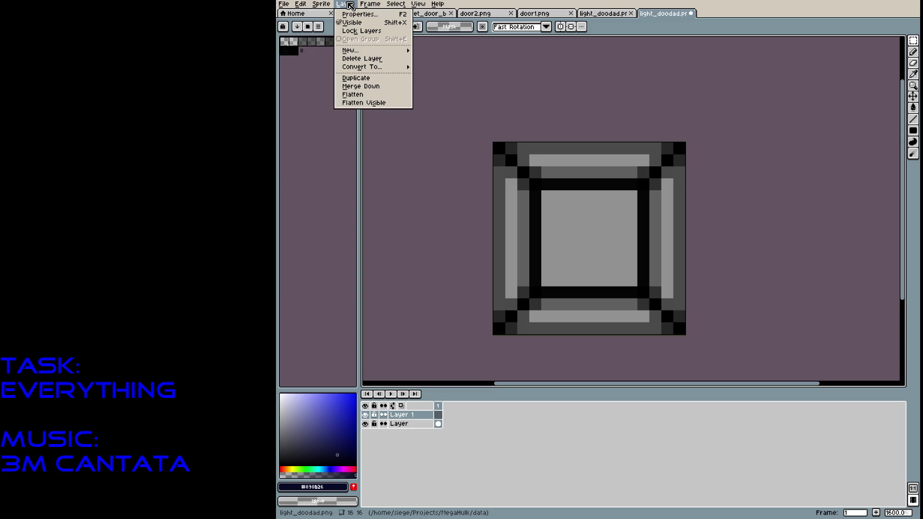
pyautogui.click(341, 6)
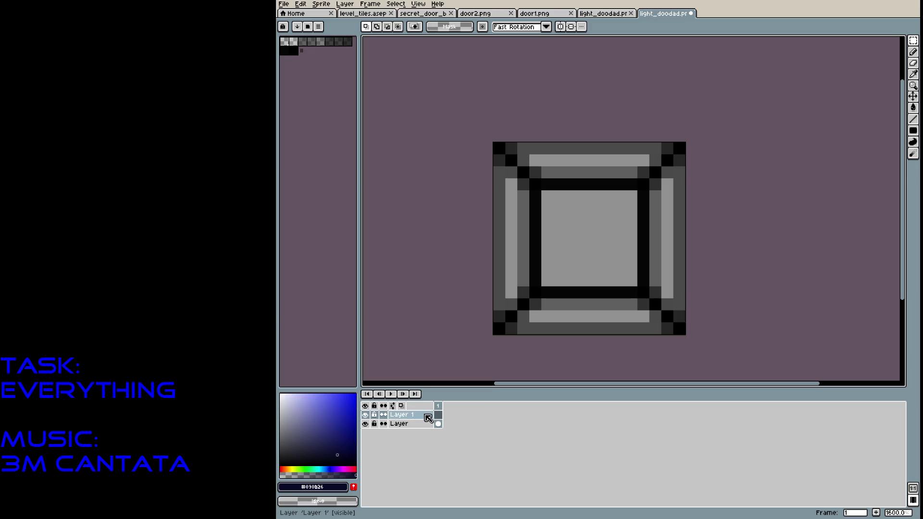
pyautogui.keyDown('ctrl'); pyautogui.moveTo(428, 418); pyautogui.dragTo(433, 438); pyautogui.keyUp('ctrl')
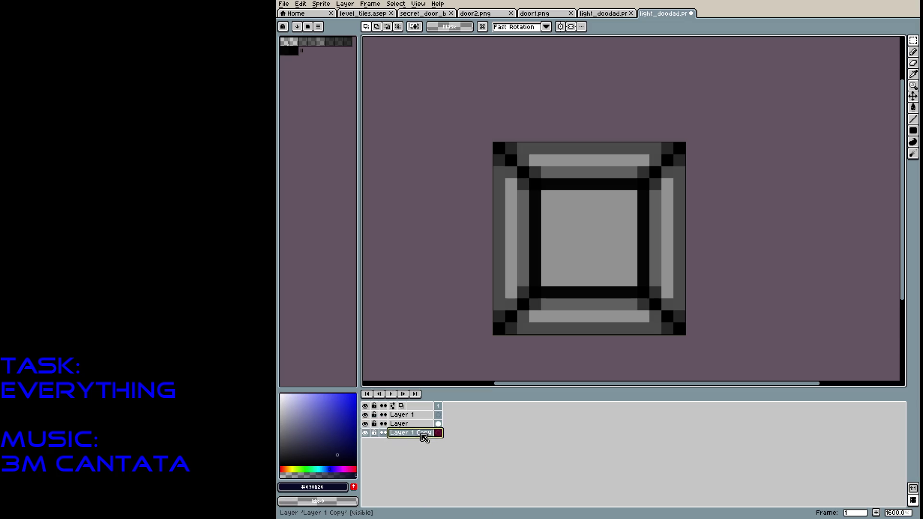
pyautogui.rightClick(422, 434)
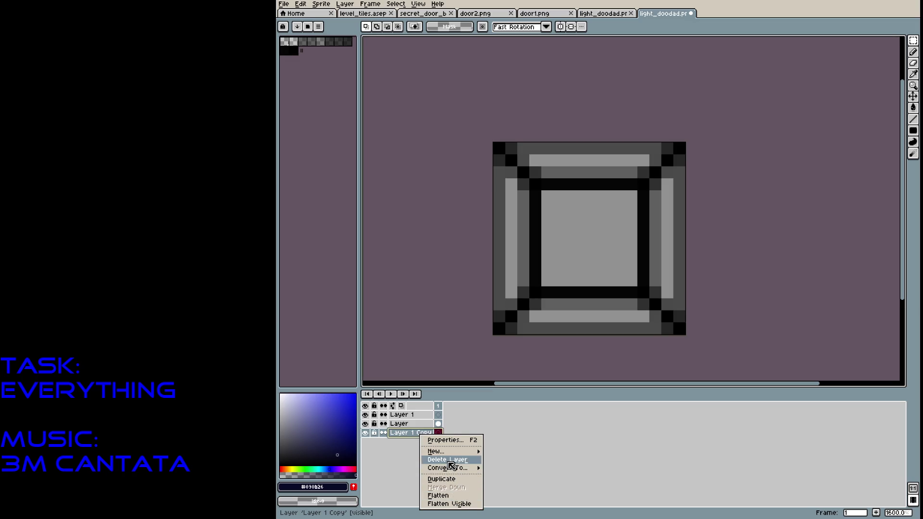
pyautogui.click(447, 460)
# Drag Layer 1 below the original Layer in the timeline.
pyautogui.click(415, 417)
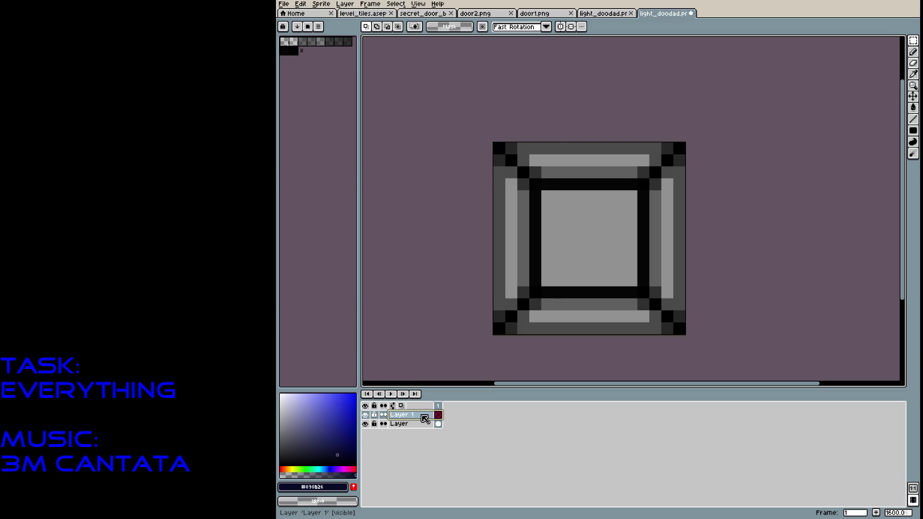
pyautogui.click(425, 418)
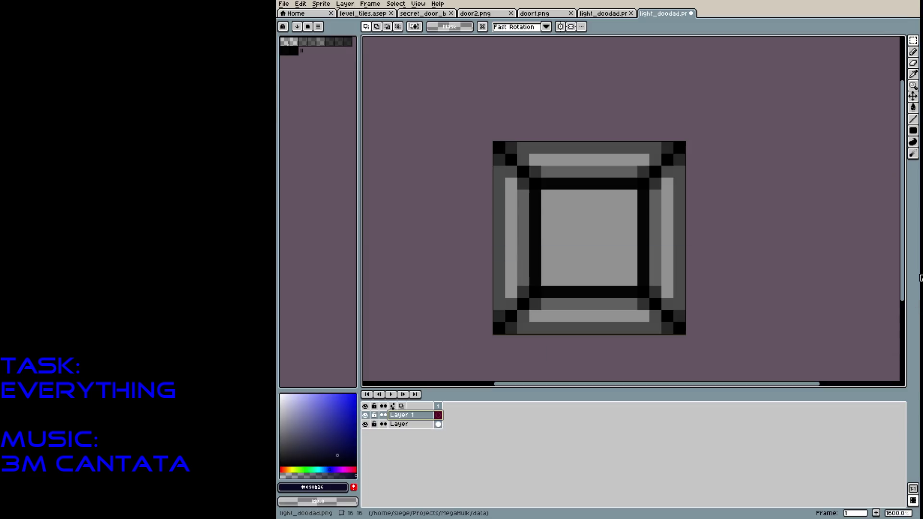
pyautogui.moveTo(402, 419)
pyautogui.mouseDown()
pyautogui.moveTo(446, 431)
pyautogui.moveTo(423, 409)
pyautogui.mouseUp()
# Lower the original Layer's opacity to 8% in Layer Properties.
pyautogui.doubleClick(432, 415)
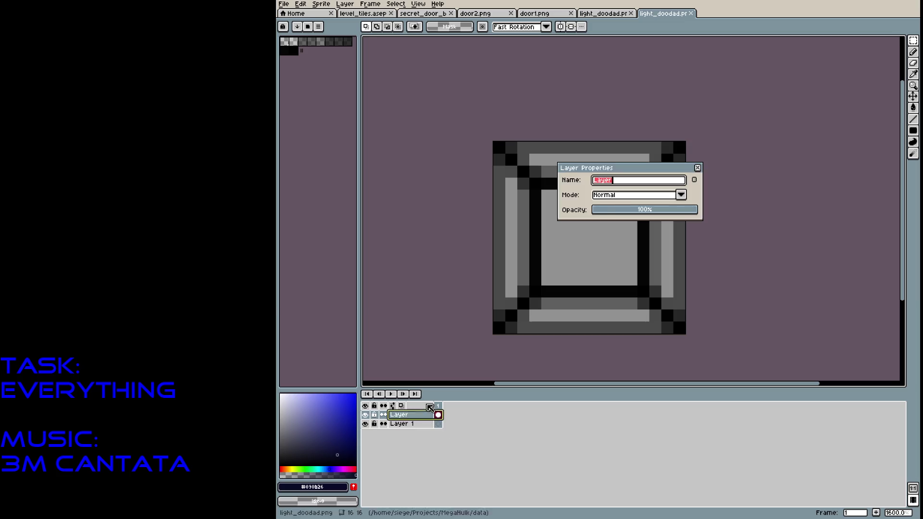
pyautogui.moveTo(634, 207); pyautogui.dragTo(600, 209)
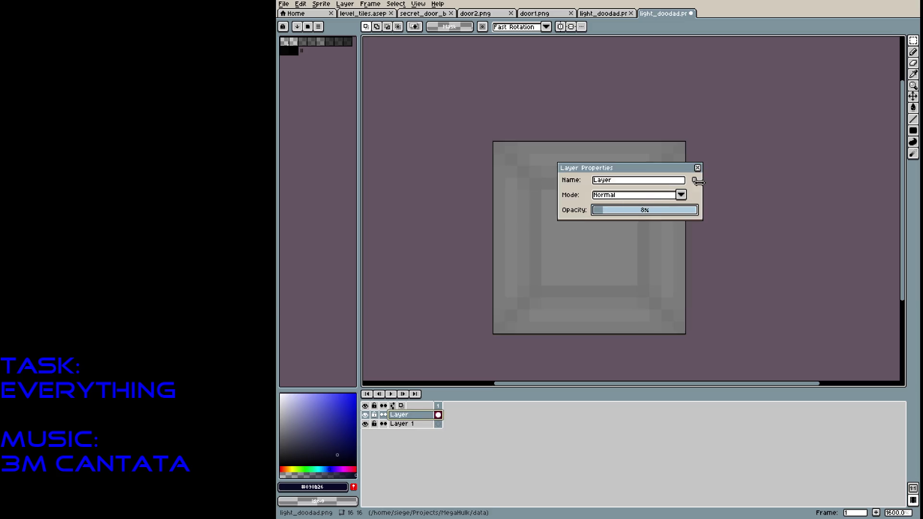
pyautogui.click(697, 168)
# On Layer 1, fill the whole sprite with a dark grey-blue rectangle.
pyautogui.click(413, 424)
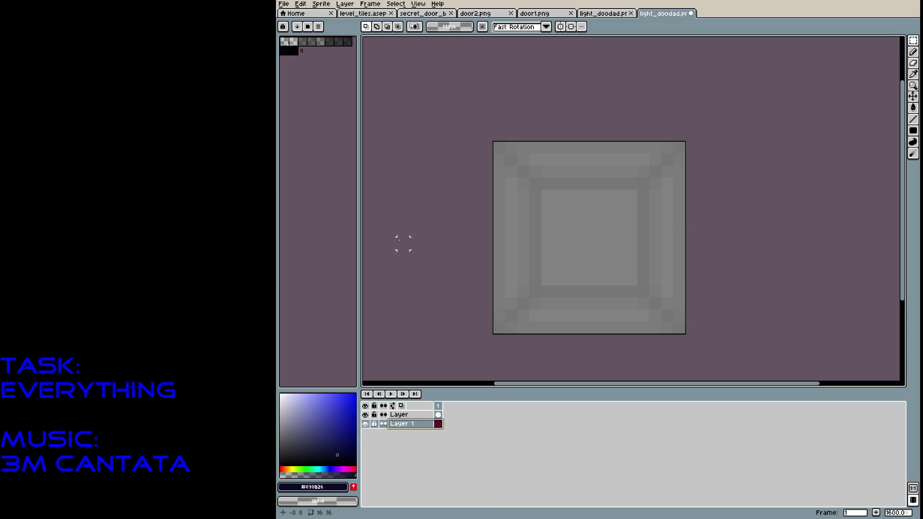
pyautogui.keyDown('alt'); pyautogui.click(519, 221); pyautogui.keyUp('alt')
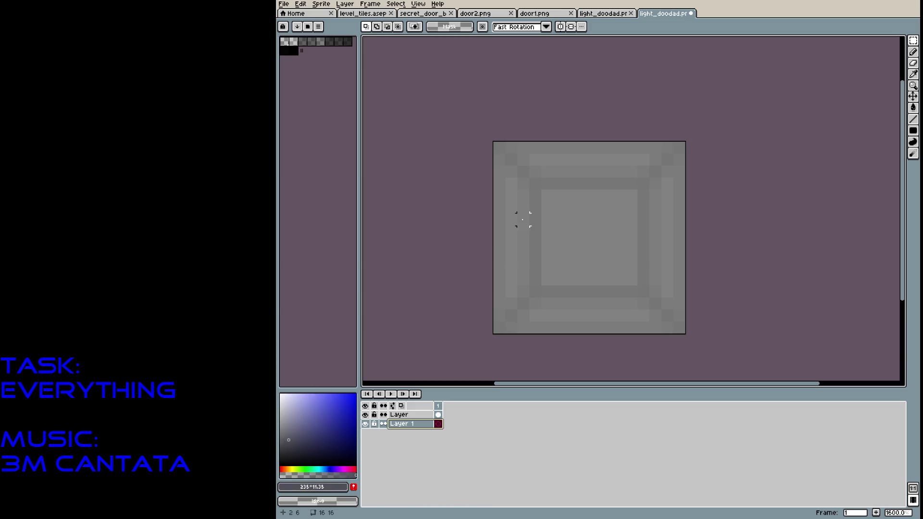
pyautogui.press('u')
pyautogui.moveTo(499, 146); pyautogui.dragTo(682, 327)
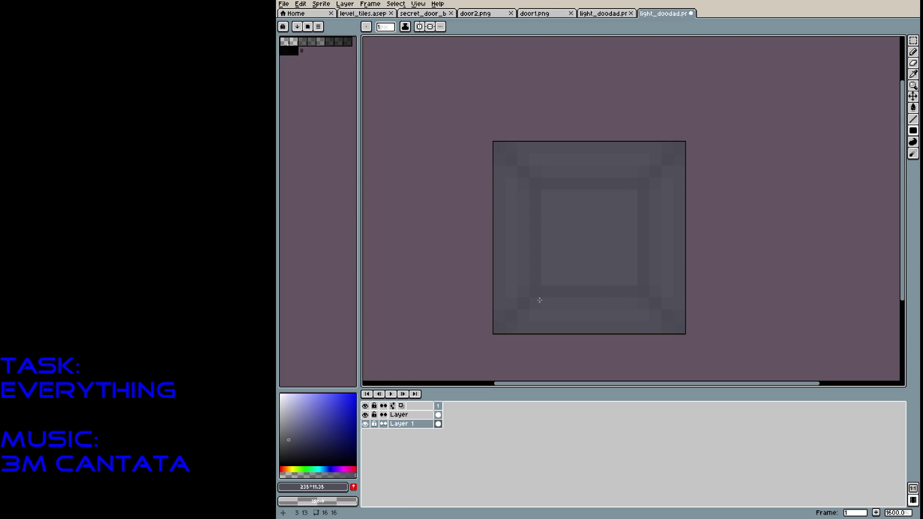
# Draw a filled cream circle in the centre with a lighter circle inside it.
pyautogui.click(293, 469)
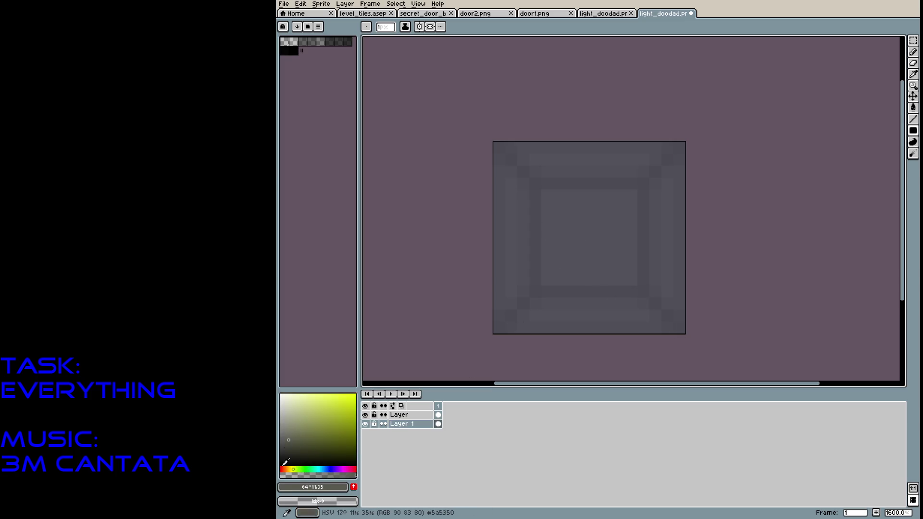
pyautogui.click(288, 401)
pyautogui.press('b')
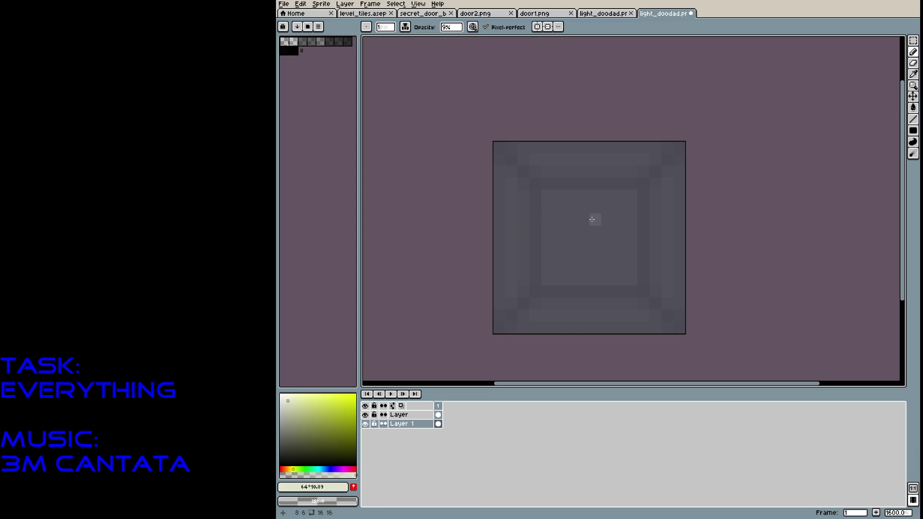
pyautogui.click(912, 130)
pyautogui.click(901, 130)
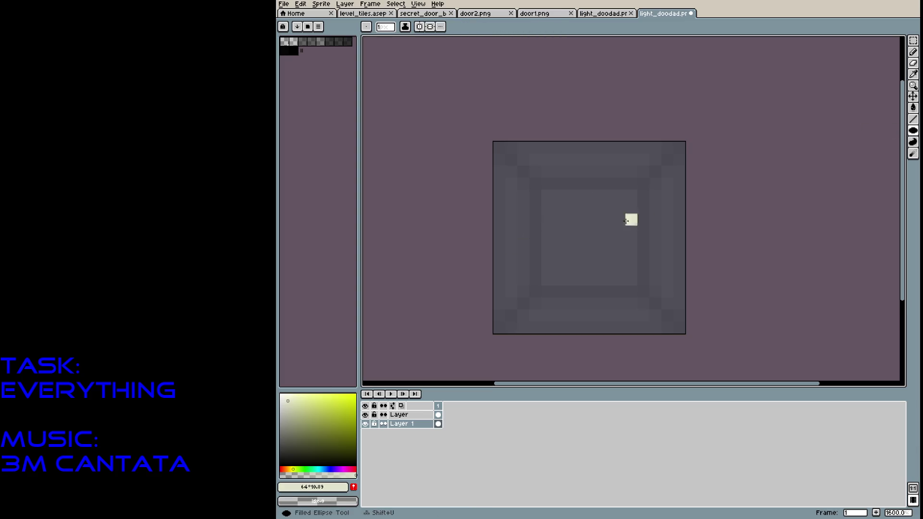
pyautogui.moveTo(541, 199); pyautogui.dragTo(630, 279)
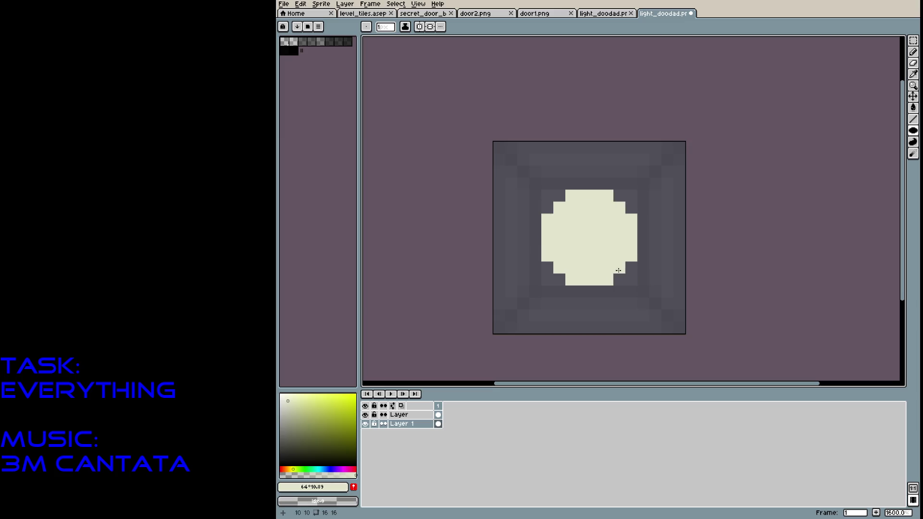
pyautogui.click(282, 397)
pyautogui.moveTo(560, 206); pyautogui.dragTo(619, 267)
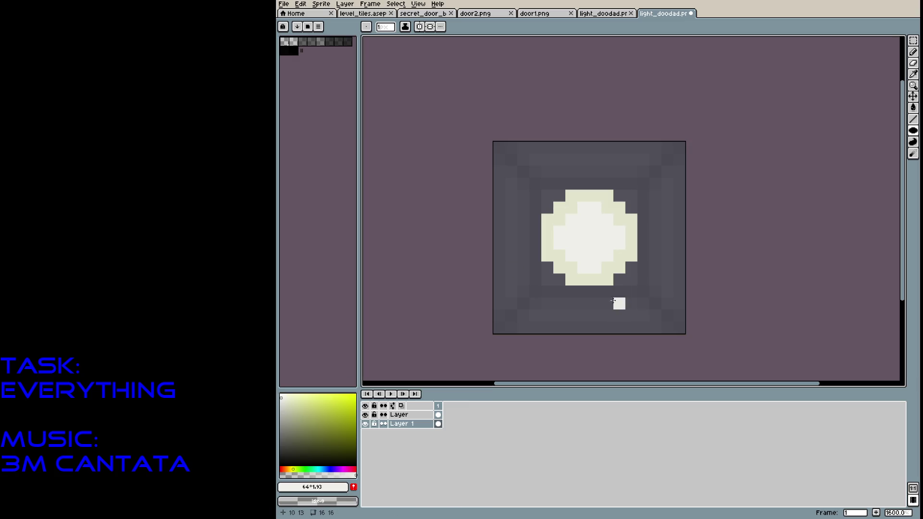
# Paint pencil highlights at 43% opacity, including a light vertical strip down the circle.
pyautogui.keyDown('alt'); pyautogui.click(571, 207); pyautogui.keyUp('alt')
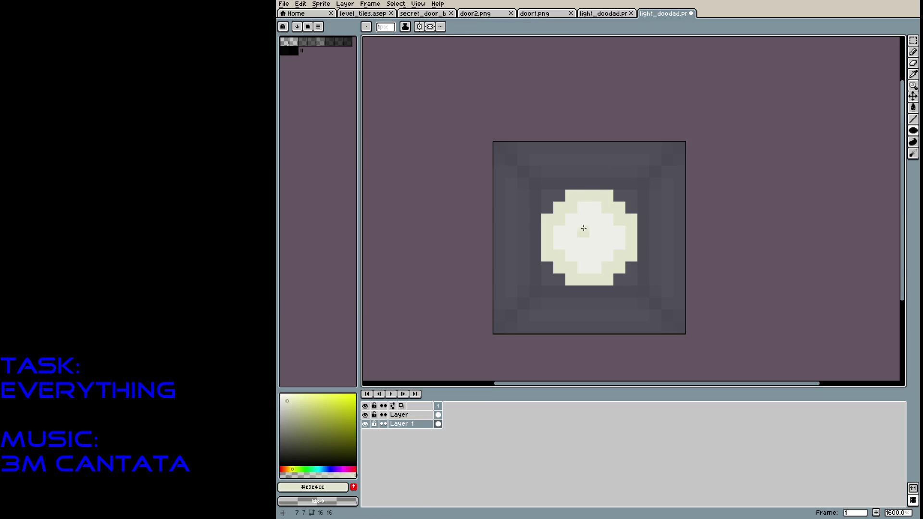
pyautogui.press('b')
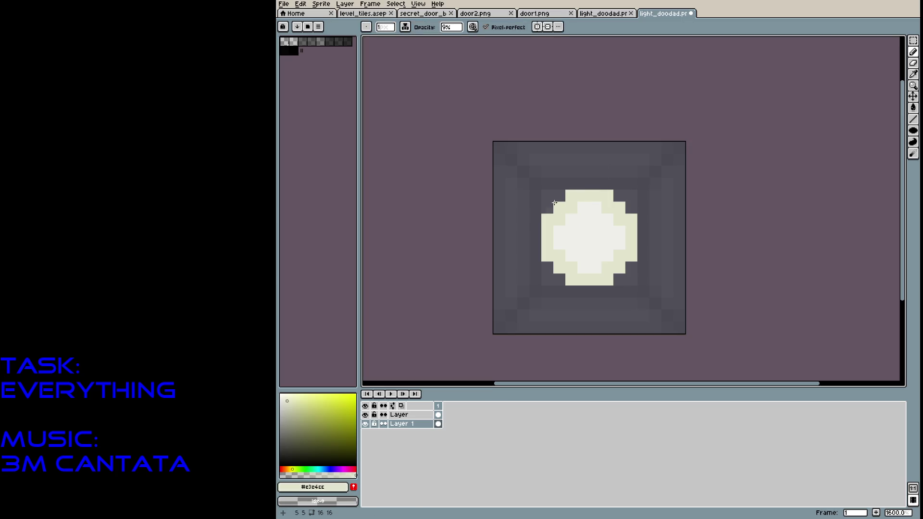
pyautogui.moveTo(451, 27)
pyautogui.mouseDown()
pyautogui.moveTo(467, 45)
pyautogui.moveTo(481, 41)
pyautogui.mouseUp()
pyautogui.click(571, 219)
pyautogui.moveTo(582, 248)
pyautogui.mouseDown()
pyautogui.moveTo(575, 227)
pyautogui.moveTo(572, 255)
pyautogui.mouseUp()
pyautogui.moveTo(590, 209); pyautogui.dragTo(601, 265)
pyautogui.click(287, 410)
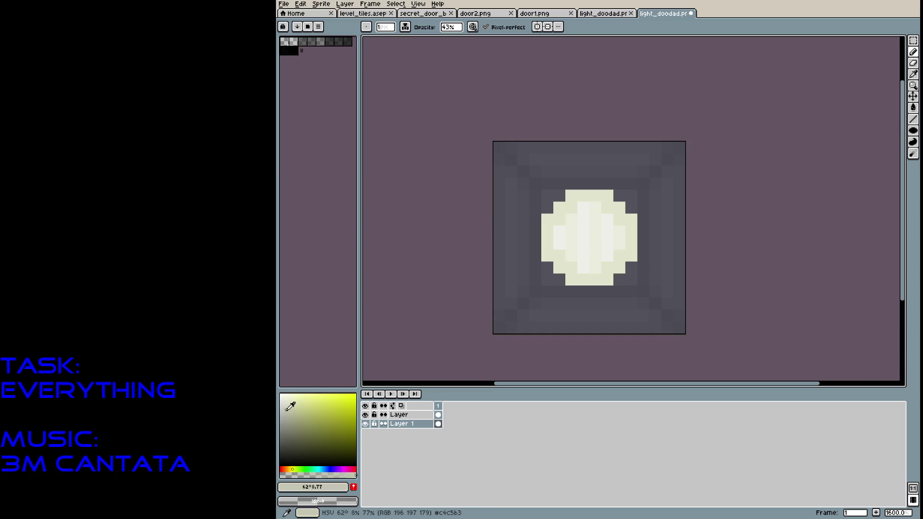
# Paint a grey stone frame along the sprite's left, top, bottom and right edges.
pyautogui.moveTo(511, 192)
pyautogui.mouseDown()
pyautogui.moveTo(510, 272)
pyautogui.moveTo(522, 284)
pyautogui.moveTo(508, 244)
pyautogui.moveTo(523, 249)
pyautogui.mouseUp()
pyautogui.moveTo(516, 201)
pyautogui.mouseDown()
pyautogui.moveTo(523, 197)
pyautogui.moveTo(523, 221)
pyautogui.moveTo(519, 190)
pyautogui.mouseUp()
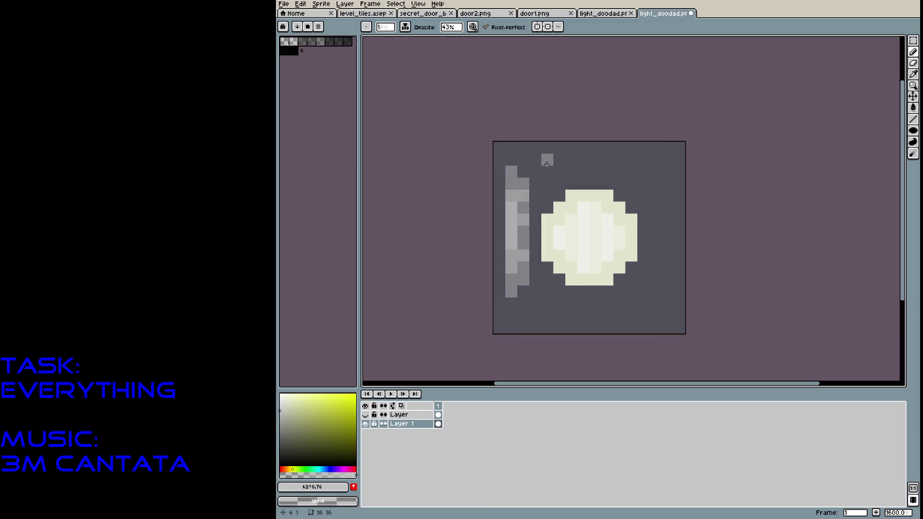
pyautogui.moveTo(547, 148)
pyautogui.mouseDown()
pyautogui.moveTo(548, 158)
pyautogui.moveTo(572, 166)
pyautogui.moveTo(608, 159)
pyautogui.moveTo(548, 170)
pyautogui.moveTo(643, 158)
pyautogui.moveTo(560, 148)
pyautogui.moveTo(638, 169)
pyautogui.mouseUp()
pyautogui.moveTo(534, 196); pyautogui.dragTo(559, 183)
pyautogui.moveTo(633, 192); pyautogui.dragTo(643, 182)
pyautogui.moveTo(558, 291)
pyautogui.mouseDown()
pyautogui.moveTo(534, 278)
pyautogui.moveTo(547, 304)
pyautogui.mouseUp()
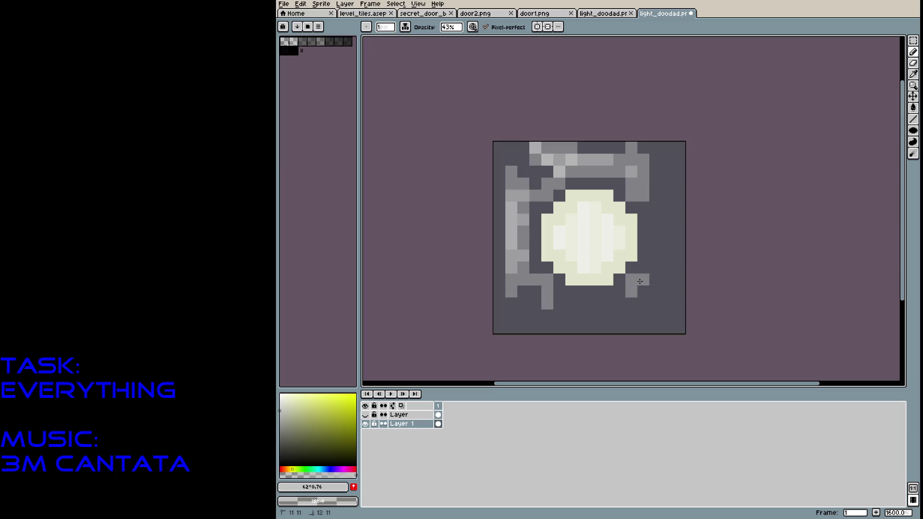
pyautogui.moveTo(559, 303); pyautogui.dragTo(620, 305)
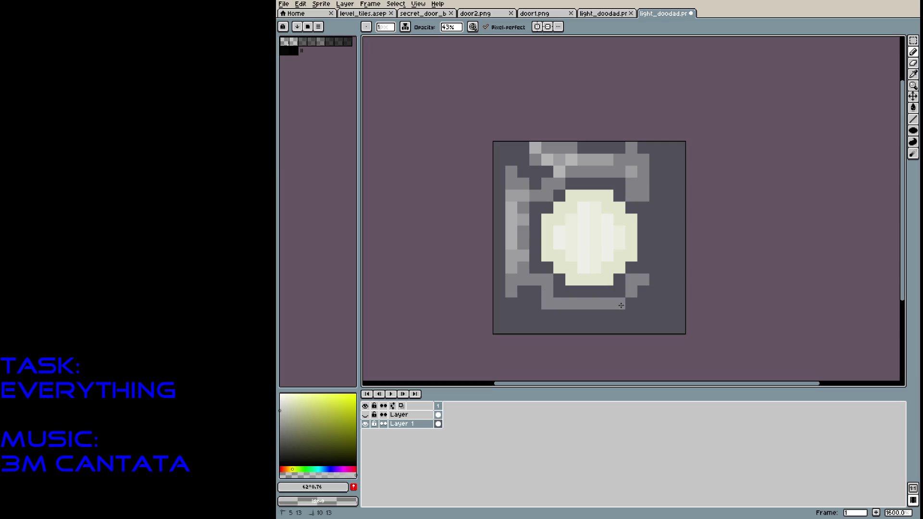
pyautogui.moveTo(654, 208); pyautogui.dragTo(653, 256)
pyautogui.moveTo(655, 212)
pyautogui.mouseDown()
pyautogui.moveTo(654, 166)
pyautogui.moveTo(678, 278)
pyautogui.moveTo(667, 297)
pyautogui.moveTo(667, 269)
pyautogui.moveTo(658, 292)
pyautogui.mouseUp()
pyautogui.moveTo(661, 181)
pyautogui.mouseDown()
pyautogui.moveTo(669, 189)
pyautogui.moveTo(679, 178)
pyautogui.moveTo(662, 276)
pyautogui.moveTo(673, 298)
pyautogui.moveTo(654, 315)
pyautogui.moveTo(543, 325)
pyautogui.moveTo(557, 315)
pyautogui.moveTo(620, 315)
pyautogui.moveTo(634, 328)
pyautogui.moveTo(510, 269)
pyautogui.moveTo(496, 308)
pyautogui.moveTo(514, 281)
pyautogui.moveTo(500, 255)
pyautogui.mouseUp()
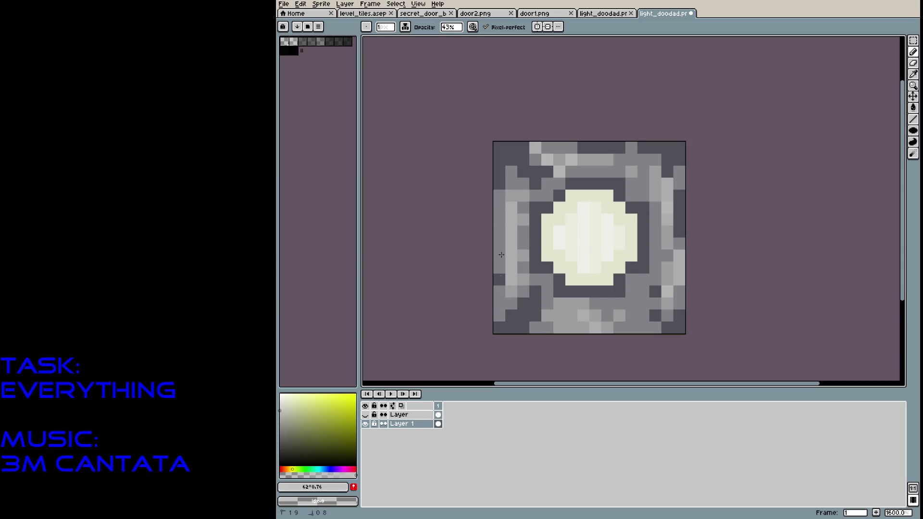
# Lighten the frame's edge pixels and the ring pixels around the light.
pyautogui.moveTo(497, 198)
pyautogui.mouseDown()
pyautogui.moveTo(500, 177)
pyautogui.moveTo(536, 161)
pyautogui.moveTo(607, 160)
pyautogui.moveTo(659, 206)
pyautogui.mouseUp()
pyautogui.click(547, 207)
pyautogui.click(579, 179)
pyautogui.click(630, 183)
pyautogui.click(535, 278)
pyautogui.click(559, 292)
pyautogui.hotkey('ctrl', 'z')
pyautogui.click(624, 297)
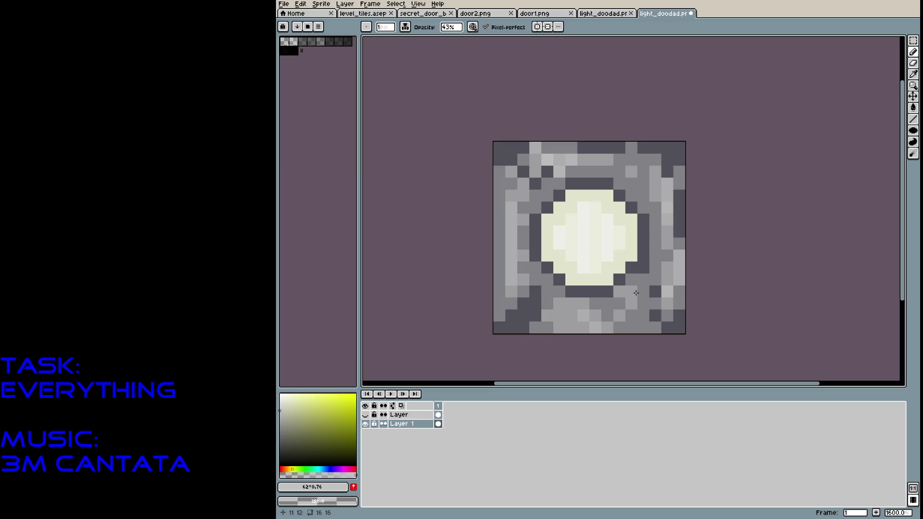
pyautogui.click(643, 315)
pyautogui.moveTo(679, 244)
pyautogui.mouseDown()
pyautogui.moveTo(679, 196)
pyautogui.moveTo(667, 172)
pyautogui.mouseUp()
pyautogui.click(679, 202)
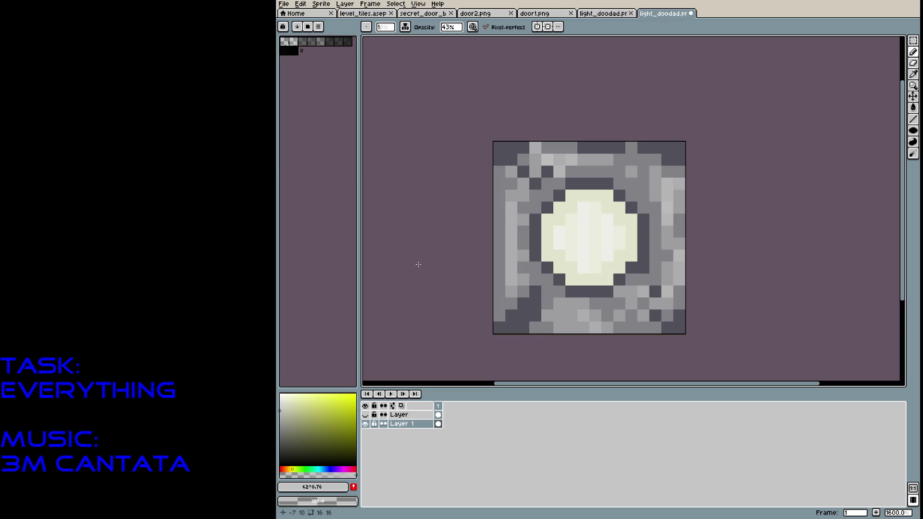
# Pick a slightly dark, muted blue-grey paint colour.
pyautogui.click(327, 469)
pyautogui.click(306, 419)
pyautogui.click(297, 433)
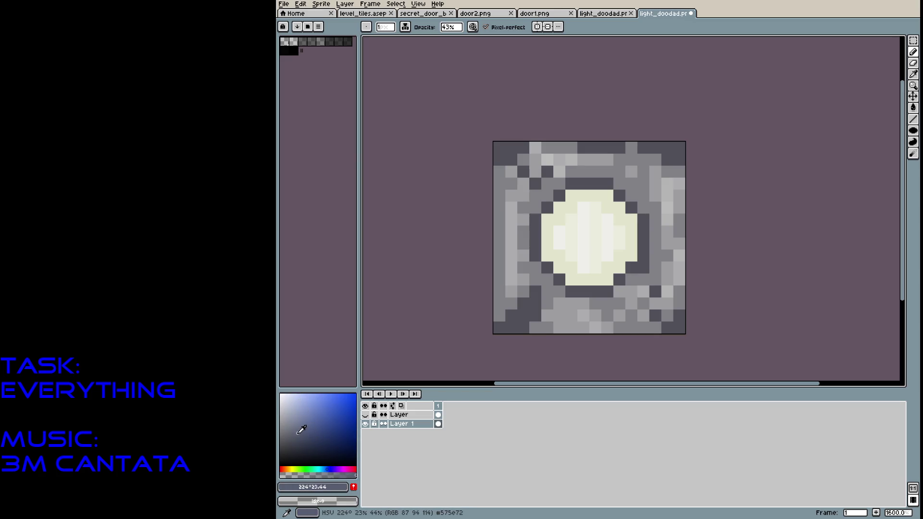
# Paint blue-grey bands at the centres of the frame's left, top, right and bottom edges.
pyautogui.moveTo(523, 243); pyautogui.dragTo(523, 232)
pyautogui.click(510, 231)
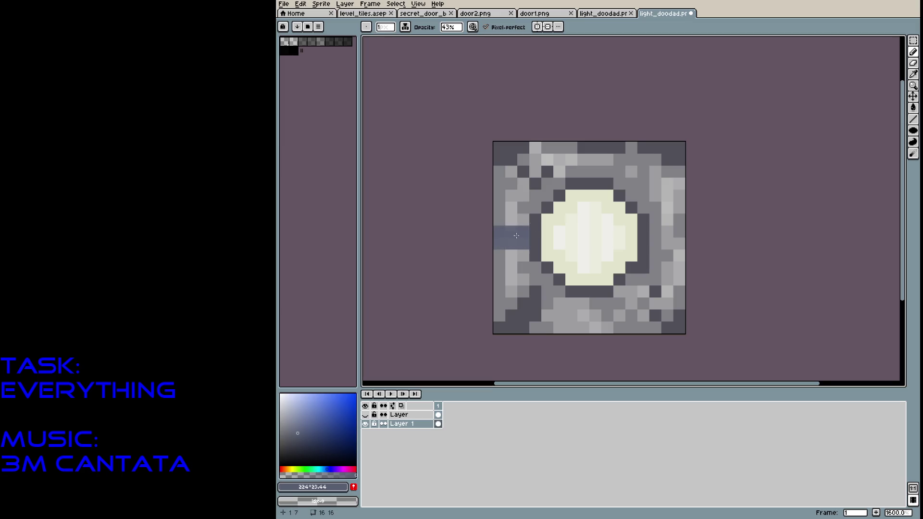
pyautogui.moveTo(582, 159)
pyautogui.mouseDown()
pyautogui.moveTo(583, 172)
pyautogui.moveTo(594, 159)
pyautogui.moveTo(582, 160)
pyautogui.mouseUp()
pyautogui.click(595, 159)
pyautogui.moveTo(654, 232)
pyautogui.mouseDown()
pyautogui.moveTo(678, 232)
pyautogui.moveTo(655, 232)
pyautogui.moveTo(679, 244)
pyautogui.mouseUp()
pyautogui.moveTo(582, 309); pyautogui.dragTo(583, 327)
pyautogui.moveTo(582, 327); pyautogui.dragTo(582, 303)
pyautogui.moveTo(594, 304); pyautogui.dragTo(596, 326)
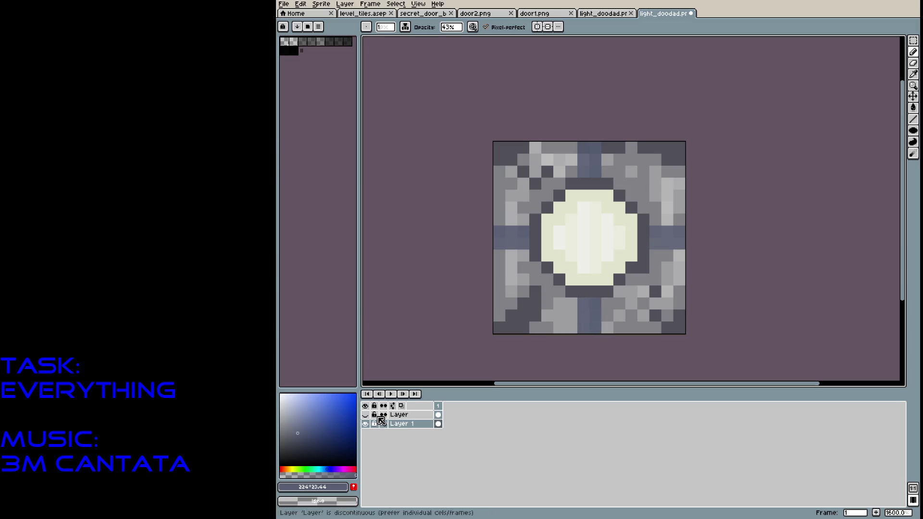
# Switch to a light yellow-green and dab moss speckles around the stone frame.
pyautogui.click(293, 469)
pyautogui.click(312, 408)
pyautogui.click(313, 413)
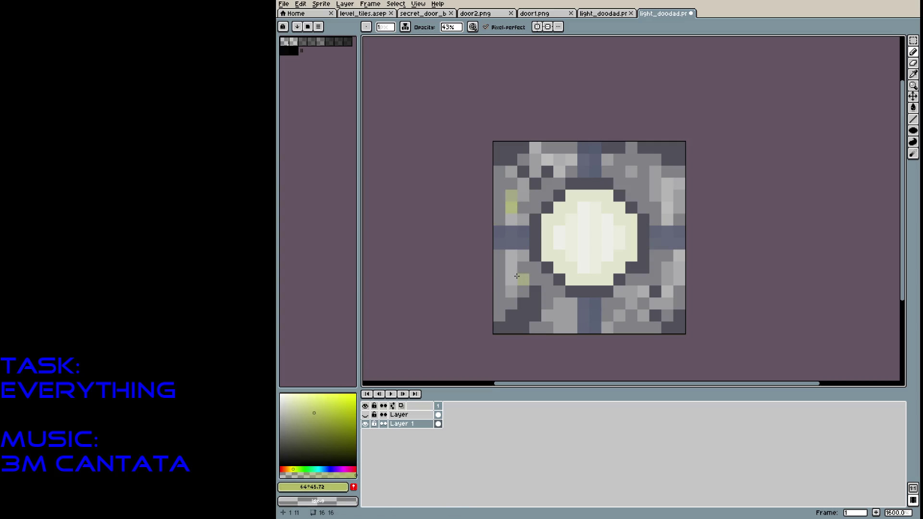
pyautogui.click(546, 328)
pyautogui.click(620, 316)
pyautogui.click(631, 316)
pyautogui.click(643, 279)
pyautogui.click(595, 320)
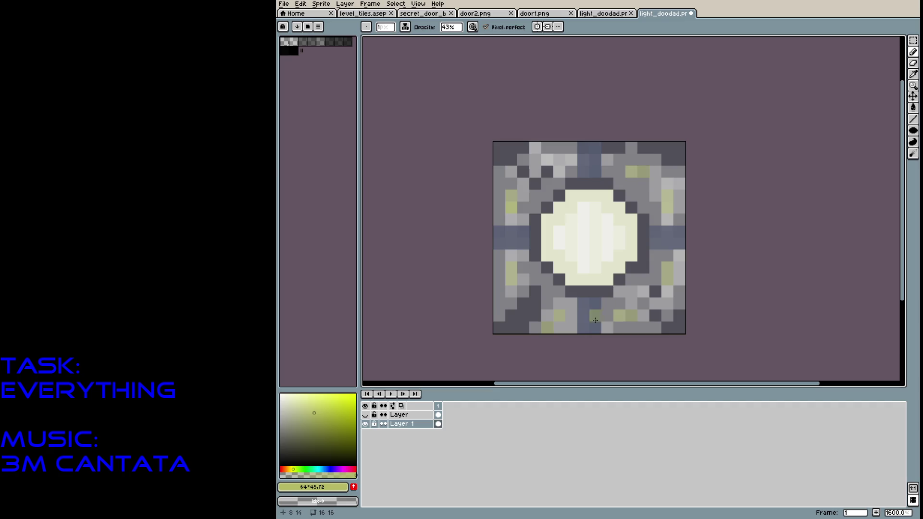
pyautogui.click(535, 171)
pyautogui.click(547, 172)
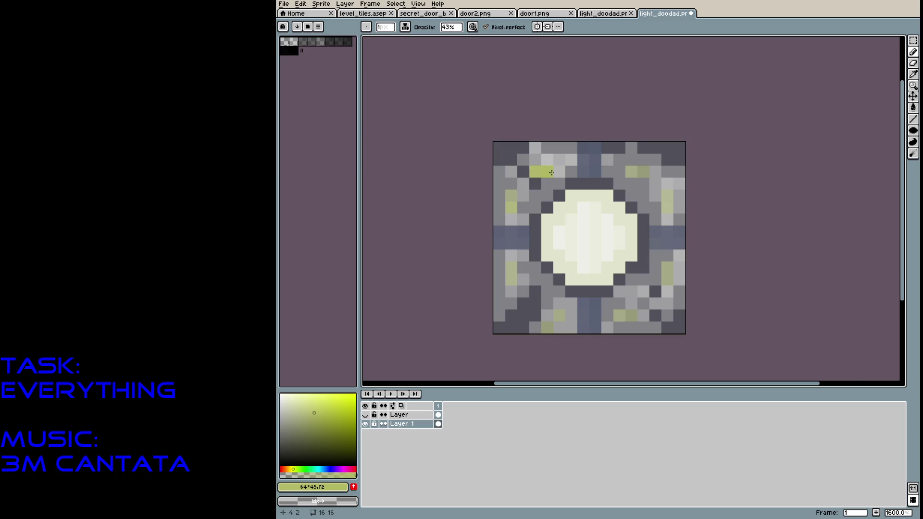
# Sample the light grey stone and fill the dark bottom-left stone patches with it.
pyautogui.keyDown('alt'); pyautogui.click(563, 159); pyautogui.keyUp('alt')
pyautogui.click(534, 172)
pyautogui.click(535, 184)
pyautogui.click(557, 280)
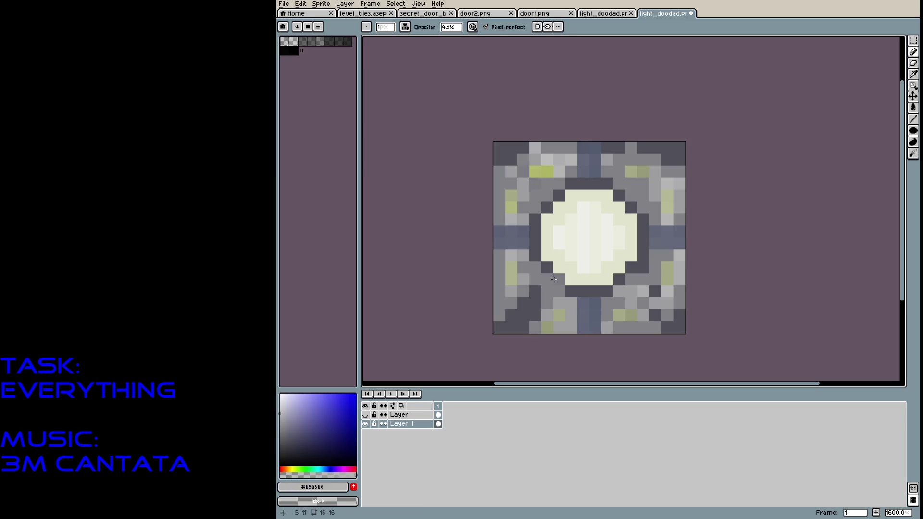
pyautogui.hotkey('ctrl', 'z')
pyautogui.click(535, 315)
pyautogui.click(535, 304)
pyautogui.click(522, 315)
pyautogui.click(511, 327)
pyautogui.click(535, 327)
pyautogui.moveTo(529, 300)
pyautogui.mouseDown()
pyautogui.moveTo(529, 322)
pyautogui.moveTo(554, 331)
pyautogui.mouseUp()
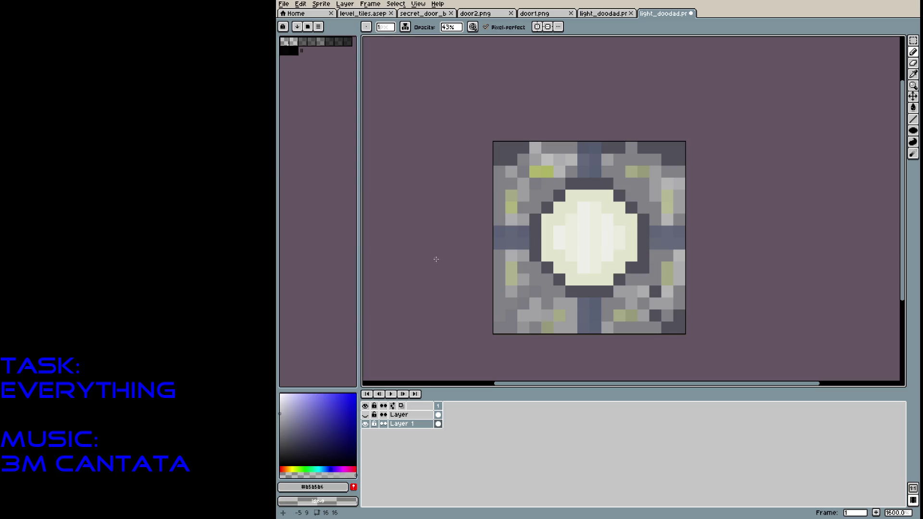
# Lighten dark pixels on the top row and bottom-right corner, then save light_doodad.png.
pyautogui.moveTo(512, 147)
pyautogui.mouseDown()
pyautogui.moveTo(500, 149)
pyautogui.moveTo(523, 149)
pyautogui.mouseUp()
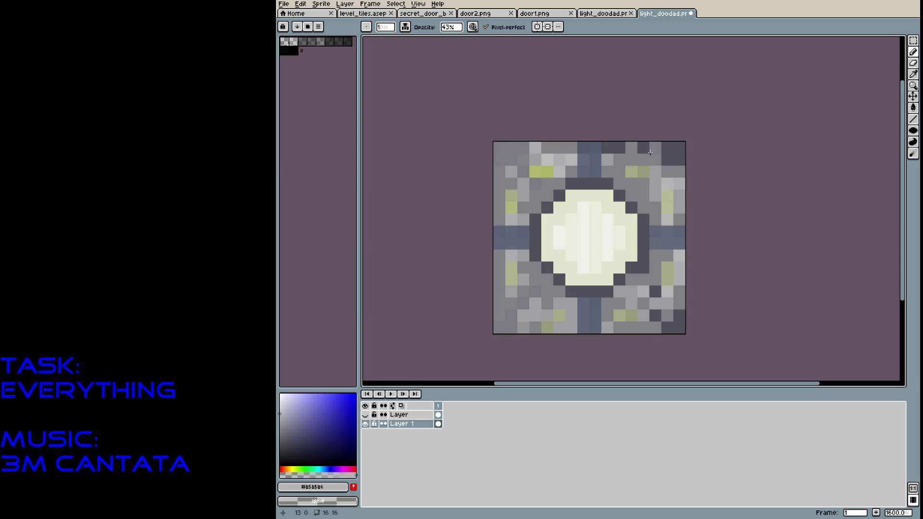
pyautogui.moveTo(644, 148); pyautogui.dragTo(613, 147)
pyautogui.rightClick(679, 147)
pyautogui.moveTo(655, 291)
pyautogui.mouseDown()
pyautogui.moveTo(666, 327)
pyautogui.moveTo(658, 317)
pyautogui.mouseUp()
pyautogui.hotkey('ctrl', 's')
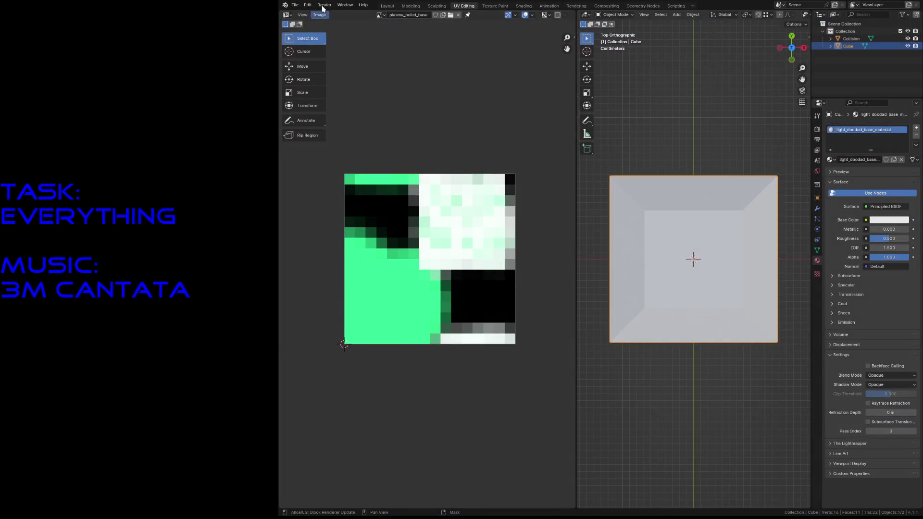
# Fly the 3D view toward the slabs to look down on them.
pyautogui.click(293, 5)
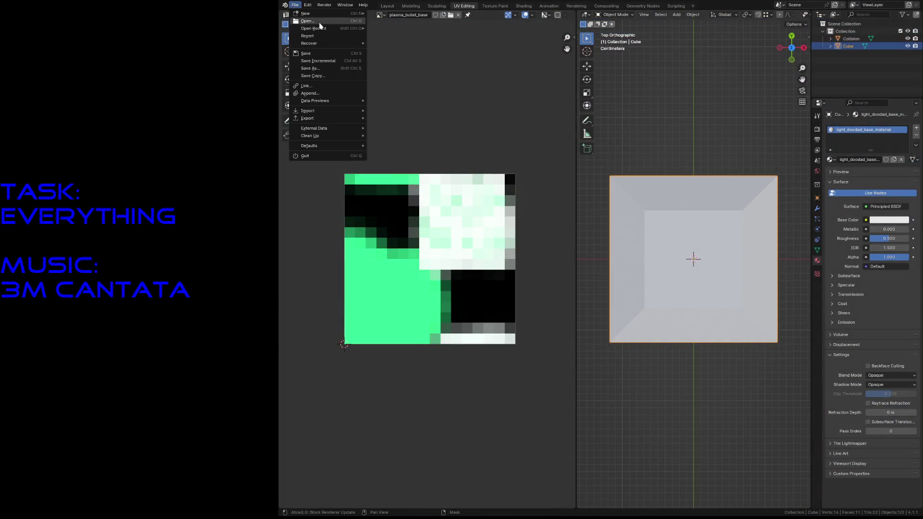
pyautogui.moveTo(332, 29)
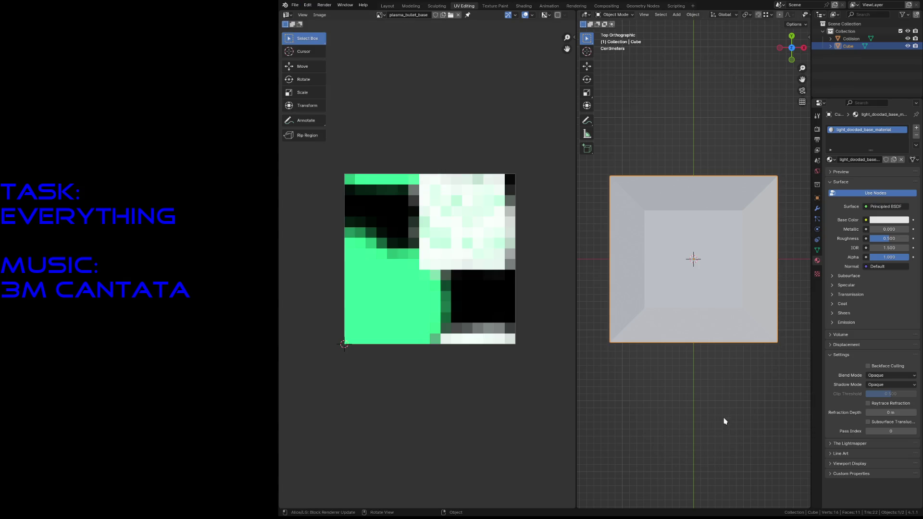
pyautogui.hotkey('shift', '`')
pyautogui.press('w')
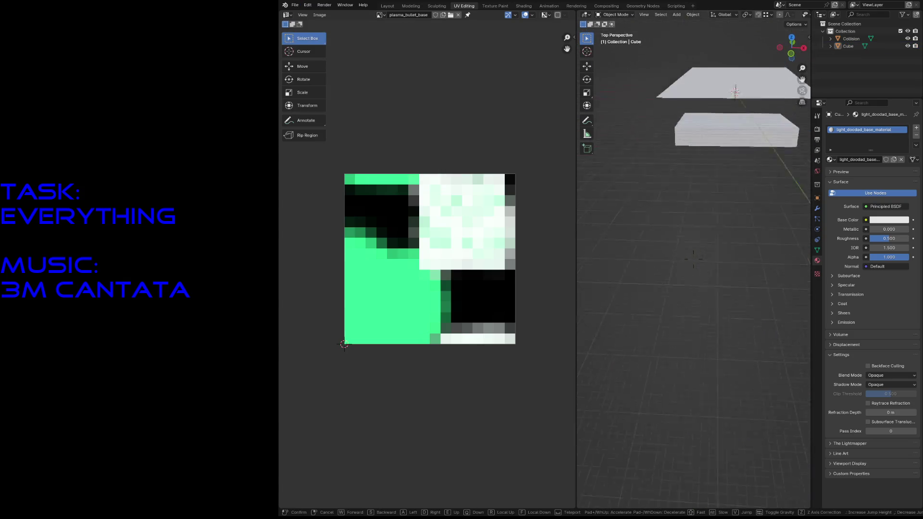
pyautogui.click(725, 421)
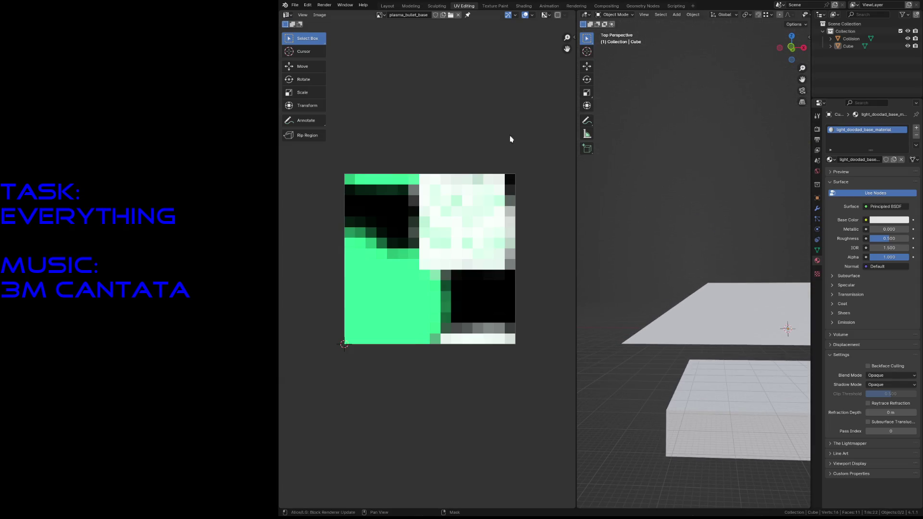
# Open the level .blend from Open Recent, saving light_doodad.blend first.
pyautogui.click(294, 5)
pyautogui.click(304, 155)
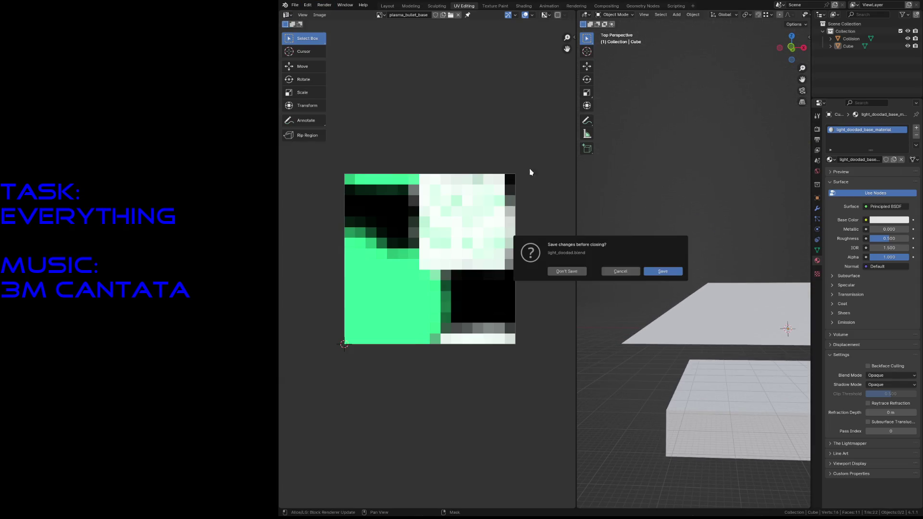
pyautogui.click(652, 273)
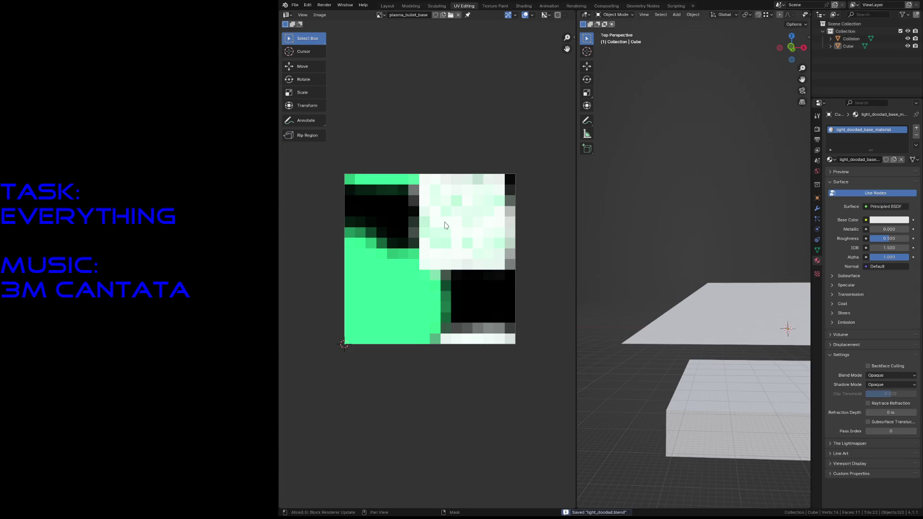
pyautogui.hotkey('shift', '`')
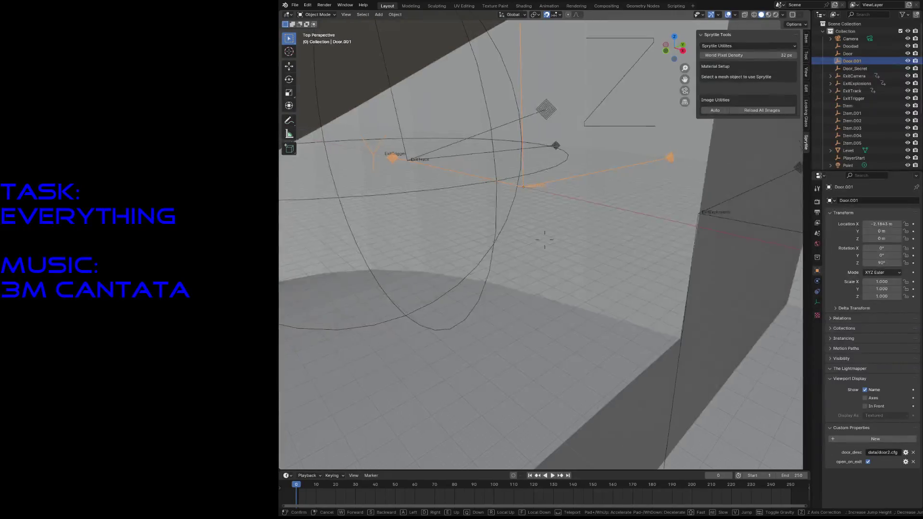
# Fly around the building and into the level, then select the Doodad marker.
pyautogui.press('s')
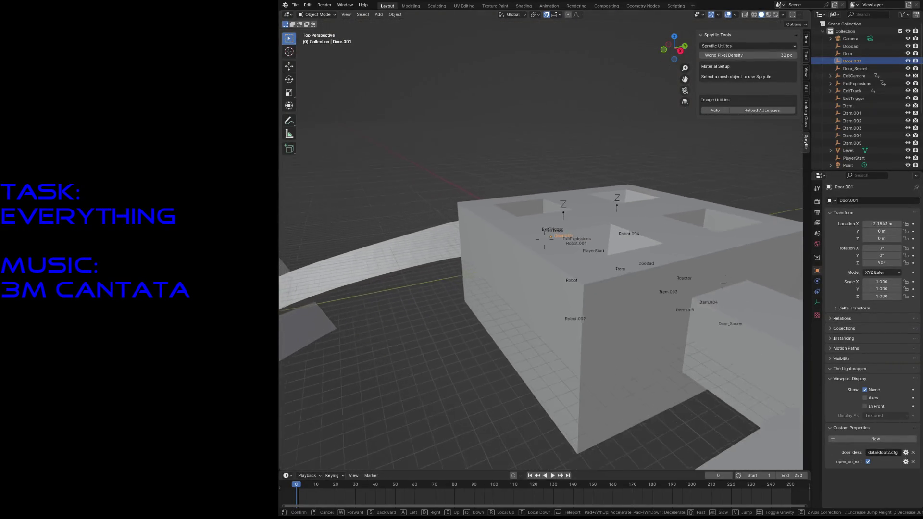
pyautogui.press('w')
pyautogui.click(636, 283)
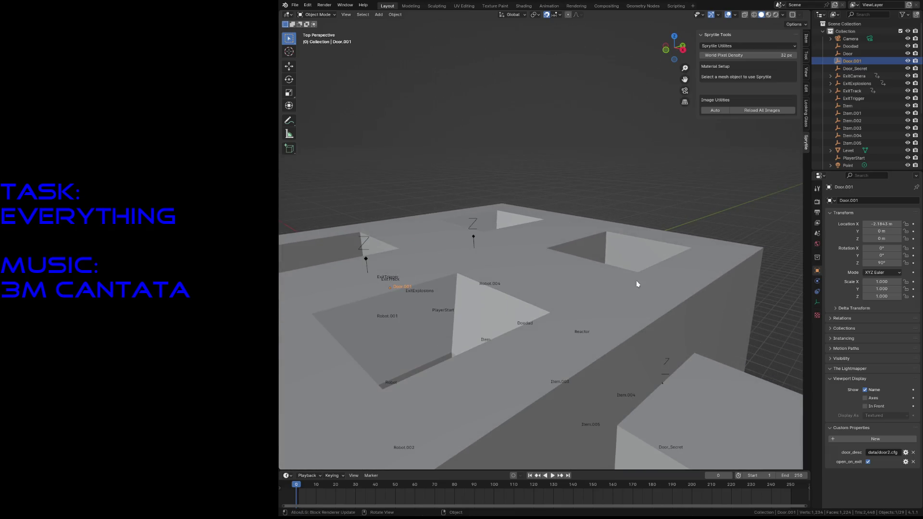
pyautogui.click(525, 319)
pyautogui.hotkey('shift', '`')
pyautogui.press('w')
pyautogui.click(610, 289)
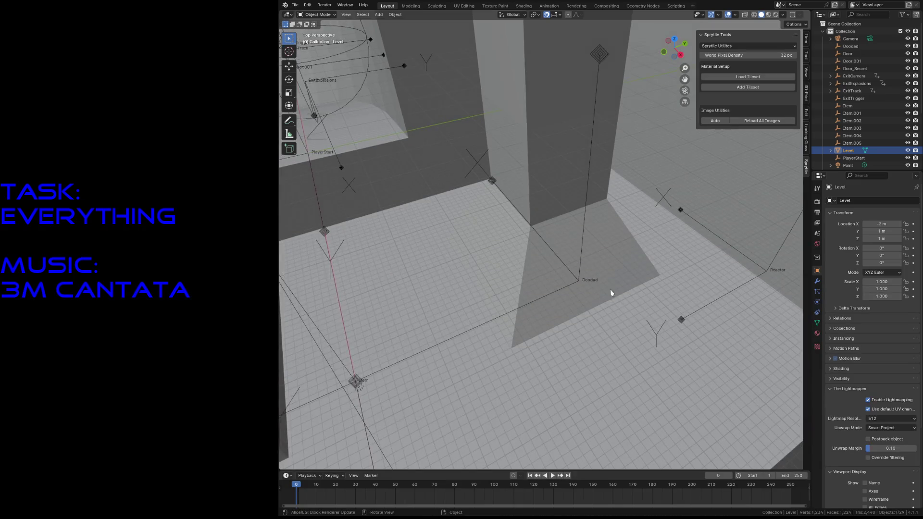
pyautogui.click(578, 277)
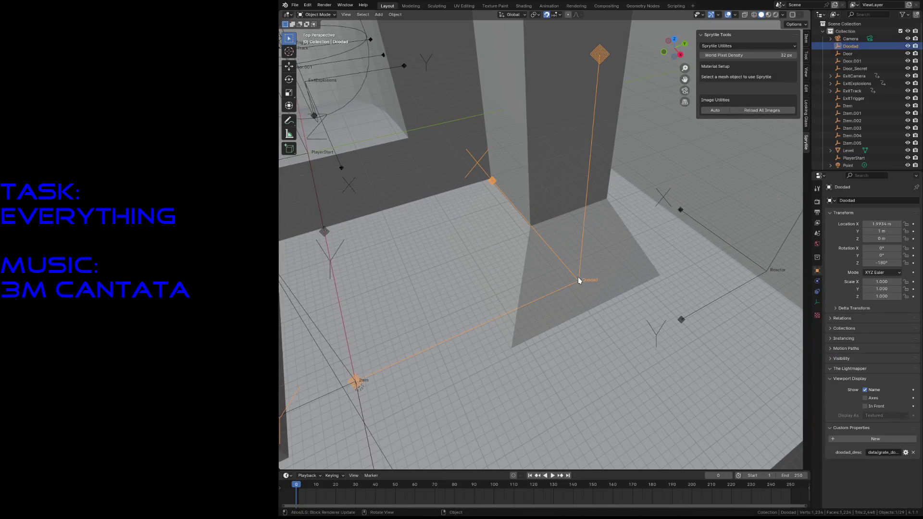
pyautogui.hotkey('shift', '`')
pyautogui.click(577, 277)
# Frame the Doodad in a top-down wireframe view and duplicate it.
pyautogui.press('KP_Decimal')
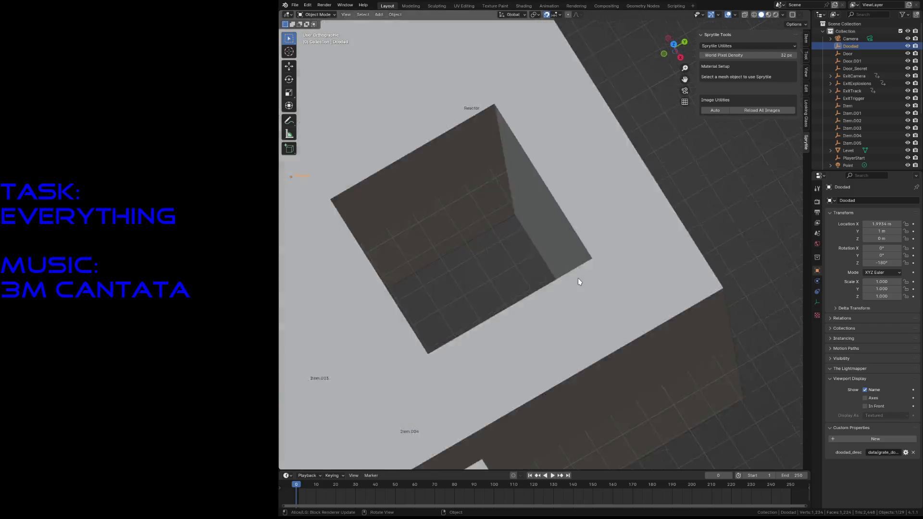
pyautogui.press('KP_7')
pyautogui.scroll(-8, 625, 263)
pyautogui.press('z')
pyautogui.click(540, 345)
pyautogui.scroll(3, 567, 307)
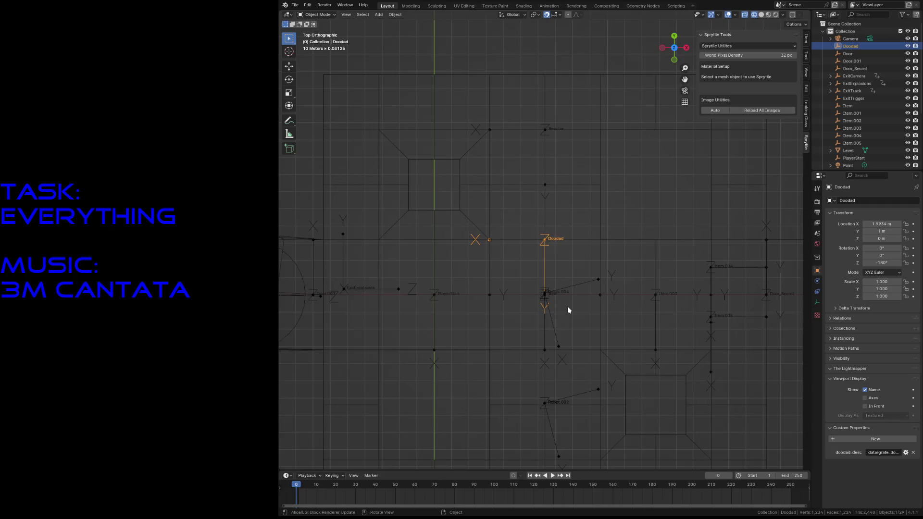
pyautogui.hotkey('shift', 'd')
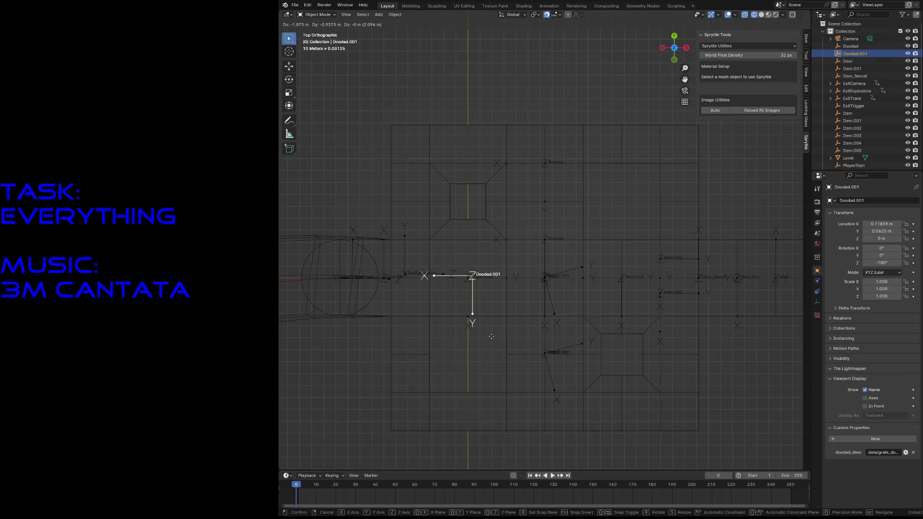
# Place Doodad.001 to the left of the original Doodad.
pyautogui.click(493, 336)
pyautogui.scroll(6, 473, 275)
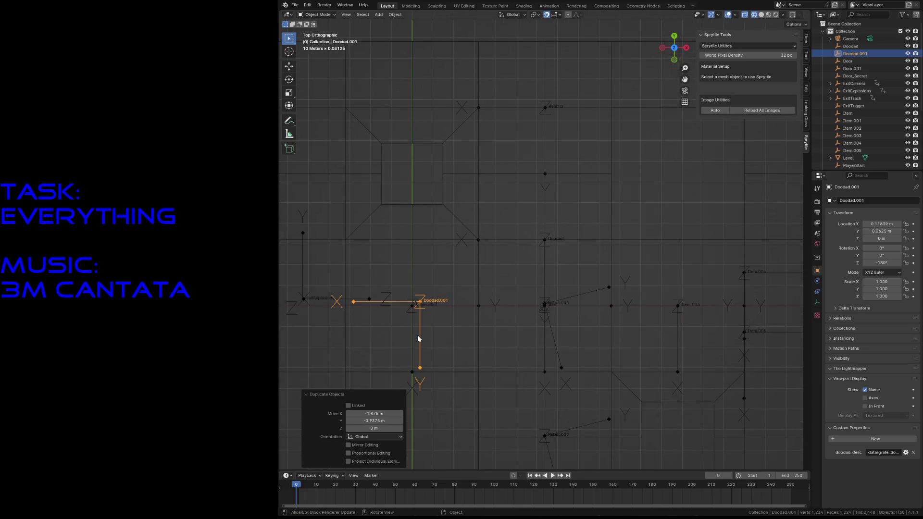
pyautogui.scroll(3, 524, 257)
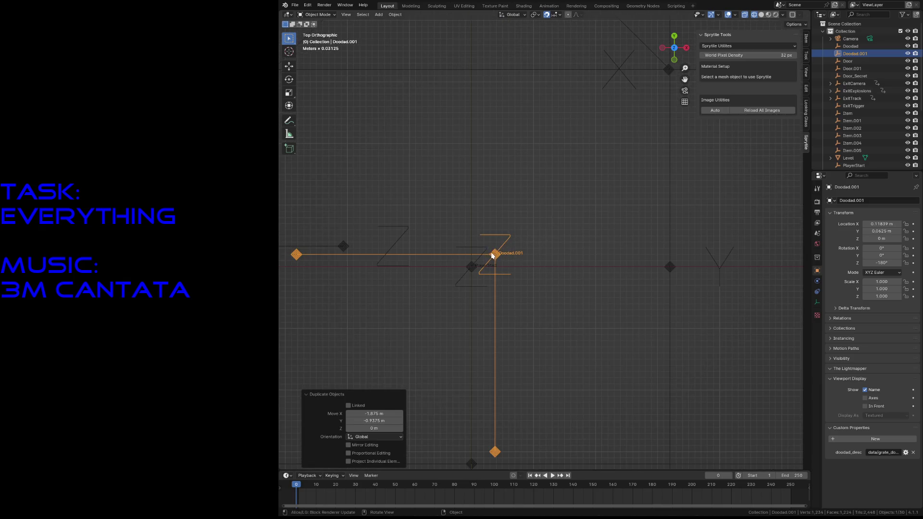
pyautogui.press('g')
pyautogui.click(467, 271)
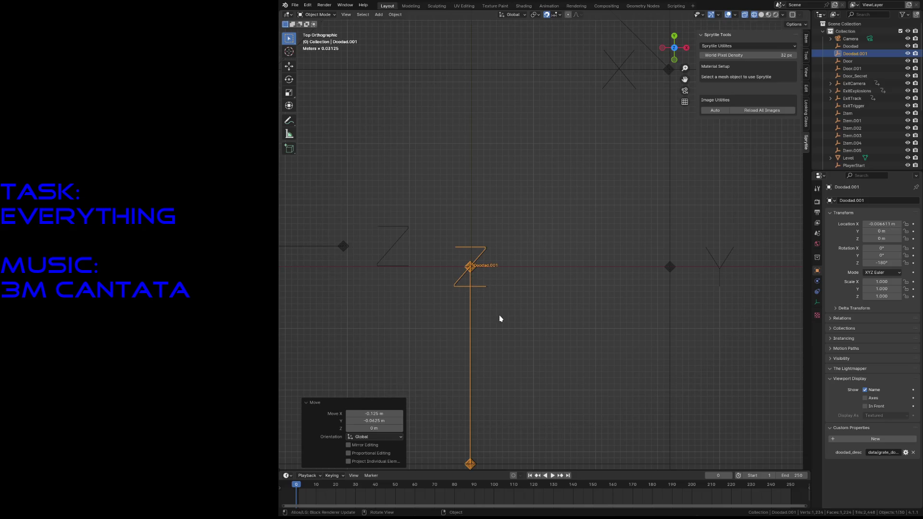
# From the right side view, raise Doodad.001 vertically to 2 m height.
pyautogui.press('KP_3')
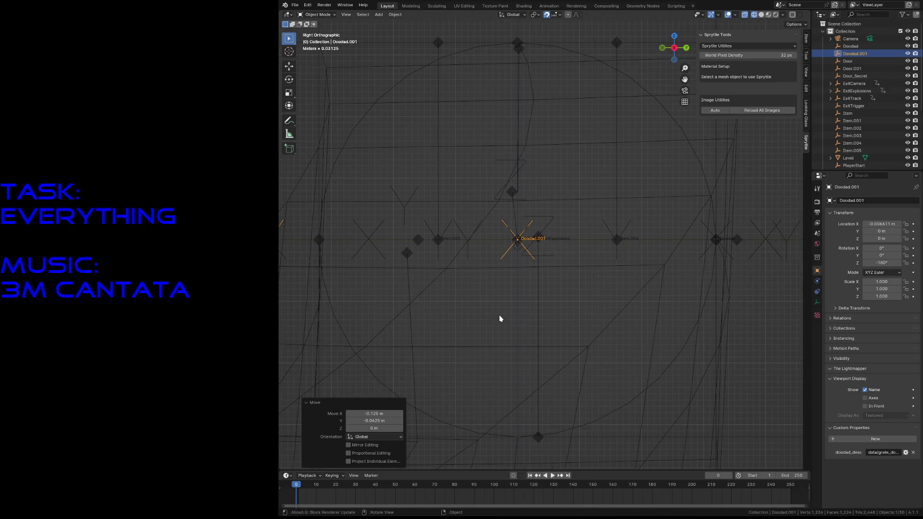
pyautogui.scroll(-4, 499, 318)
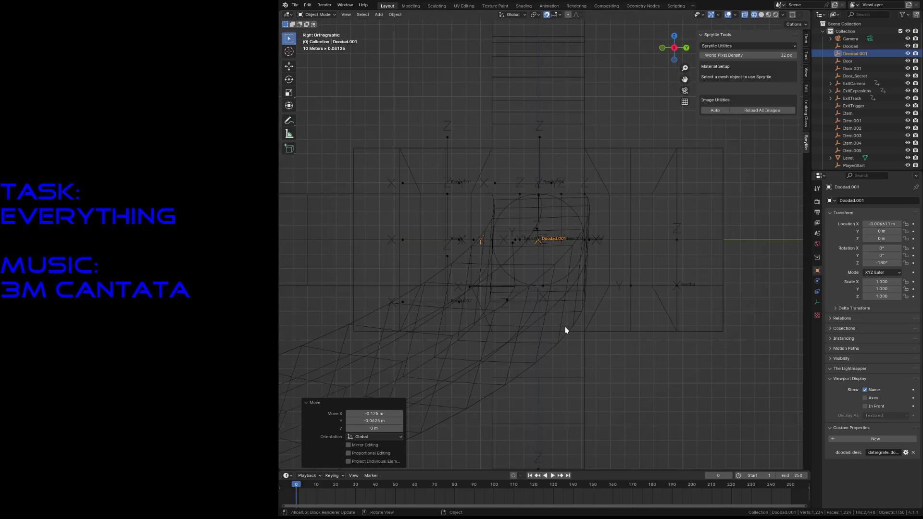
pyautogui.press('g')
pyautogui.press('z')
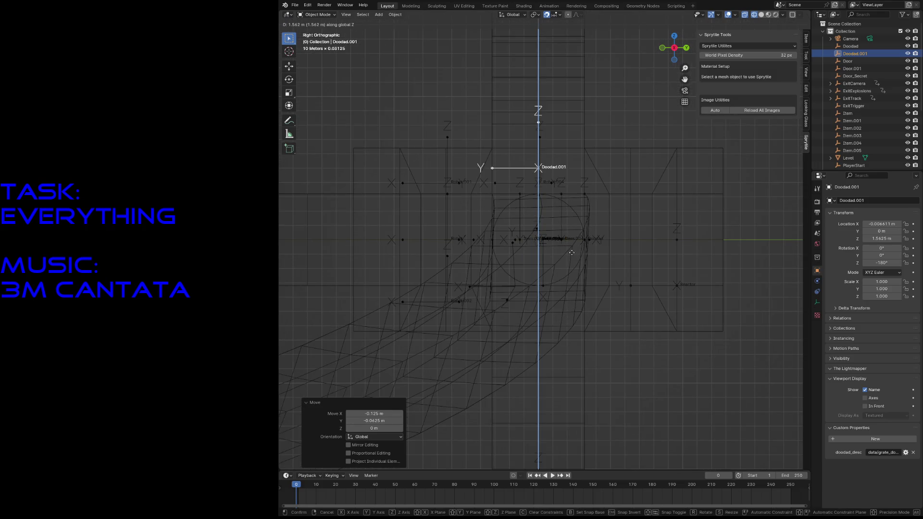
pyautogui.click(573, 237)
pyautogui.moveTo(547, 68); pyautogui.dragTo(543, 179, button='middle')
pyautogui.press('KP_3')
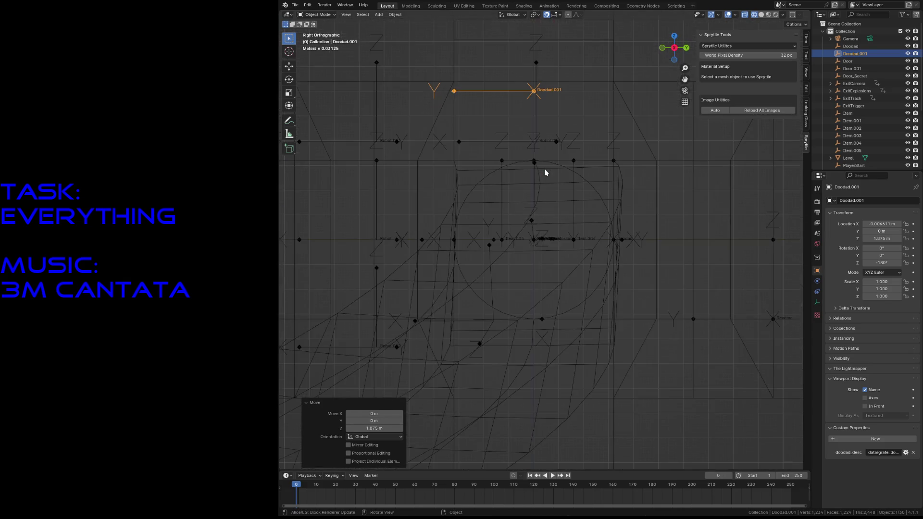
pyautogui.press('KP_Decimal')
pyautogui.press('g')
pyautogui.click(550, 209)
pyautogui.scroll(-4, 552, 202)
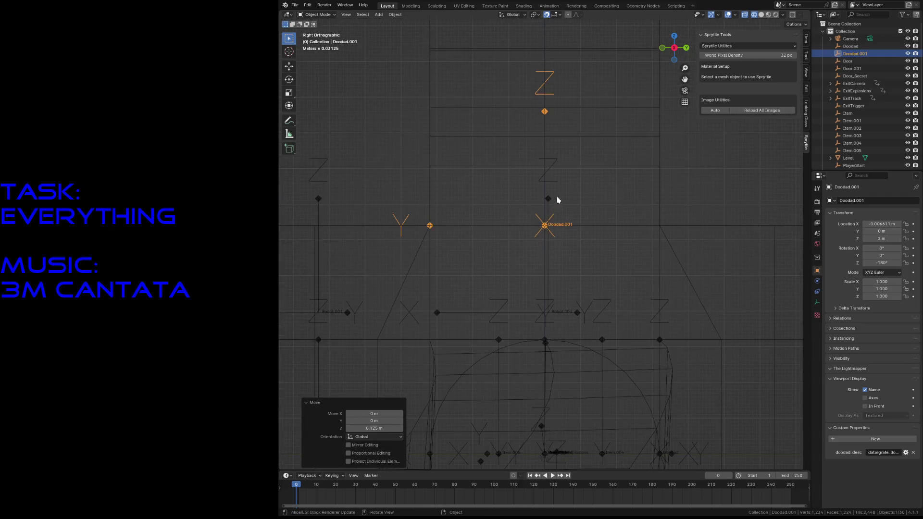
# Rotate Doodad.001 by 180 degrees.
pyautogui.press('r')
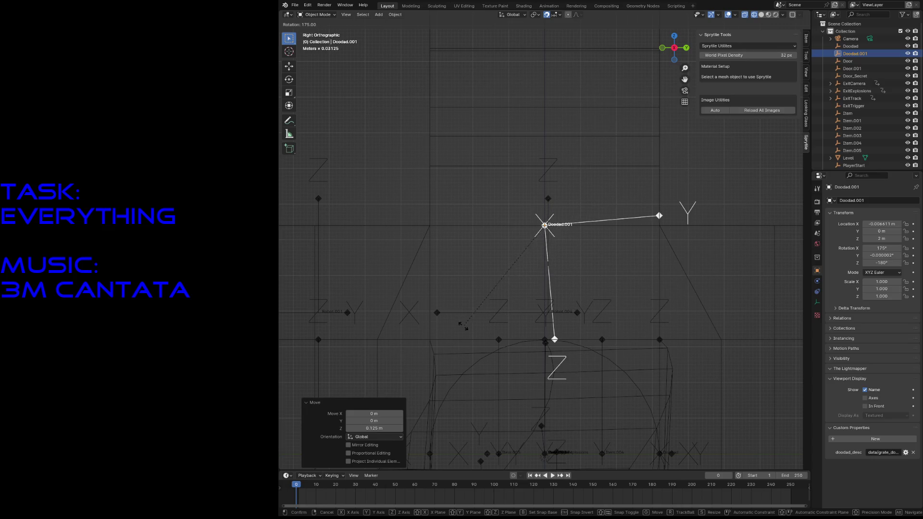
pyautogui.click(449, 327)
pyautogui.click(884, 452)
pyautogui.click(884, 452)
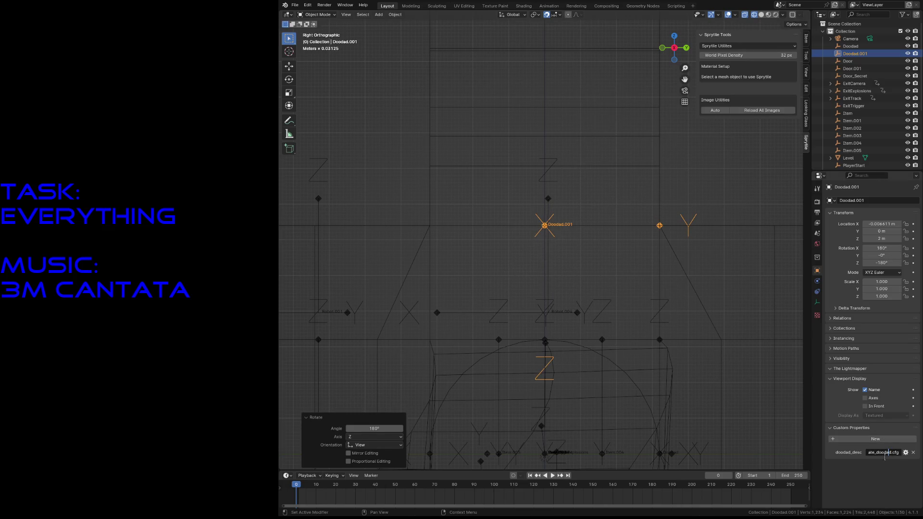
# Change 'grate' to 'light' in the doodad_desc path and save.
pyautogui.doubleClick(879, 452)
pyautogui.write('light')
pyautogui.press('Return')
pyautogui.hotkey('ctrl', 's')
# Rename Doodad.001 to Doodad_Light in the Outliner and save.
pyautogui.doubleClick(868, 53)
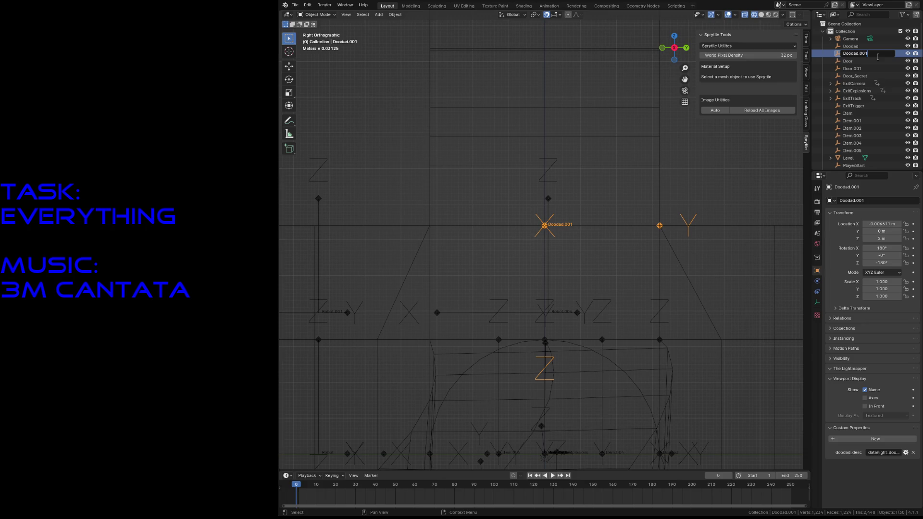
pyautogui.press('BackSpace')
pyautogui.press('BackSpace')
pyautogui.press('BackSpace')
pyautogui.write('ight')
pyautogui.press('Return')
pyautogui.hotkey('ctrl', 's')
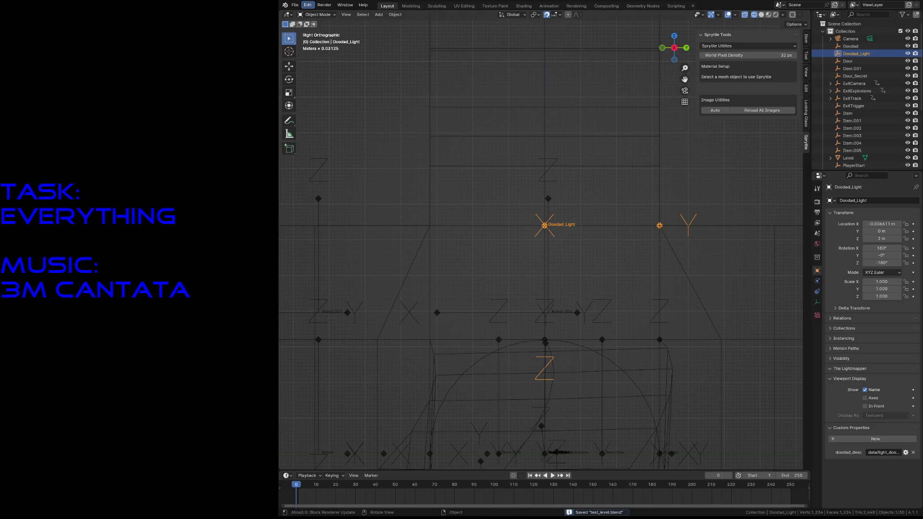
# Browse the export formats without exporting, then save test_level.blend.
pyautogui.click(294, 5)
pyautogui.moveTo(305, 118)
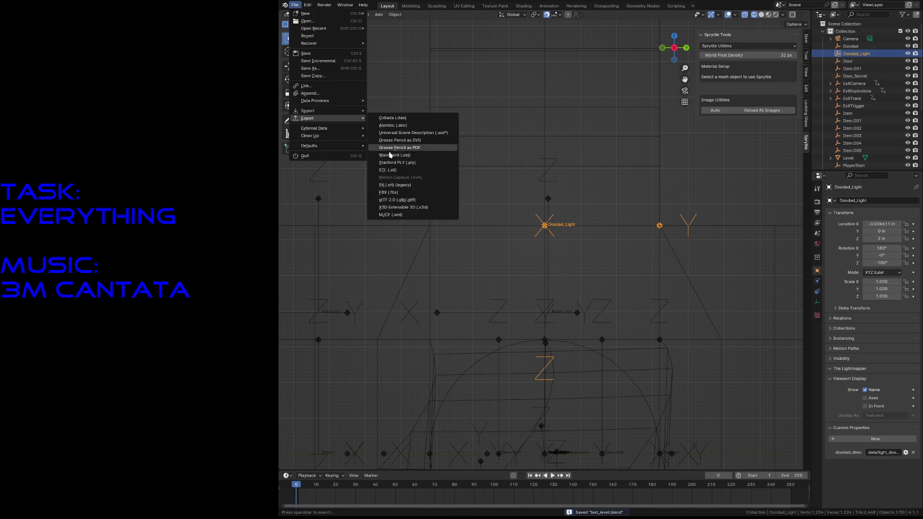
pyautogui.press('Escape')
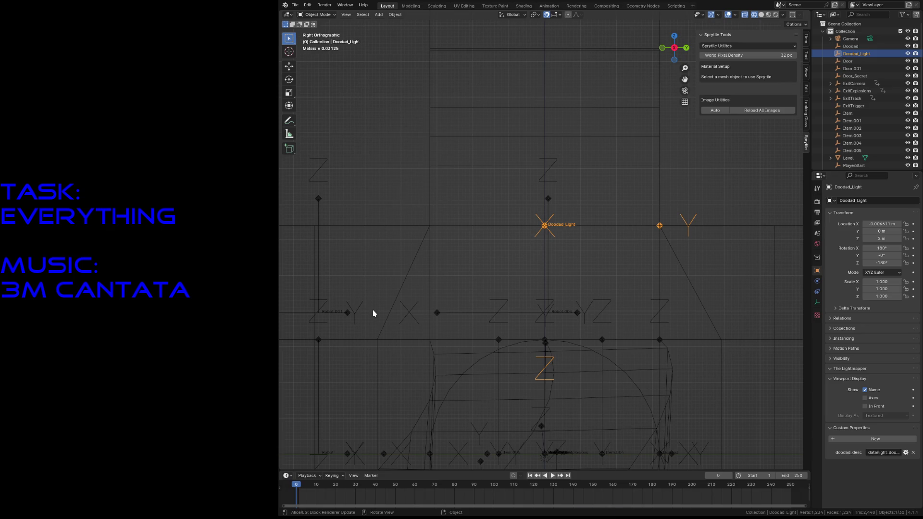
pyautogui.hotkey('ctrl', 's')
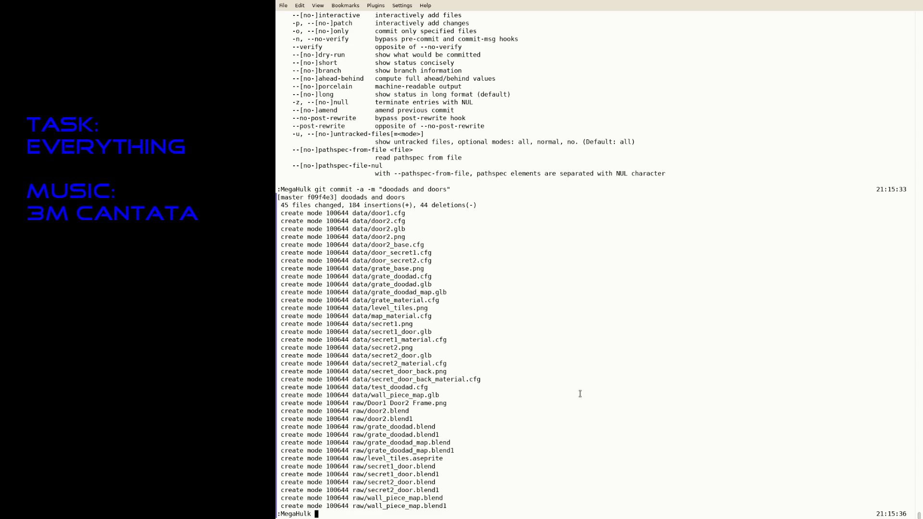
# Resume Vim with fg, delete the '- Grate doodad' line and save.
pyautogui.write('fg')
pyautogui.press('Return')
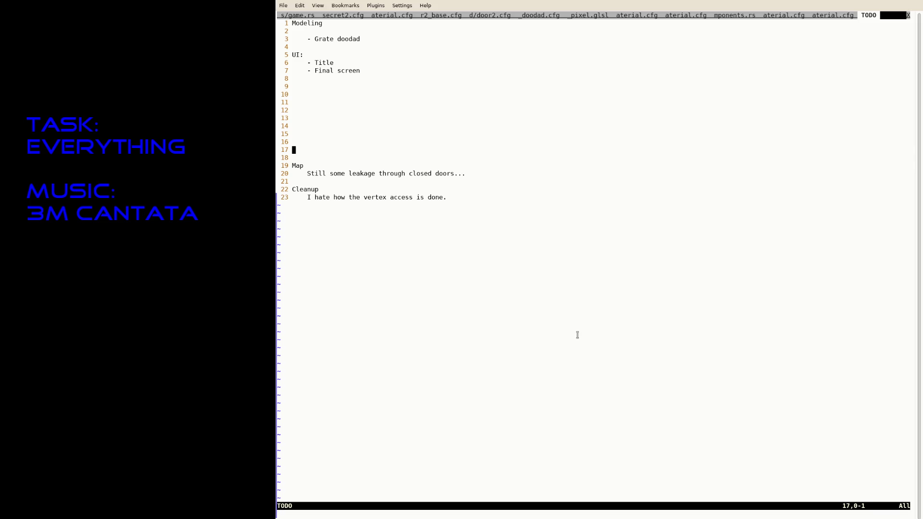
pyautogui.press('g')
pyautogui.press('g')
pyautogui.press('j')
pyautogui.press('j')
pyautogui.press('d')
pyautogui.press('d')
pyautogui.press('d')
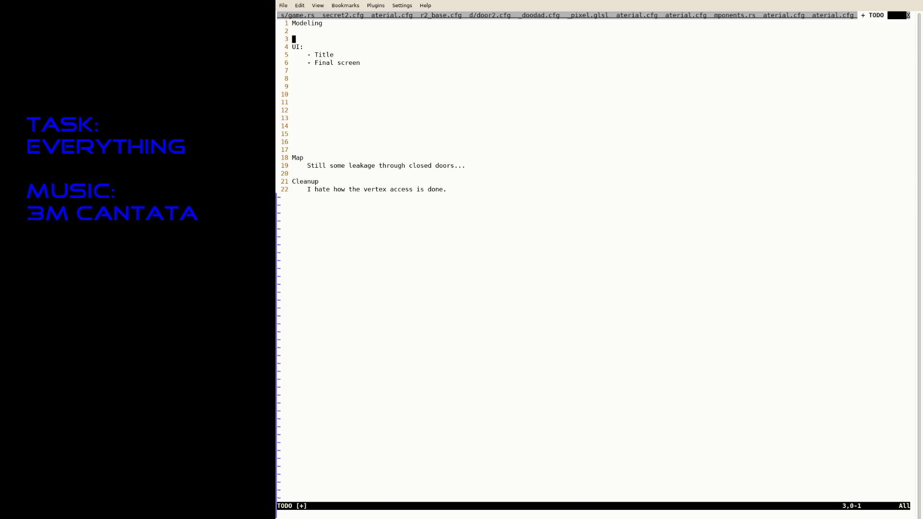
pyautogui.write(':w')
pyautogui.press('Return')
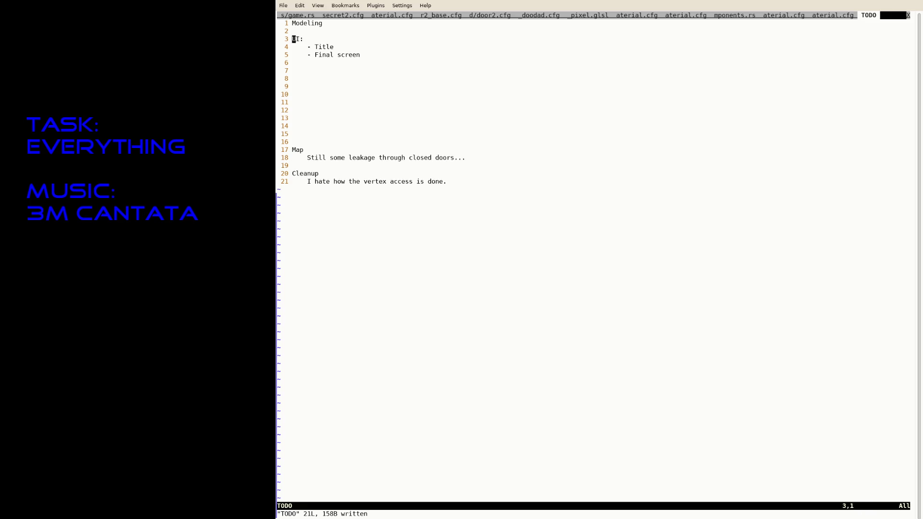
# Delete the Modeling heading and its blank line, then save with :w.
pyautogui.press('g')
pyautogui.press('g')
pyautogui.press('d')
pyautogui.press('d')
pyautogui.press('d')
pyautogui.write(':w')
pyautogui.press('Return')
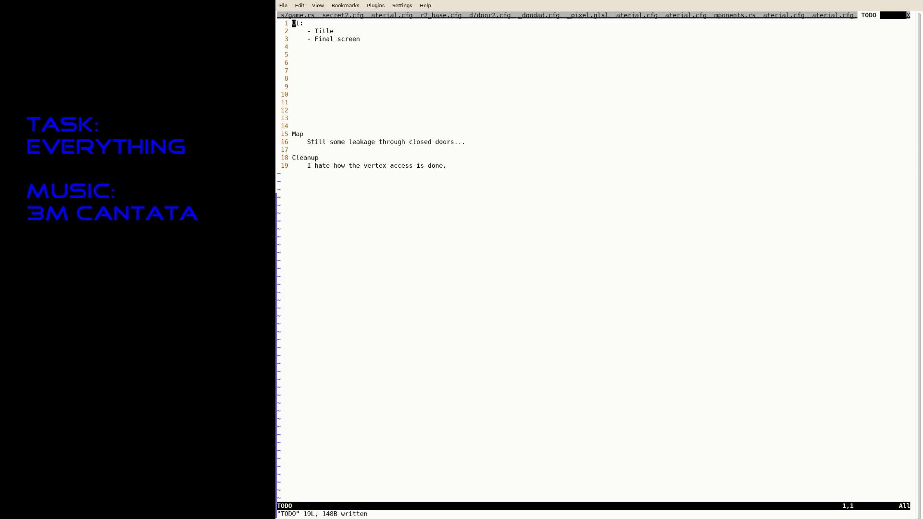
# Move through the next open tabs with :tabn to reach secret2_material.cfg.
pyautogui.write(':tabn')
pyautogui.press('Return')
pyautogui.write(':tabn')
pyautogui.press('Return')
# Switch to secret2_material.cfg and save a copy as data/light_doodad_base_material.cfg.
pyautogui.write(':tabn')
pyautogui.press('Return')
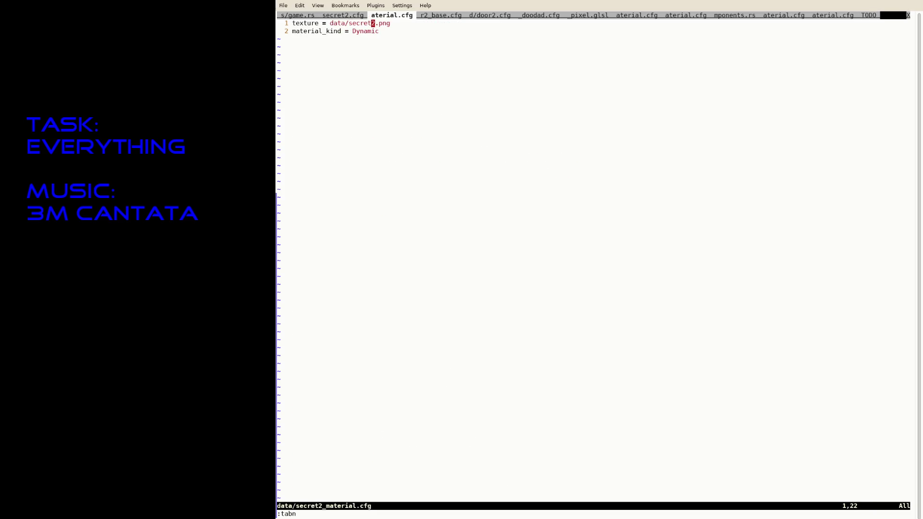
pyautogui.write(':tabp')
pyautogui.press('Return')
pyautogui.write(':tabn')
pyautogui.press('Return')
pyautogui.write(':savea')
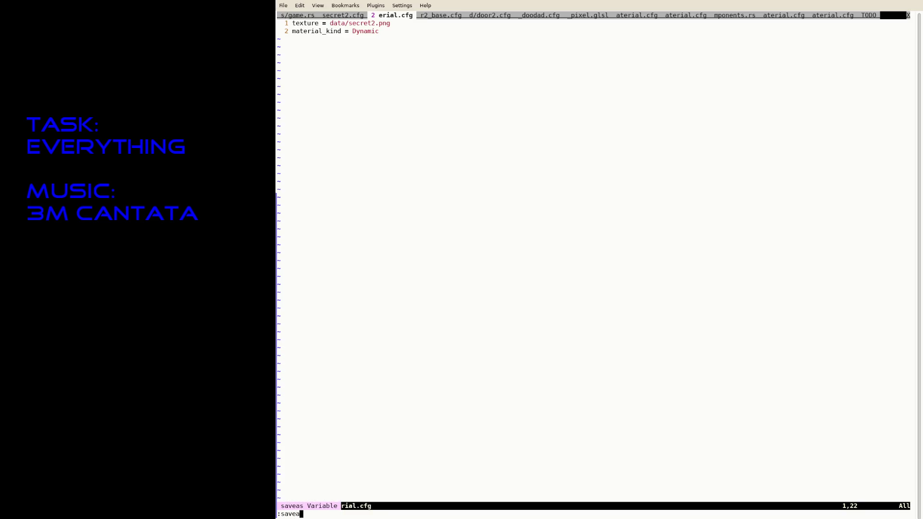
pyautogui.write('s data/l')
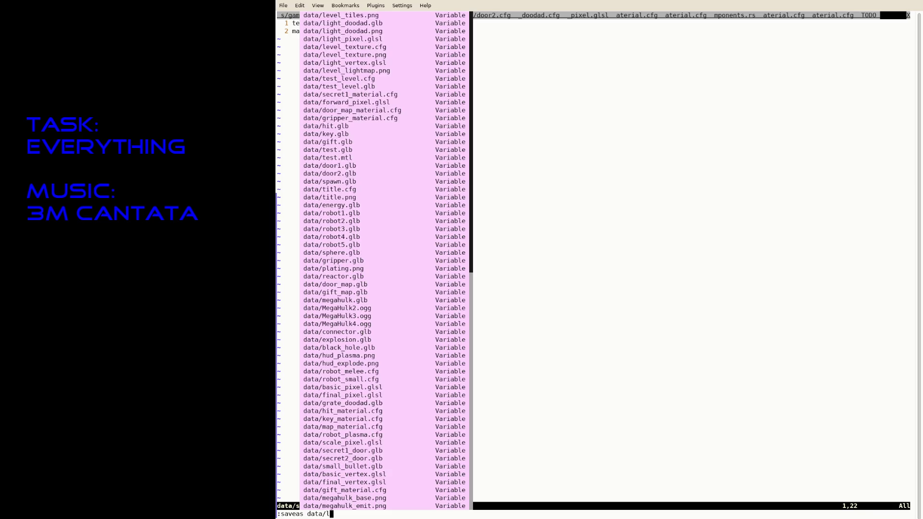
pyautogui.write('igth')
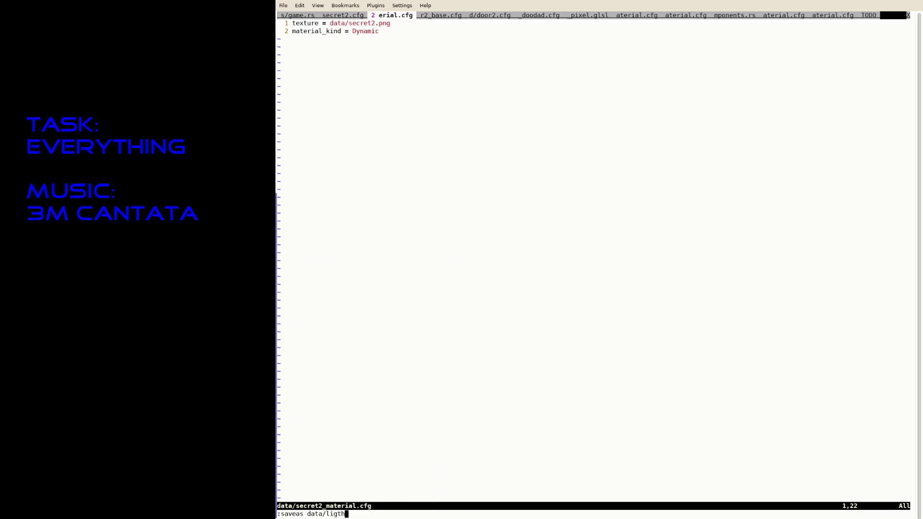
pyautogui.press('BackSpace')
pyautogui.press('BackSpace')
pyautogui.write('ht_doodad')
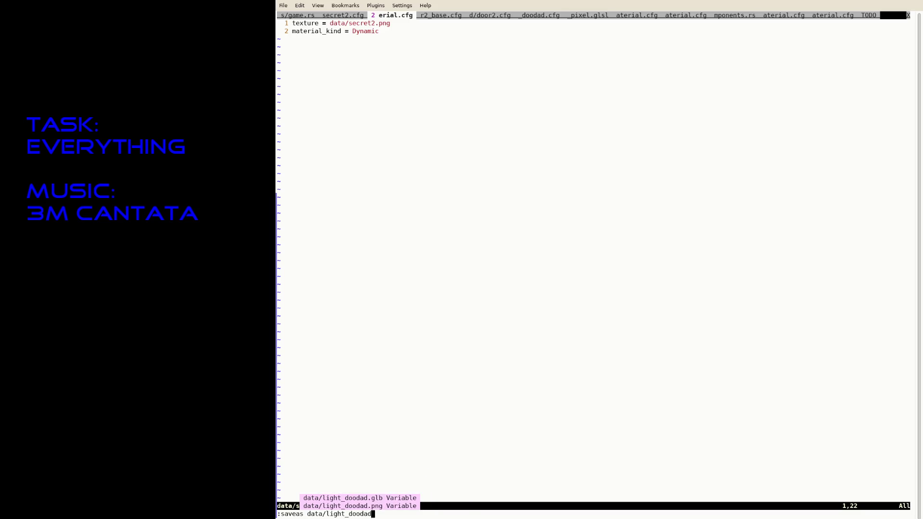
pyautogui.write('_base_masteri')
pyautogui.press('BackSpace')
pyautogui.press('BackSpace')
pyautogui.press('BackSpace')
pyautogui.write('terial.cfg')
pyautogui.press('Return')
# Change the texture line to data/light_doodad.png and save the file.
pyautogui.write('biligh')
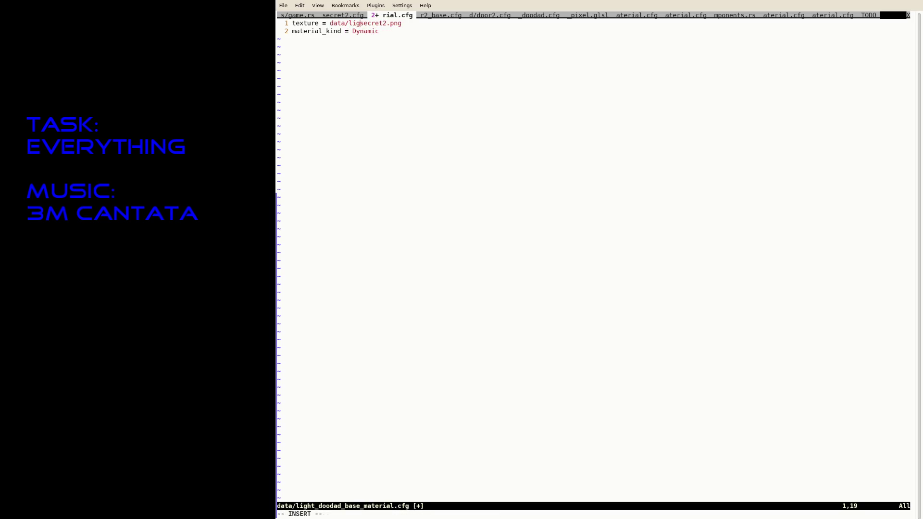
pyautogui.write('t')
pyautogui.write('_doodad.pg')
pyautogui.press('BackSpace')
pyautogui.write('ng')
pyautogui.press('Delete')
pyautogui.press('Delete')
pyautogui.press('Delete')
pyautogui.press('Delete')
pyautogui.press('Delete')
pyautogui.press('Delete')
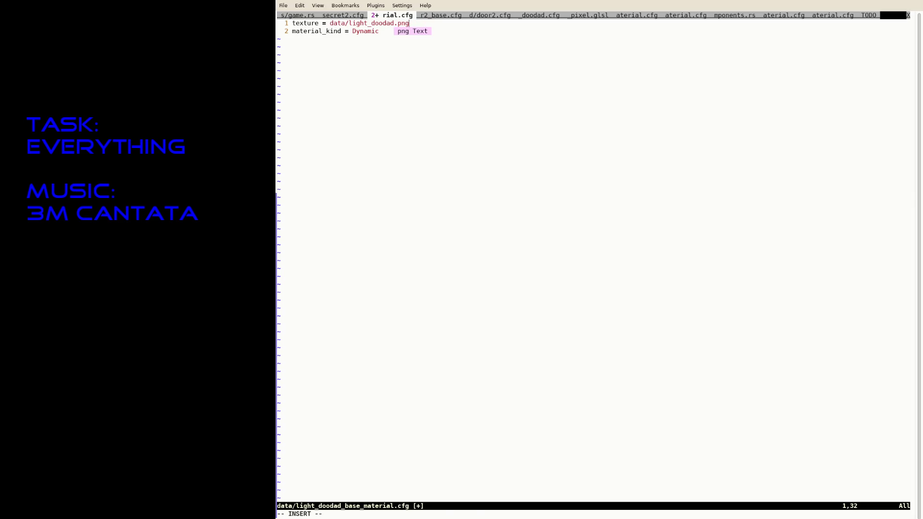
pyautogui.press('Escape')
pyautogui.write(':w')
pyautogui.press('Return')
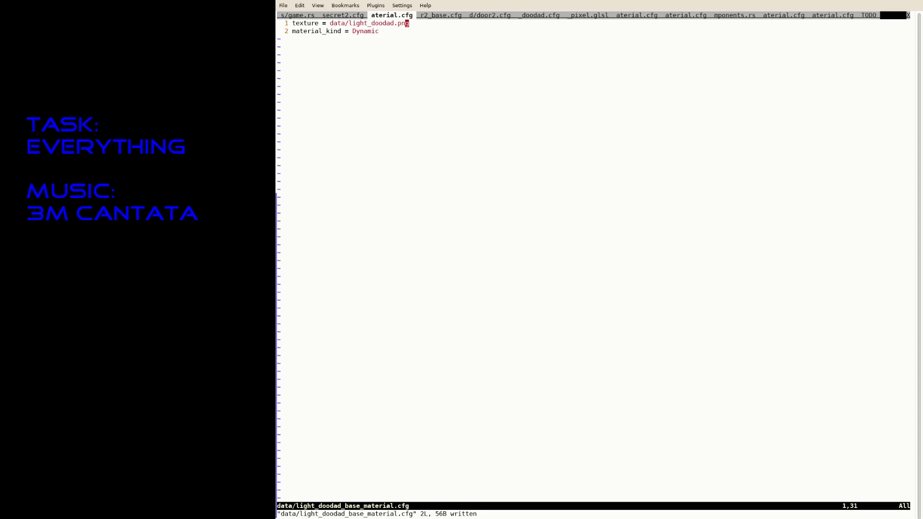
pyautogui.write(':tabe grat')
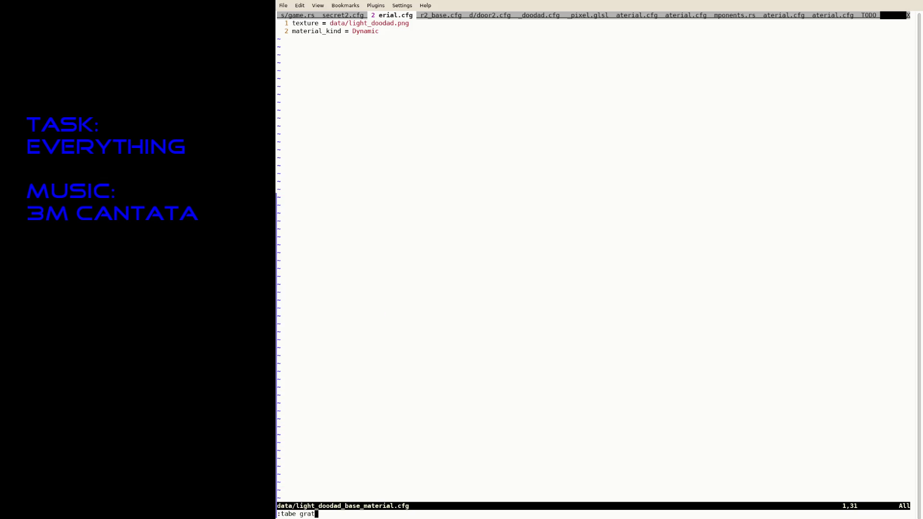
# Open data/grate_doodad.cfg in a new tab and save it as data/light_doodad.cfg.
pyautogui.press('BackSpace')
pyautogui.press('Tab')
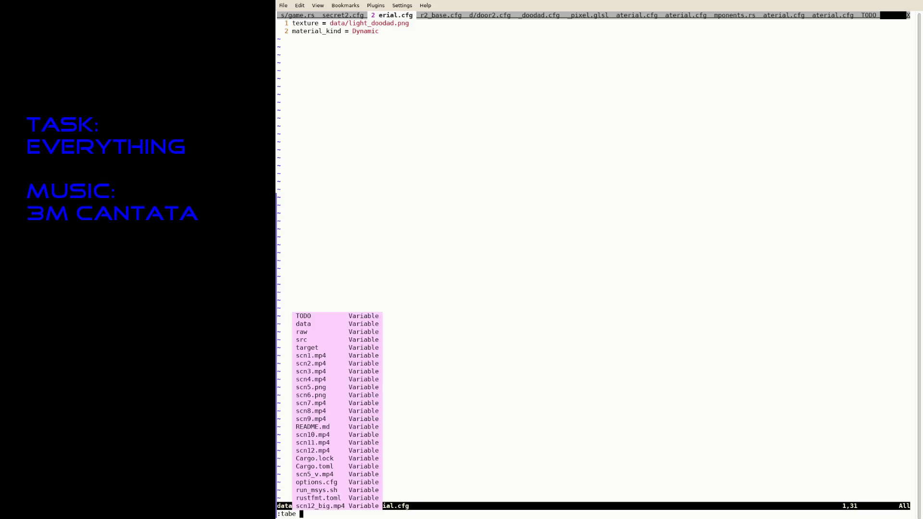
pyautogui.press('Tab')
pyautogui.press('Down')
pyautogui.write('grate')
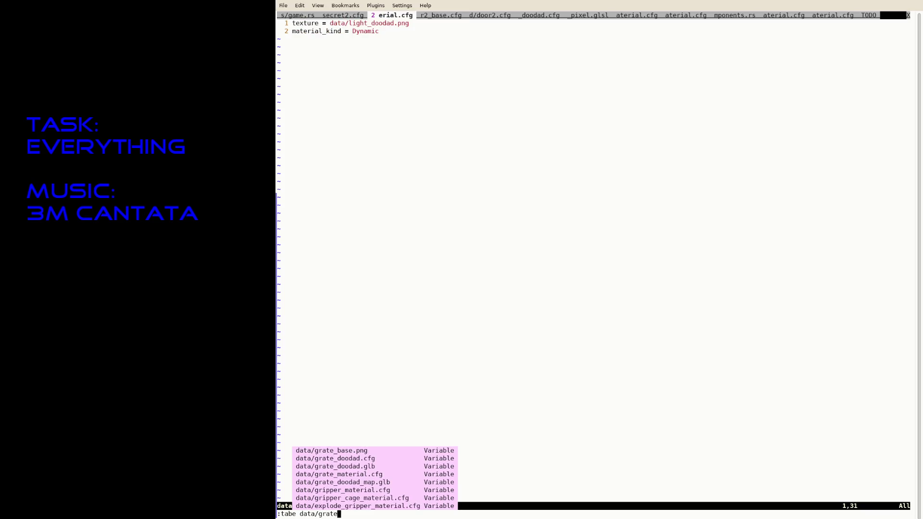
pyautogui.press('Tab')
pyautogui.press('Tab')
pyautogui.press('Return')
pyautogui.write(':s')
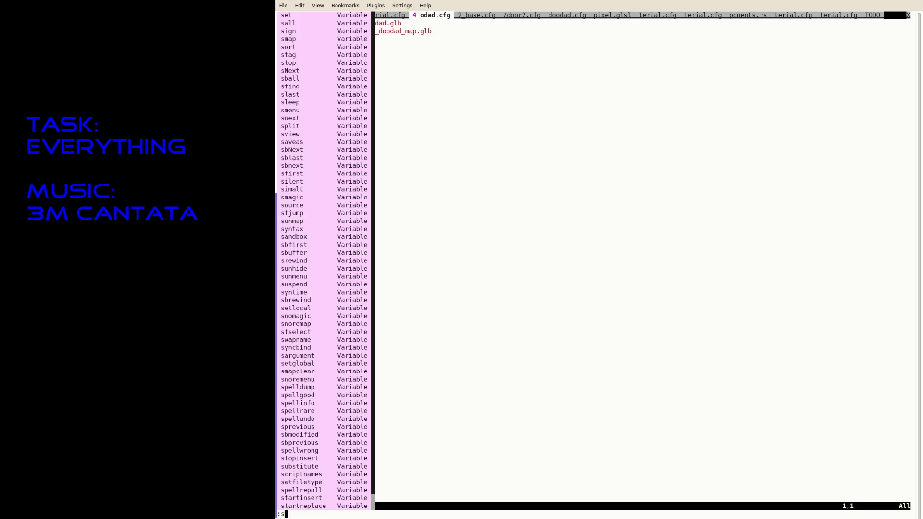
pyautogui.write('aveas d')
pyautogui.press('Tab')
pyautogui.press('Tab')
pyautogui.write('l')
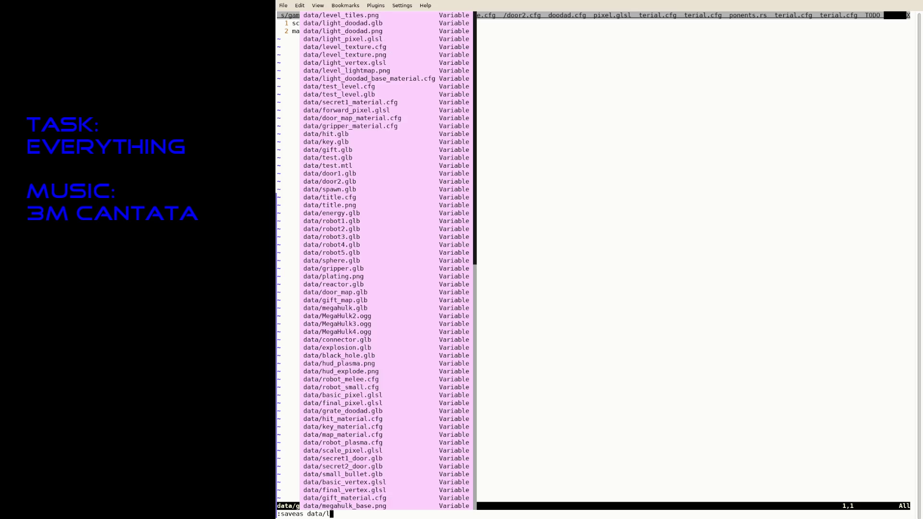
pyautogui.write('ight_doodad.cfg')
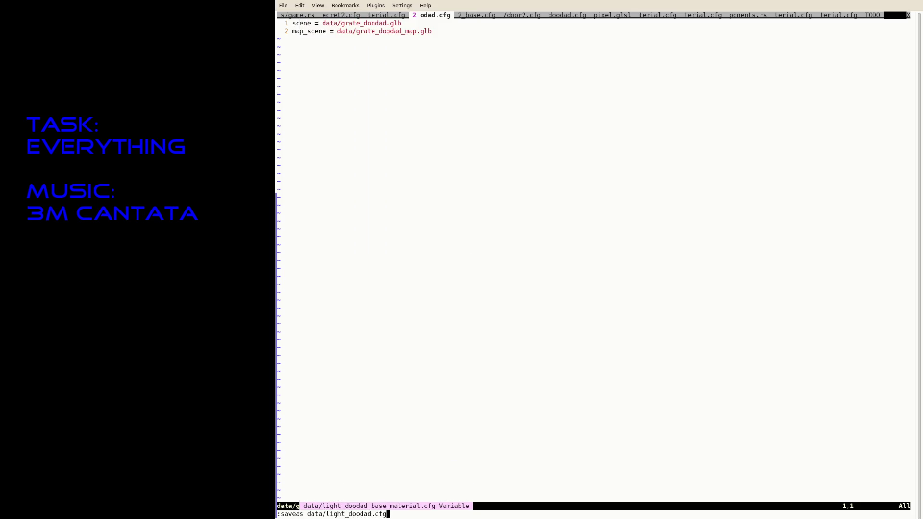
pyautogui.press('Return')
# Delete the map_scene line, change grate to light in the scene path, save, and return to the shell.
pyautogui.press('j')
pyautogui.press('d')
pyautogui.press('d')
pyautogui.press('i')
pyautogui.press('Right')
pyautogui.press('Right')
pyautogui.press('Right')
pyautogui.write('light')
pyautogui.press('Delete')
pyautogui.press('Delete')
pyautogui.press('Delete')
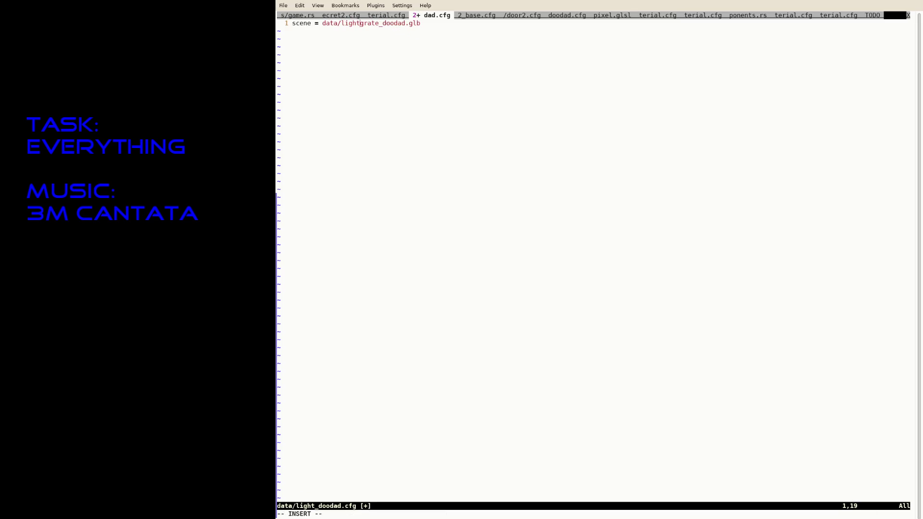
pyautogui.press('Escape')
pyautogui.write(':w')
pyautogui.press('Return')
pyautogui.press('Up')
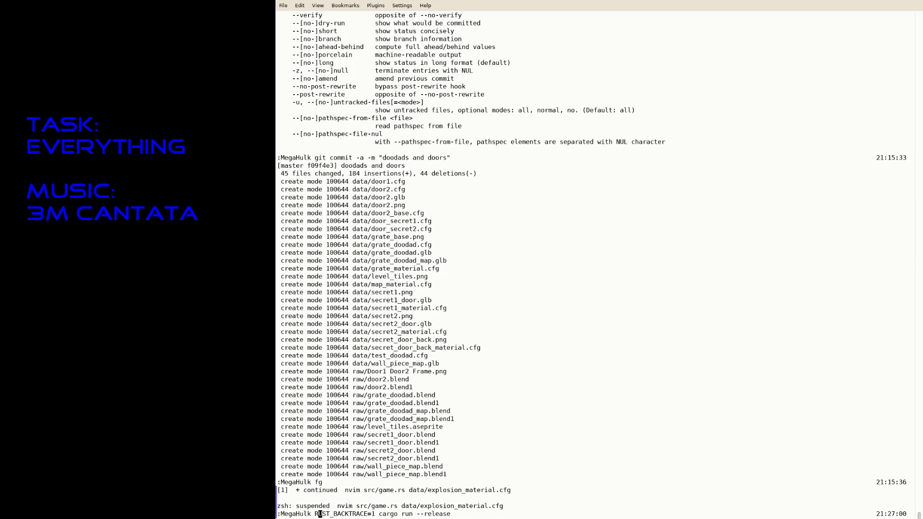
# Run the release build, check the light fixture, quit, then relaunch the game.
pyautogui.press('Return')
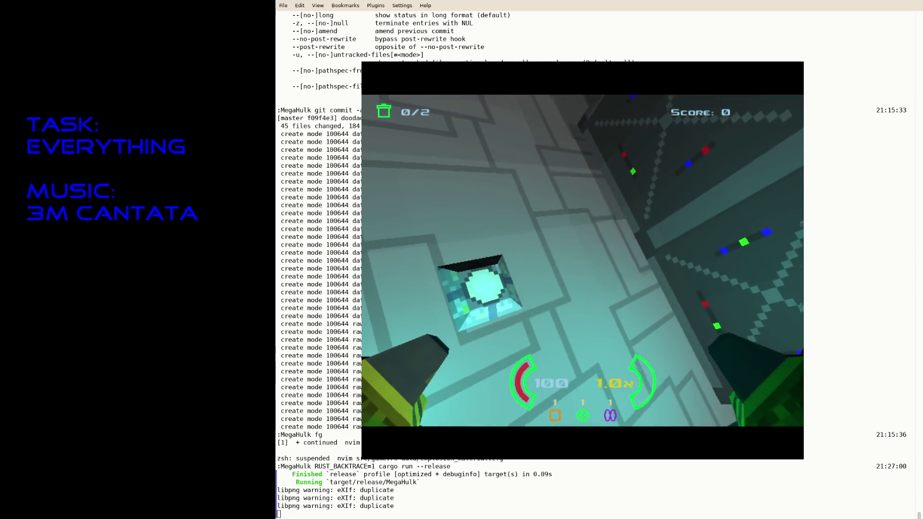
pyautogui.press('Escape')
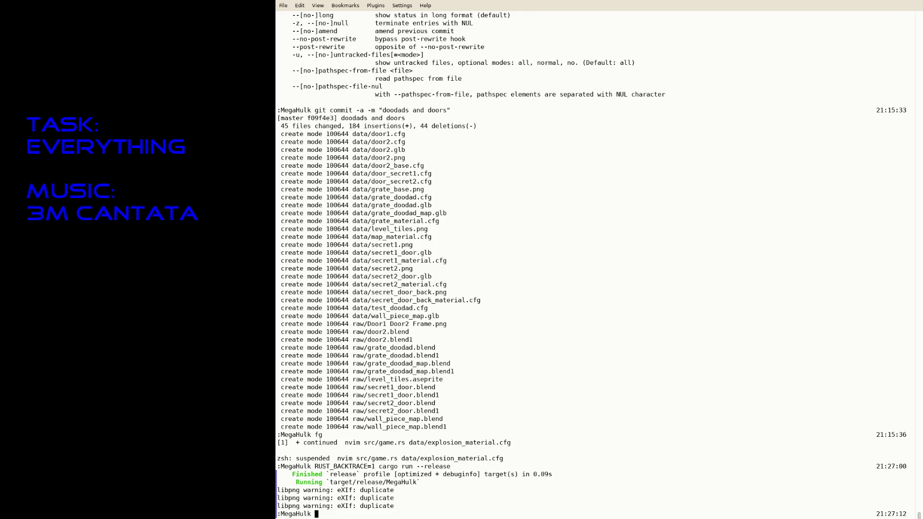
pyautogui.press('Up')
pyautogui.press('Return')
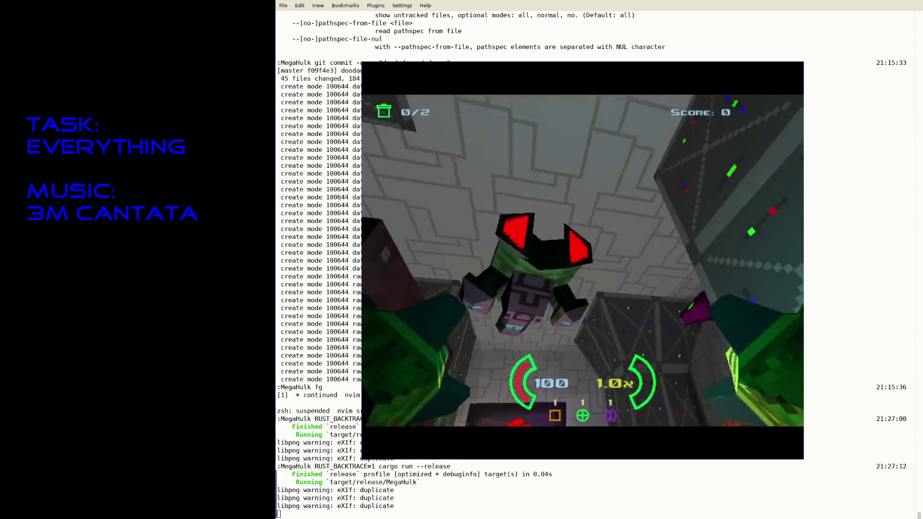
# Fly toward the glowing light fixture and rotate the automap through front, top-down and side views.
pyautogui.press('w')
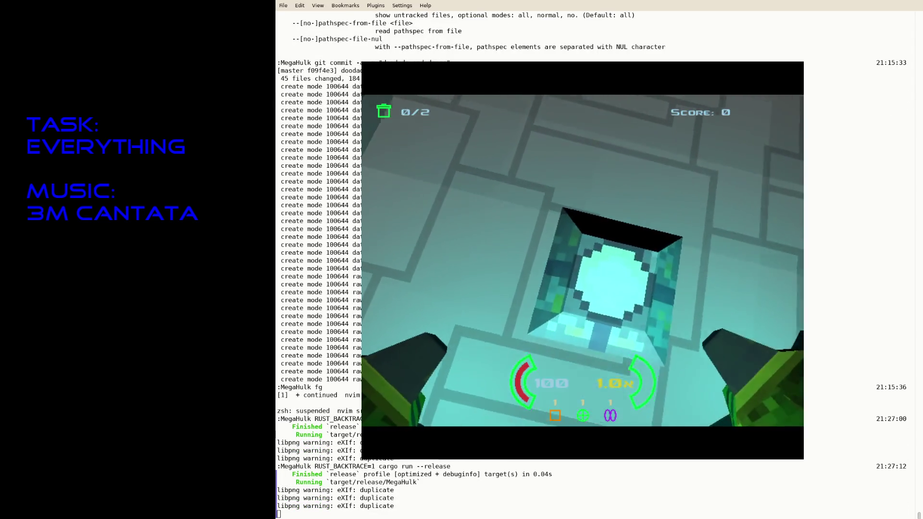
pyautogui.press('Right')
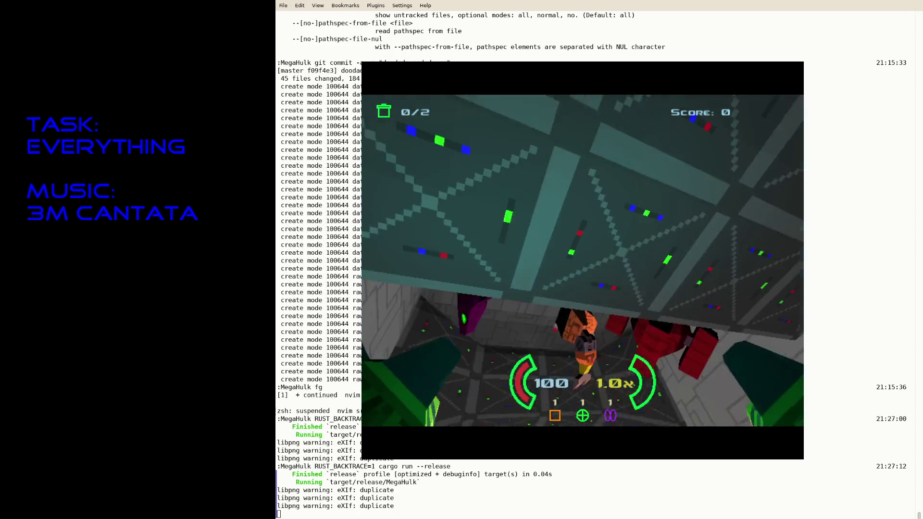
pyautogui.press('Tab')
pyautogui.press('w')
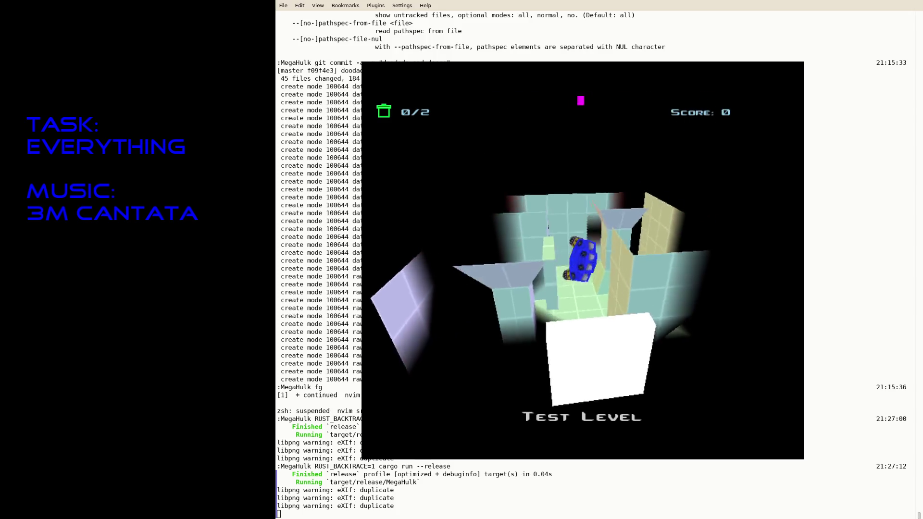
pyautogui.press('Down')
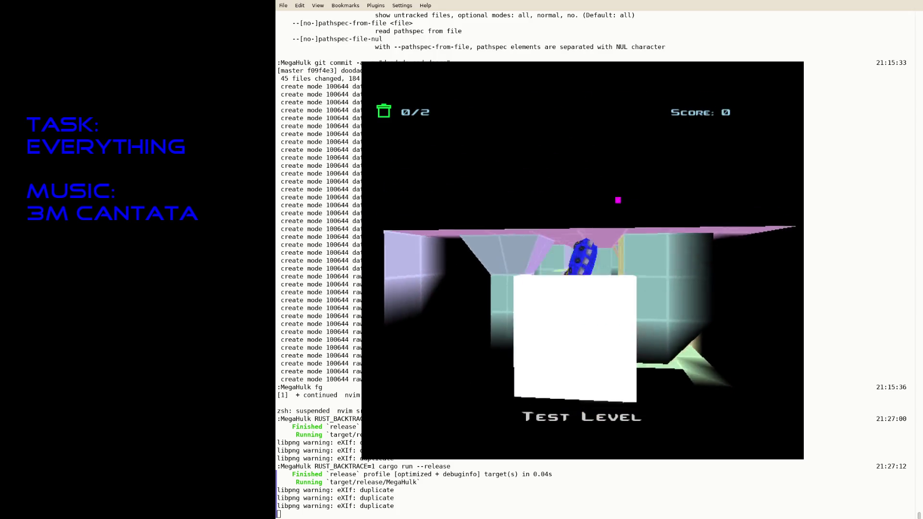
pyautogui.press('Up')
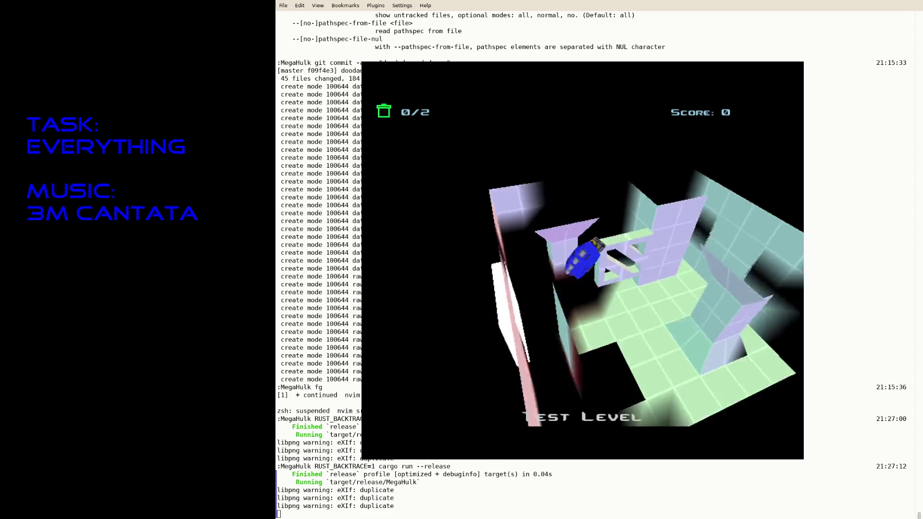
pyautogui.press('Up')
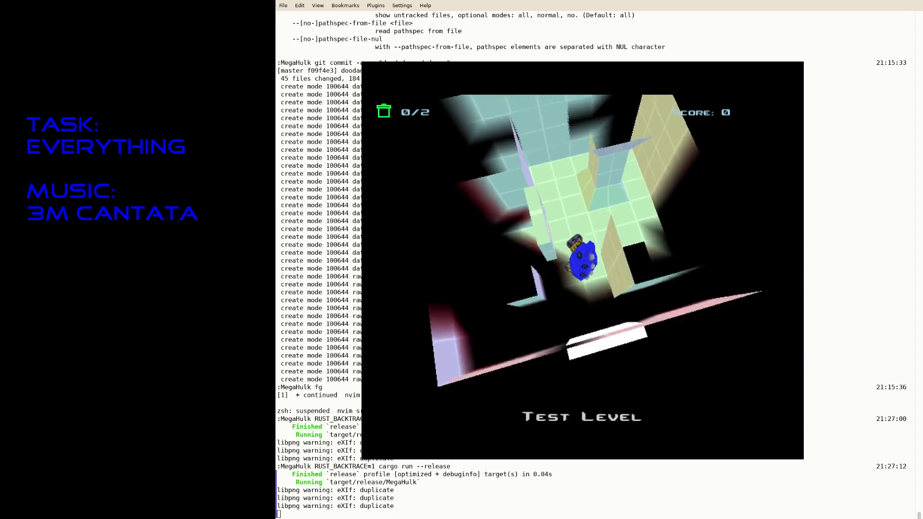
pyautogui.press('Down')
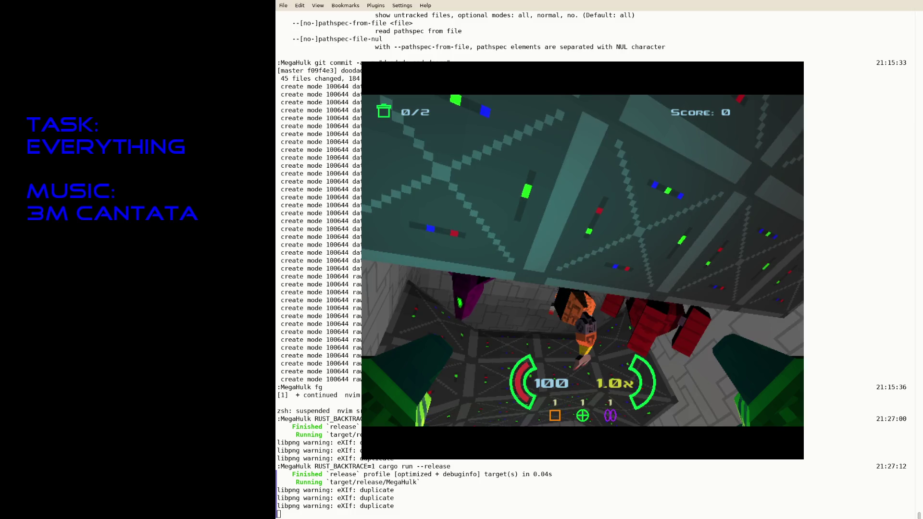
# Quit the game and resume the suspended editor with fg.
pyautogui.press('Escape')
pyautogui.write('fg')
pyautogui.press('Return')
# Go back two tabs to game.rs and search backward for key.
pyautogui.write(':tabp')
pyautogui.press('Return')
pyautogui.write(':tabp')
pyautogui.press('Return')
pyautogui.write('/')
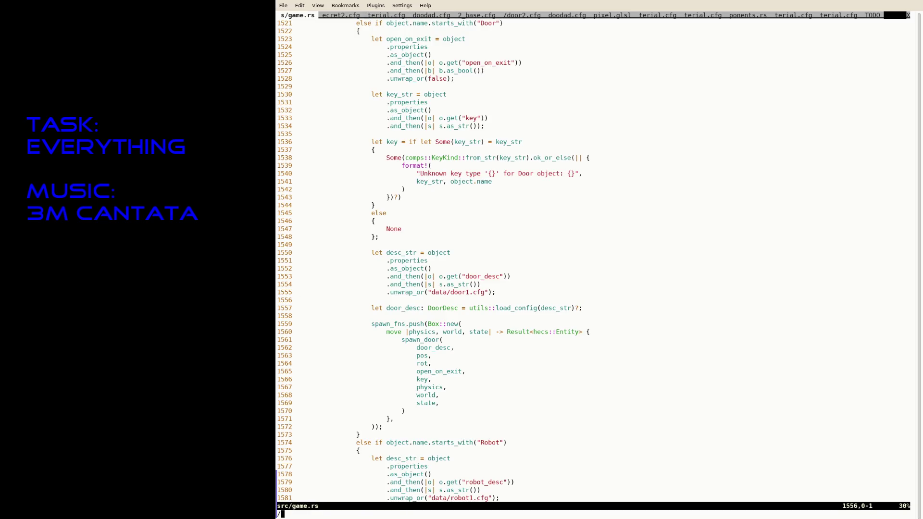
pyautogui.press('BackSpace')
pyautogui.write('?key')
pyautogui.press('Return')
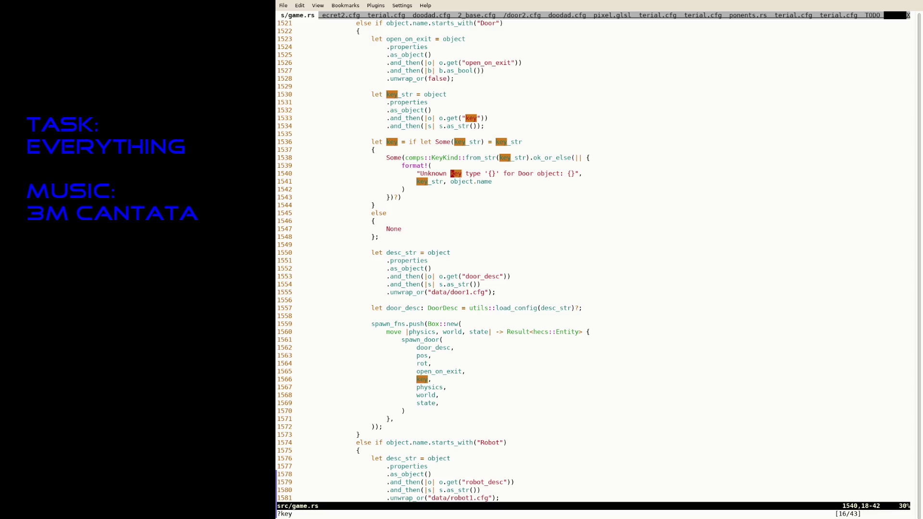
pyautogui.press('n')
# Find the spawn_door definition and start editing its colour fallback line.
pyautogui.hotkey('ctrl', 'o')
pyautogui.write('/spawn_door')
pyautogui.press('Return')
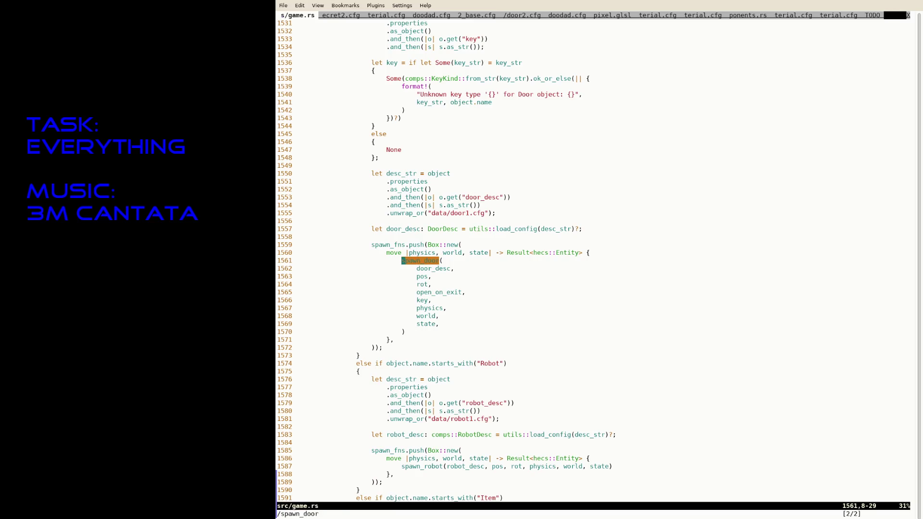
pyautogui.press('n')
pyautogui.press('j')
pyautogui.press('j')
pyautogui.press('j')
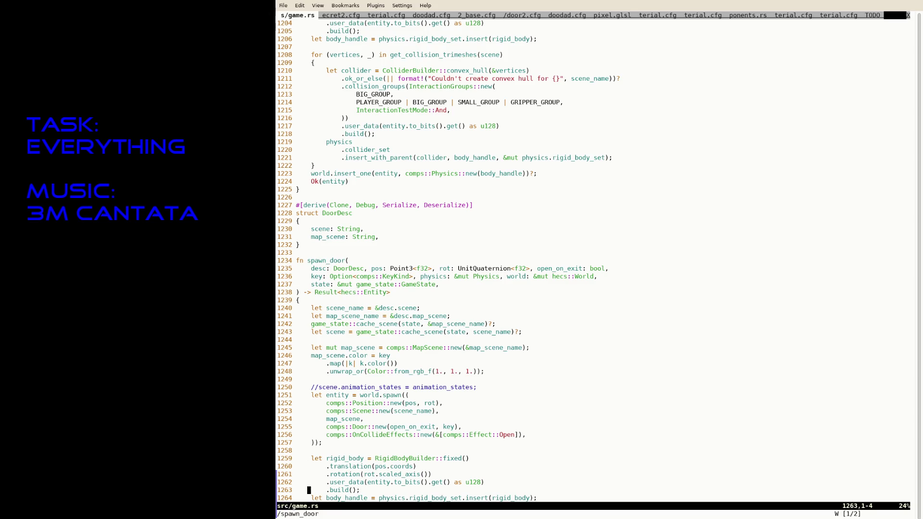
pyautogui.hotkey('ctrl', 'd')
pyautogui.press('k')
pyautogui.press('k')
pyautogui.press('k')
pyautogui.press('k')
pyautogui.press('k')
pyautogui.press('k')
pyautogui.press('j')
pyautogui.press('i')
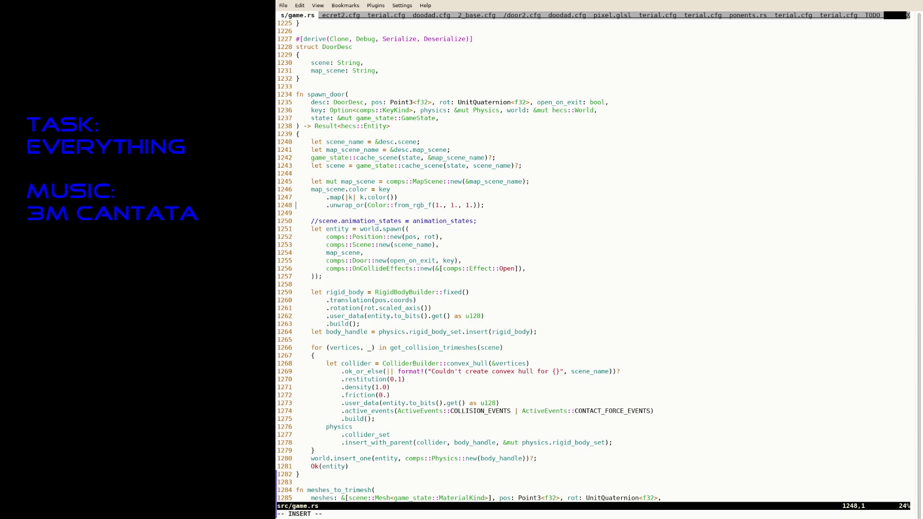
# Add a color_override: Option<Color> parameter to spawn_door and save.
pyautogui.press('Up')
pyautogui.press('Up')
pyautogui.press('Up')
pyautogui.press('Right')
pyautogui.press('Right')
pyautogui.press('Right')
pyautogui.press('Right')
pyautogui.press('Right')
pyautogui.press('Right')
pyautogui.write('cp')
pyautogui.press('BackSpace')
pyautogui.write('olor')
pyautogui.write('_override')
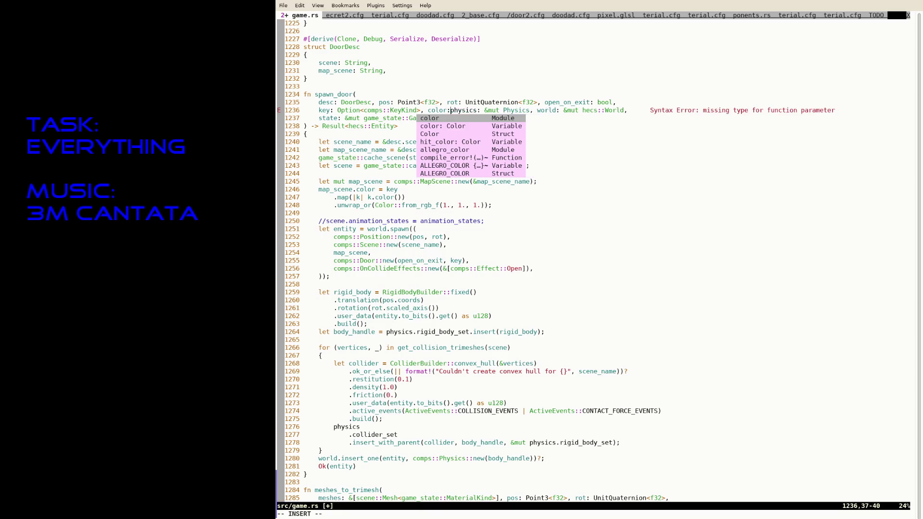
pyautogui.write(': Option<C')
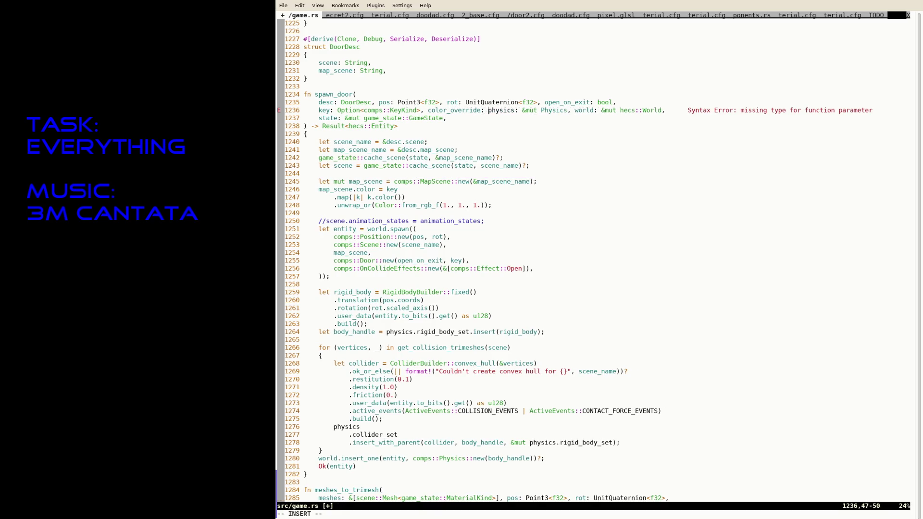
pyautogui.write('olor')
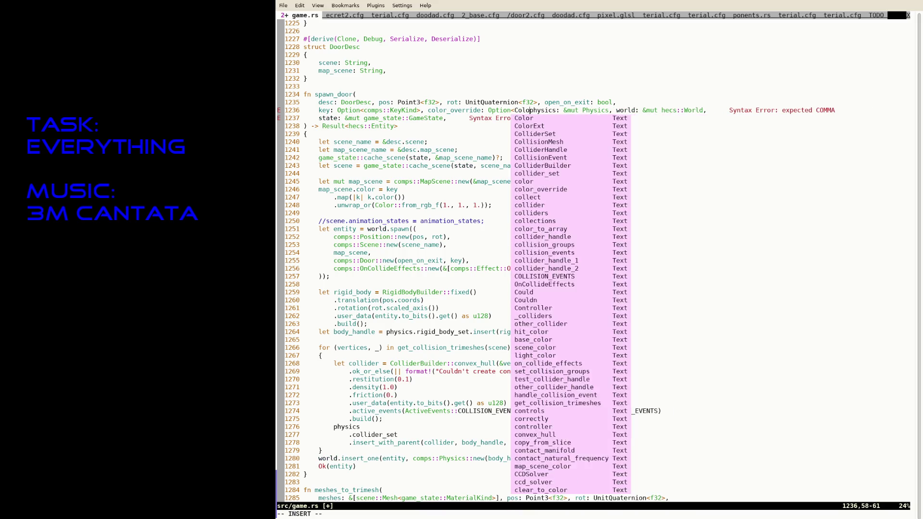
pyautogui.write('>,')
pyautogui.press('Escape')
pyautogui.write(':w')
pyautogui.press('Return')
# Make the map colour use color_override.unwrap_or(...) around the key colour, then save.
pyautogui.click(534, 182)
pyautogui.press('j')
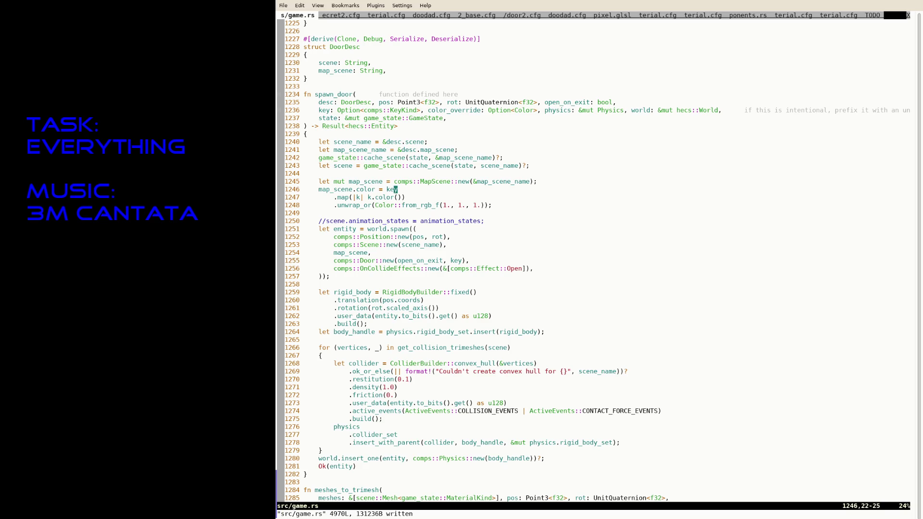
pyautogui.press('i')
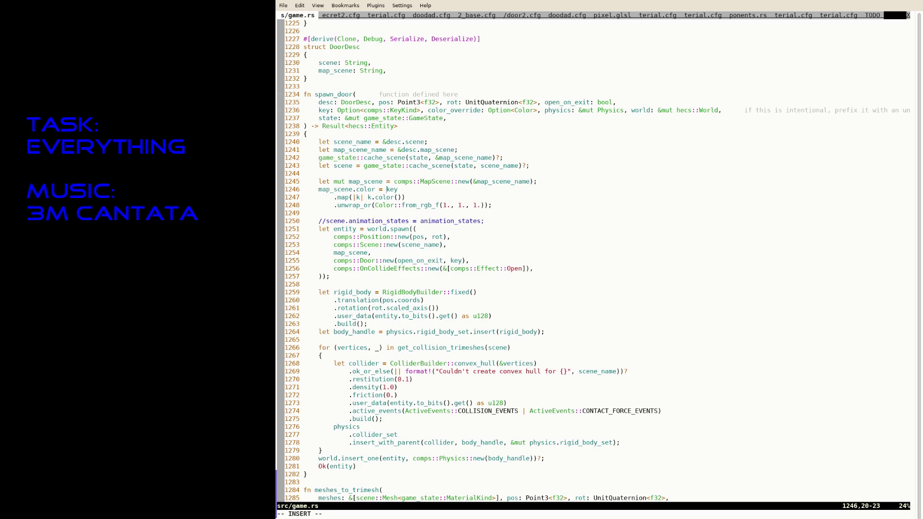
pyautogui.write('color_overri')
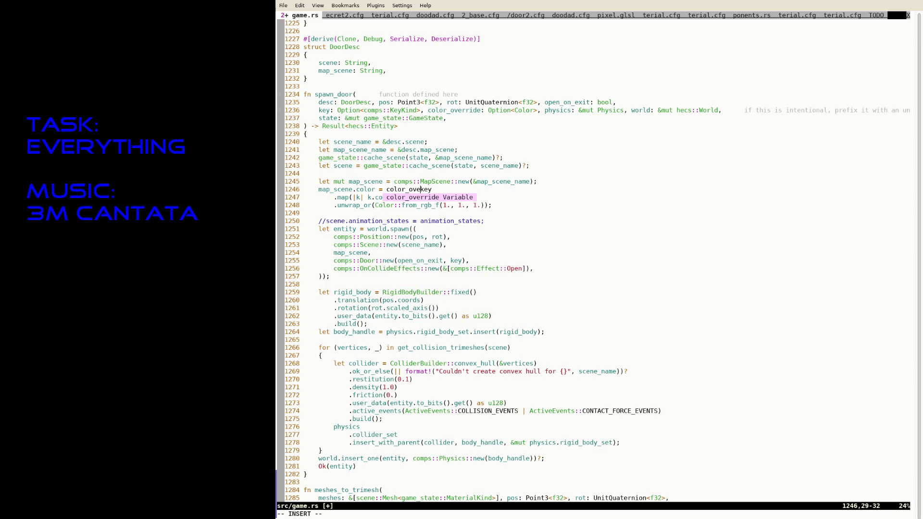
pyautogui.write('de.or')
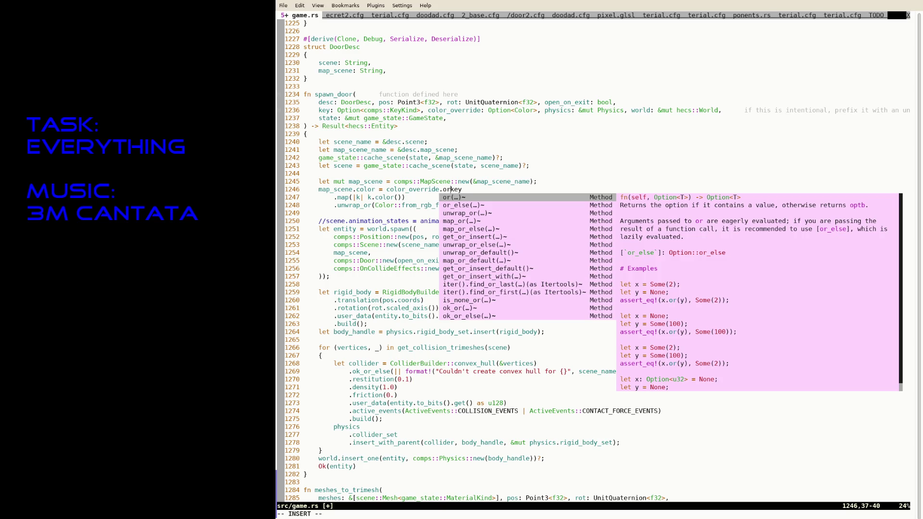
pyautogui.write('_e')
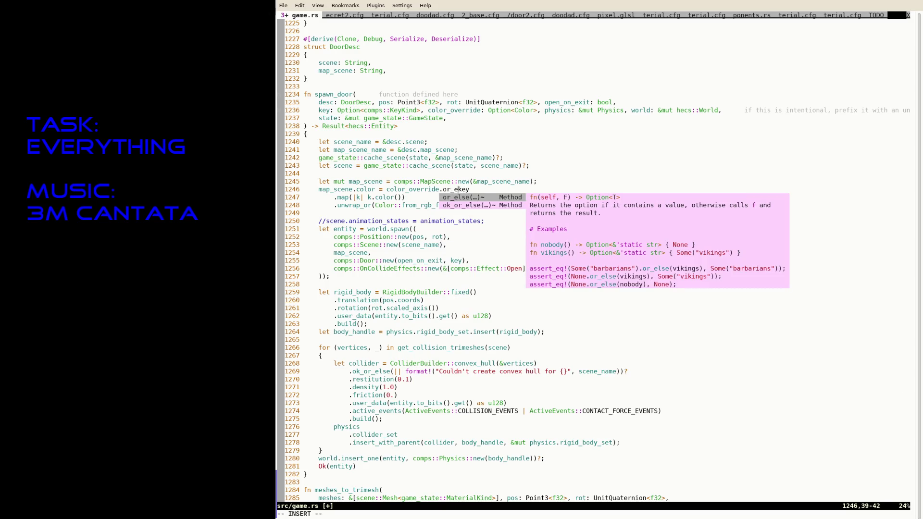
pyautogui.press('BackSpace')
pyautogui.press('BackSpace')
pyautogui.press('BackSpace')
pyautogui.write('un')
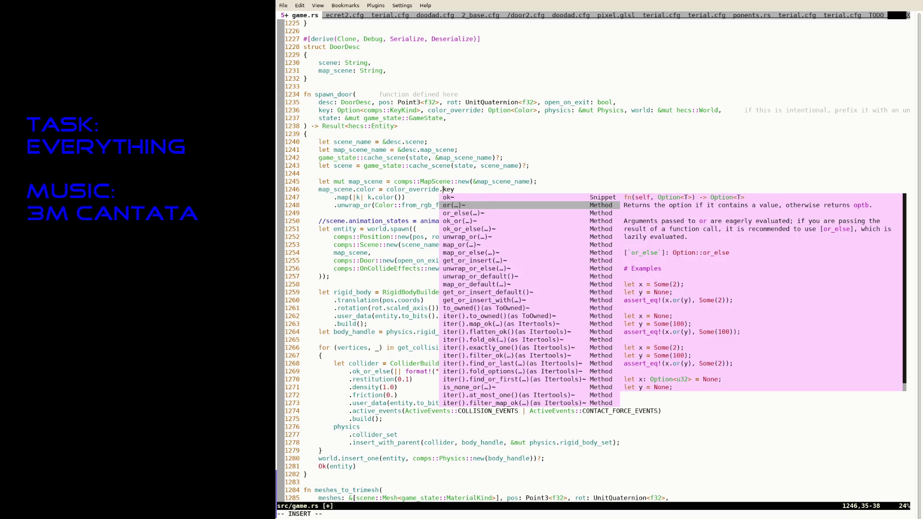
pyautogui.write('wrap_or(')
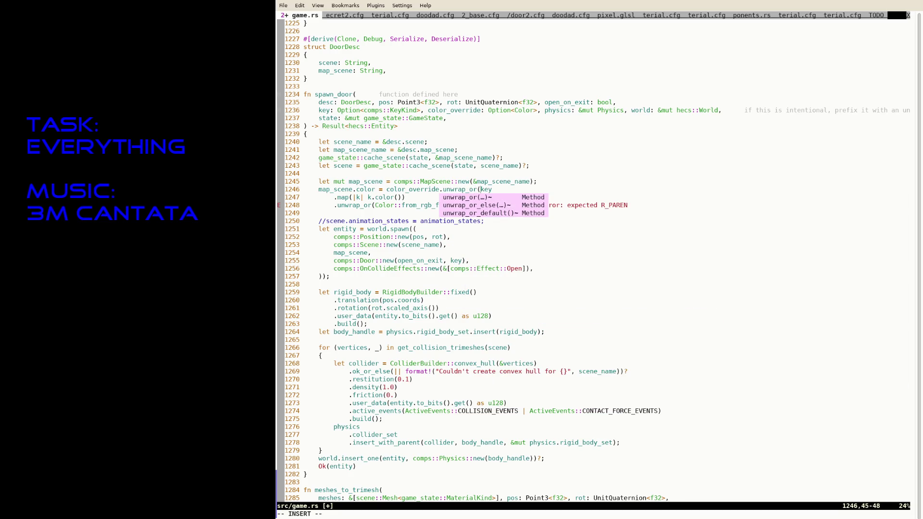
pyautogui.press('Escape')
pyautogui.press('j')
pyautogui.press('j')
pyautogui.press('f')
pyautogui.press(';')
pyautogui.write('i)')
pyautogui.press('Escape')
pyautogui.write(':w')
pyautogui.press('Return')
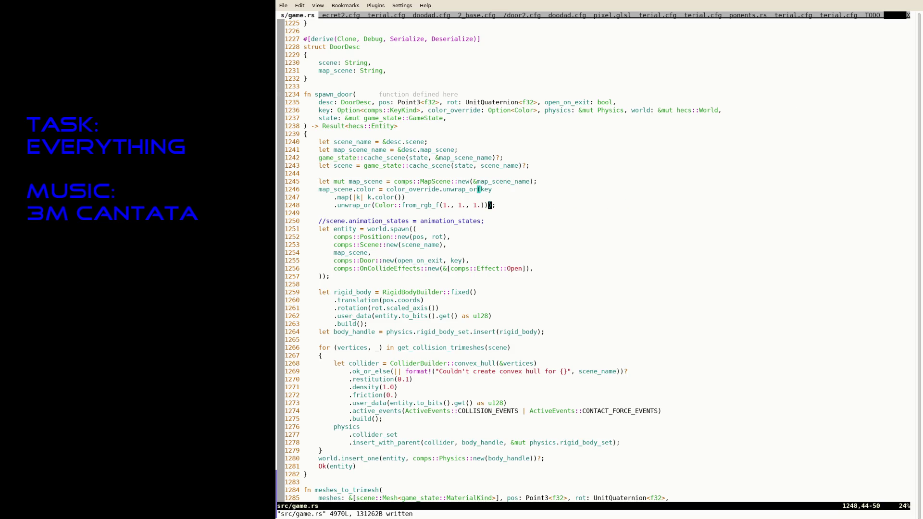
# Format the file with :RustFmt and search for the spawn_door call.
pyautogui.write(':RustFmt')
pyautogui.press('Return')
pyautogui.write('/')
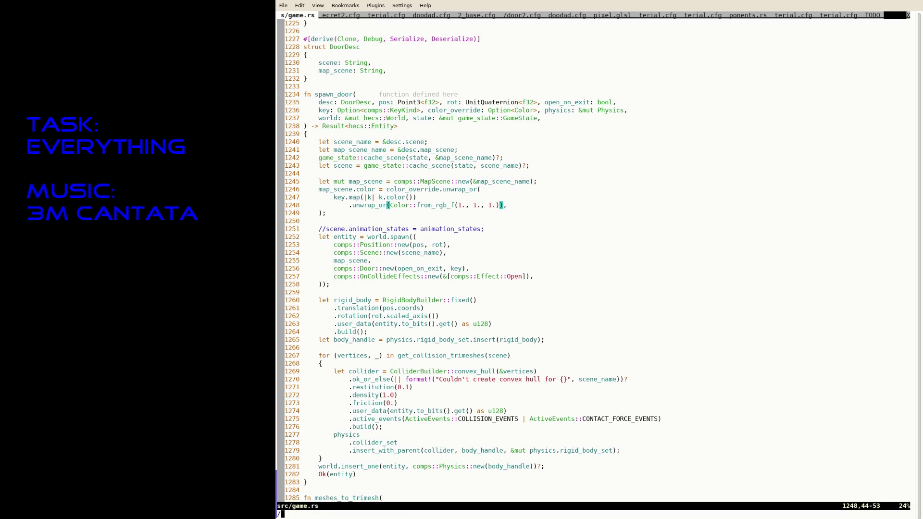
pyautogui.write('spawn_door')
pyautogui.press('Return')
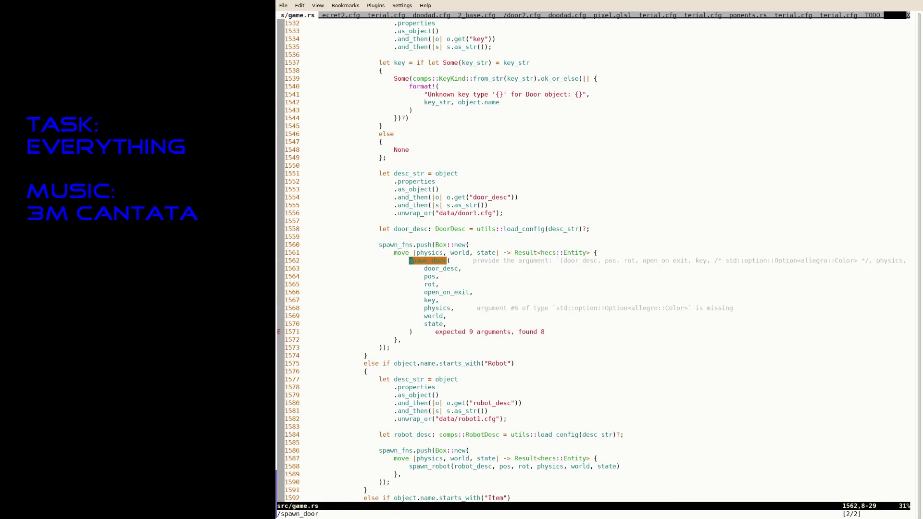
# At the spawn_door definition, undo the three color_override edits and save game.rs.
pyautogui.press('j')
pyautogui.press('j')
pyautogui.press('n')
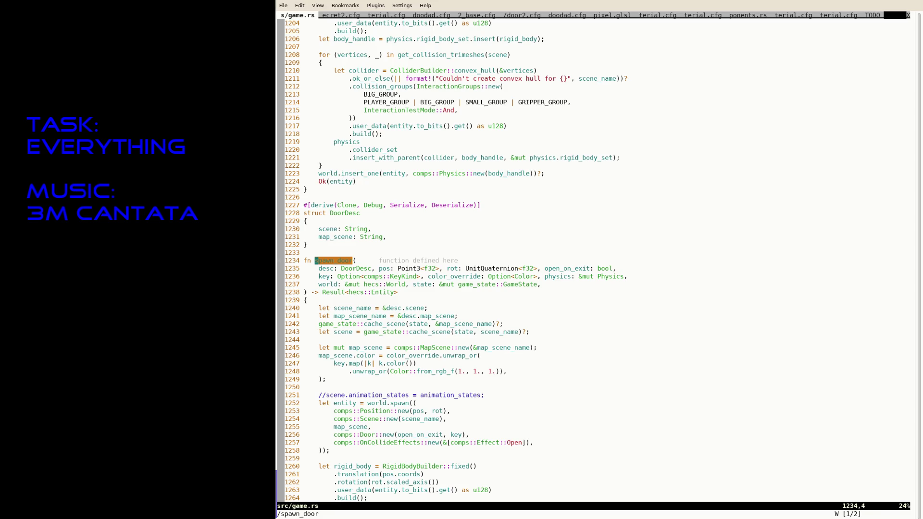
pyautogui.press('u')
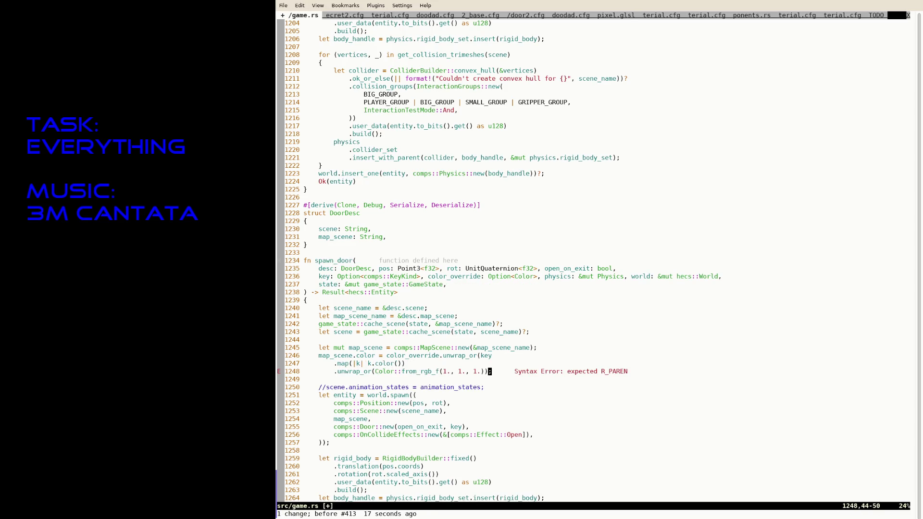
pyautogui.press('u')
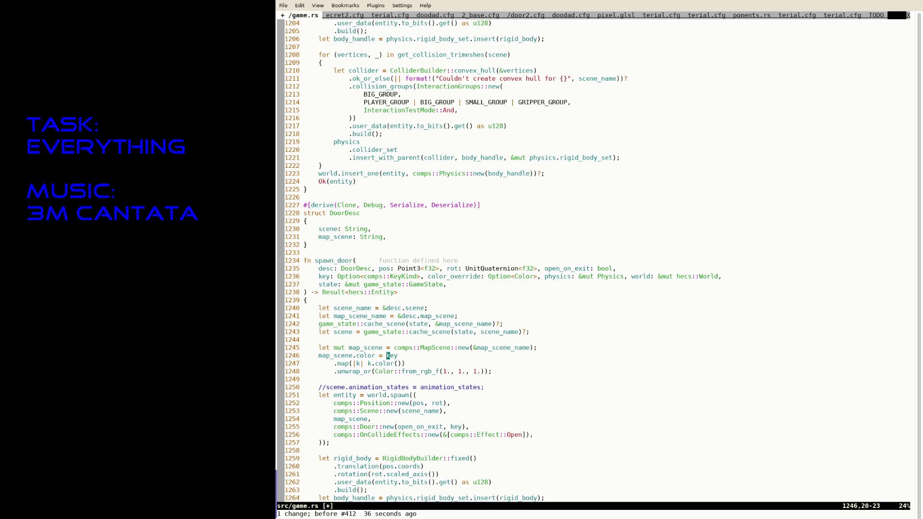
pyautogui.press('u')
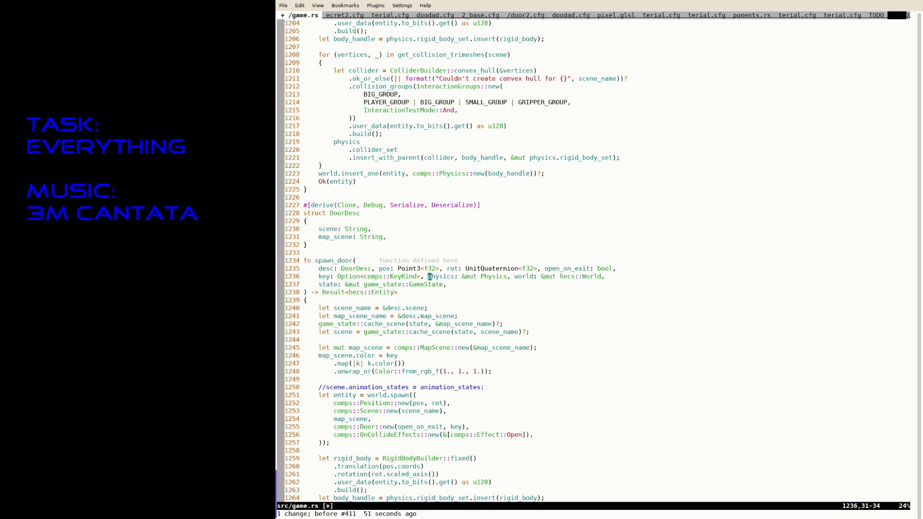
pyautogui.write(':w')
pyautogui.press('Return')
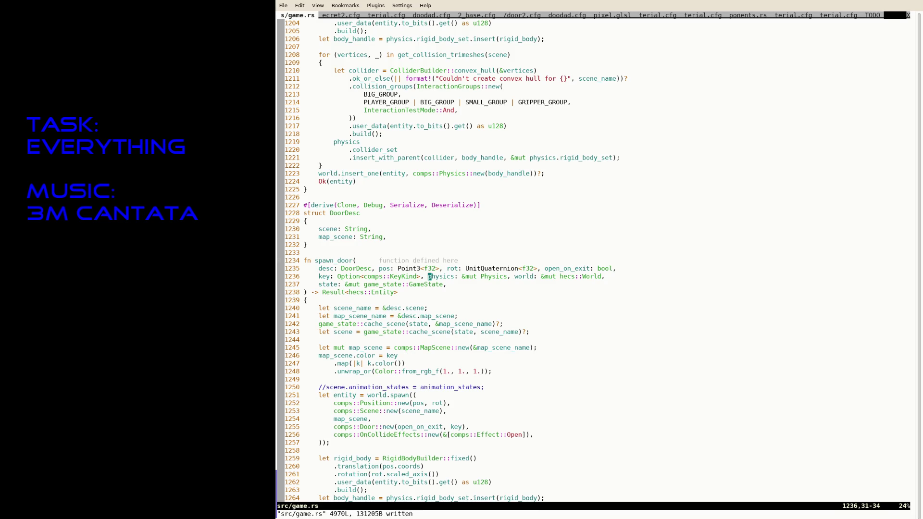
# Place the edit point after unwrap_or( on line 1248 to rewrite the white fallback.
pyautogui.press('j')
pyautogui.press('j')
pyautogui.press('j')
pyautogui.press('j')
pyautogui.press('j')
pyautogui.press('j')
pyautogui.press('i')
pyautogui.click(366, 371)
# Replace the unwrap_or call on line 1248 with an empty if desc.is_exit / else block.
pyautogui.write('_else')
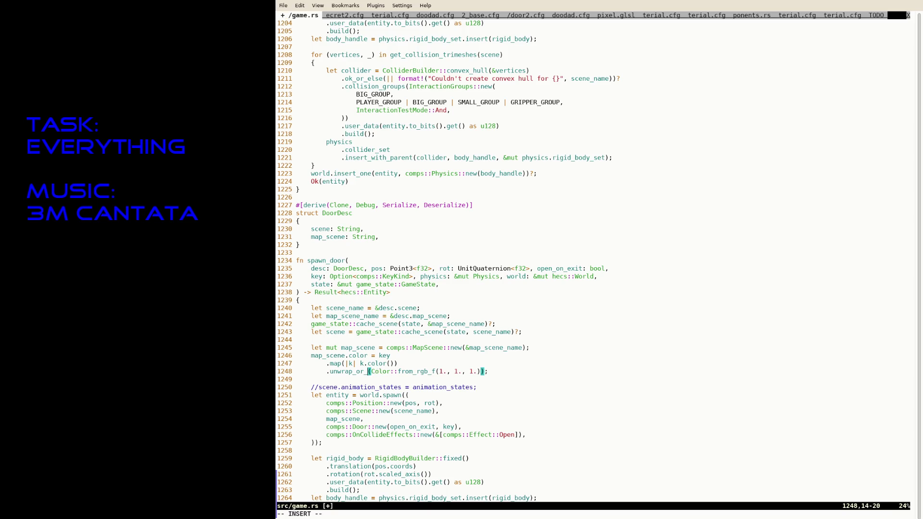
pyautogui.press('Escape')
pyautogui.press('u')
pyautogui.press('i')
pyautogui.press('Return')
pyautogui.press('Return')
pyautogui.press('Return')
pyautogui.press('Up')
pyautogui.press('Up')
pyautogui.write('if d')
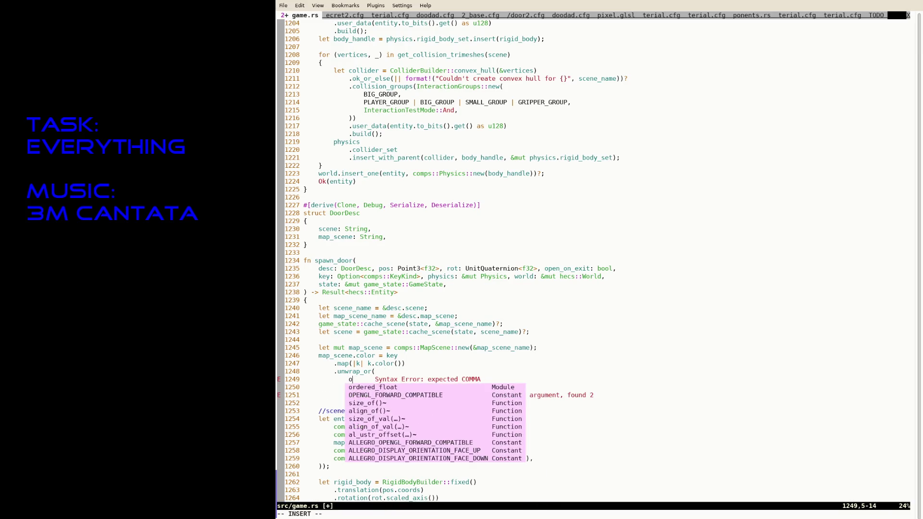
pyautogui.write('esc.is_exit')
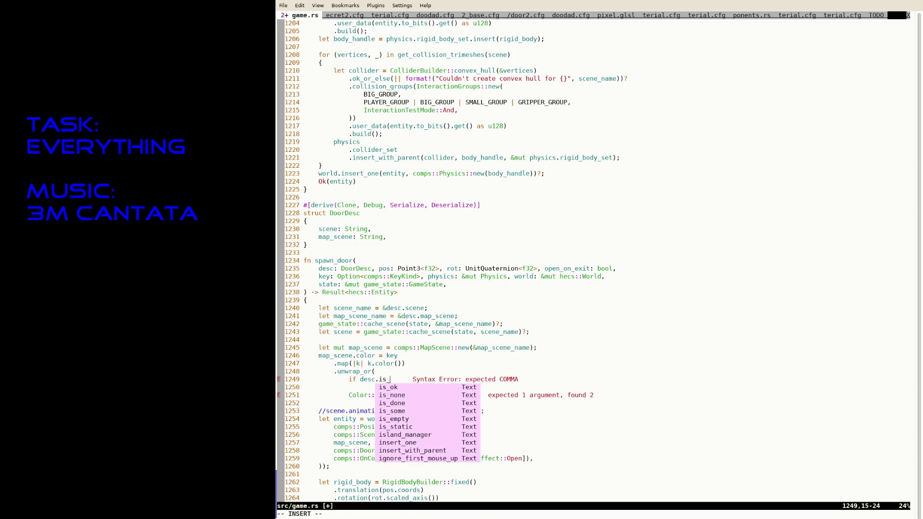
pyautogui.press('Return')
pyautogui.write('{')
pyautogui.press('Return')
pyautogui.press('Return')
pyautogui.write('}')
pyautogui.press('Return')
pyautogui.write('else')
pyautogui.press('Return')
pyautogui.write('{')
pyautogui.press('Return')
pyautogui.press('Return')
pyautogui.write('}')
pyautogui.press('Escape')
pyautogui.write(':w')
pyautogui.press('Return')
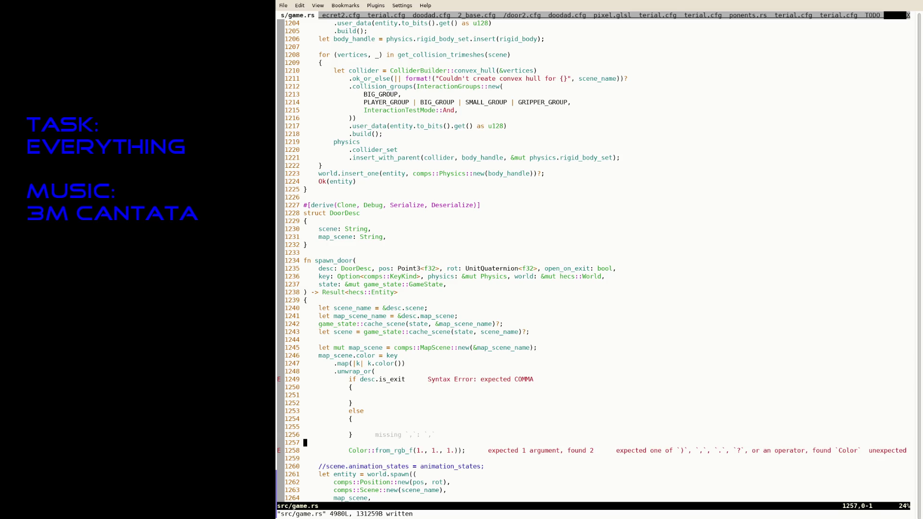
# Move the white Color::from_rgb_f(1., 1., 1.) into the else block and save game.rs.
pyautogui.press('j')
pyautogui.press('j')
pyautogui.press('v')
pyautogui.press('t')
pyautogui.press(';')
pyautogui.press('d')
pyautogui.press('k')
pyautogui.press('k')
pyautogui.press('k')
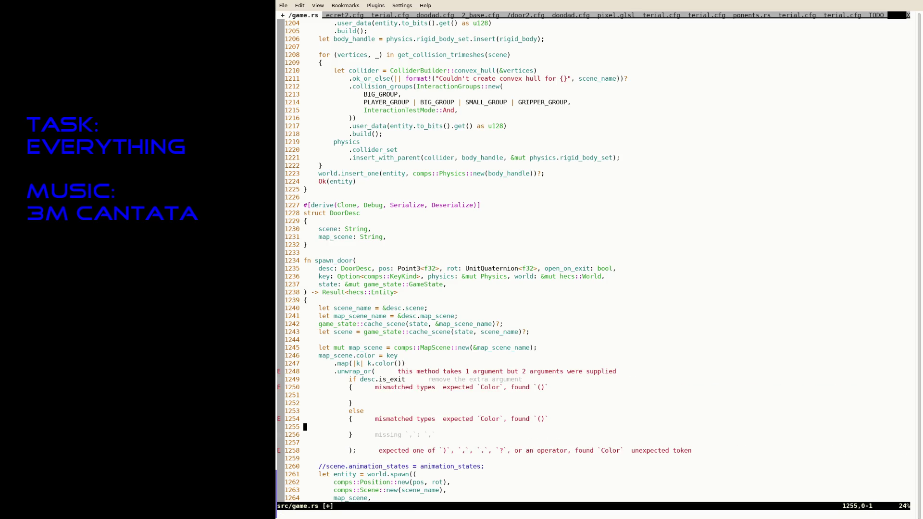
pyautogui.press('p')
pyautogui.hotkey('shift', 'i')
pyautogui.press('Tab')
pyautogui.press('Escape')
pyautogui.write('j:w')
pyautogui.press('Return')
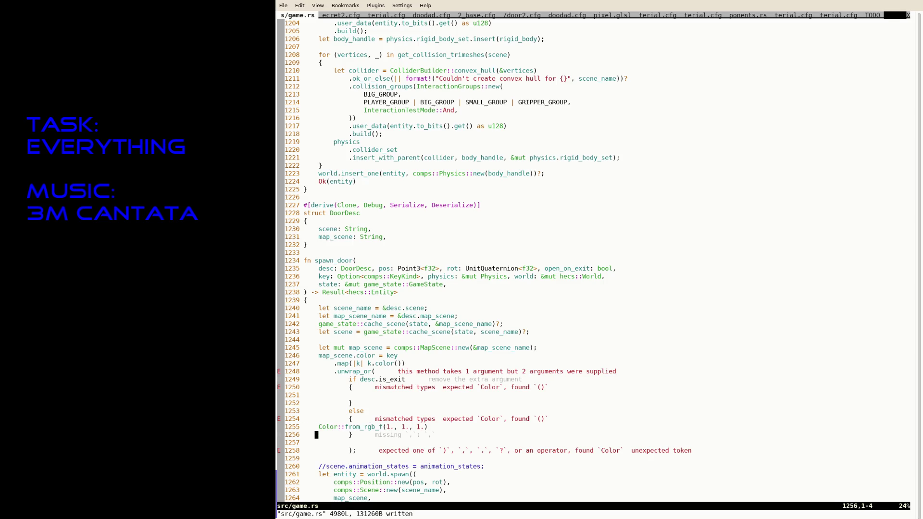
# Copy the colour into the if block as (1., 0., 1.), run the Rust formatter and save.
pyautogui.press('k')
pyautogui.hotkey('shift', 'v')
pyautogui.press('y')
pyautogui.press('k')
pyautogui.press('k')
pyautogui.press('k')
pyautogui.hotkey('shift', 'p')
pyautogui.press('j')
pyautogui.press('i')
pyautogui.press('BackSpace')
pyautogui.press('Left')
pyautogui.press('Left')
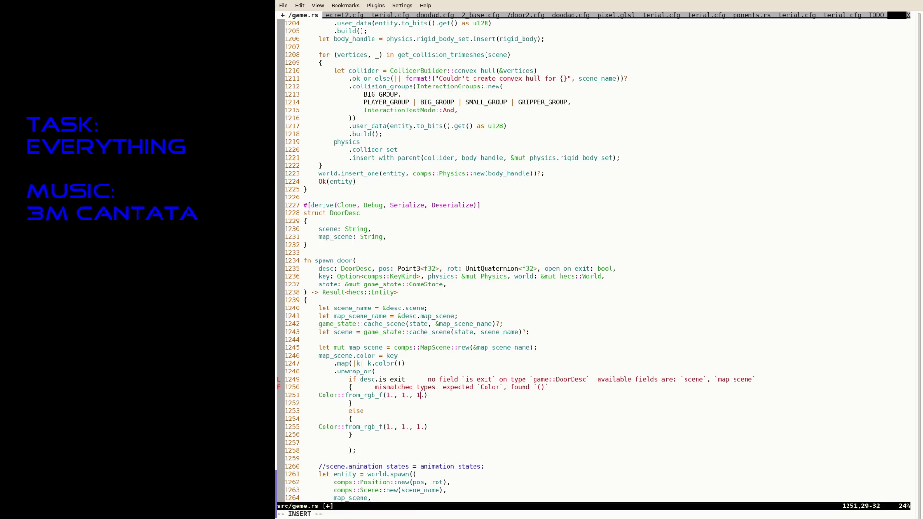
pyautogui.press('BackSpace')
pyautogui.write('0')
pyautogui.press('Escape')
pyautogui.write(':Rust')
pyautogui.press('Tab')
pyautogui.press('Tab')
pyautogui.press('Return')
pyautogui.write(':w')
pyautogui.press('Return')
# Add a #[serde(default)] is_exit: bool field to DoorDesc, save, and rerun cargo run.
pyautogui.press('k')
pyautogui.press('k')
pyautogui.press('k')
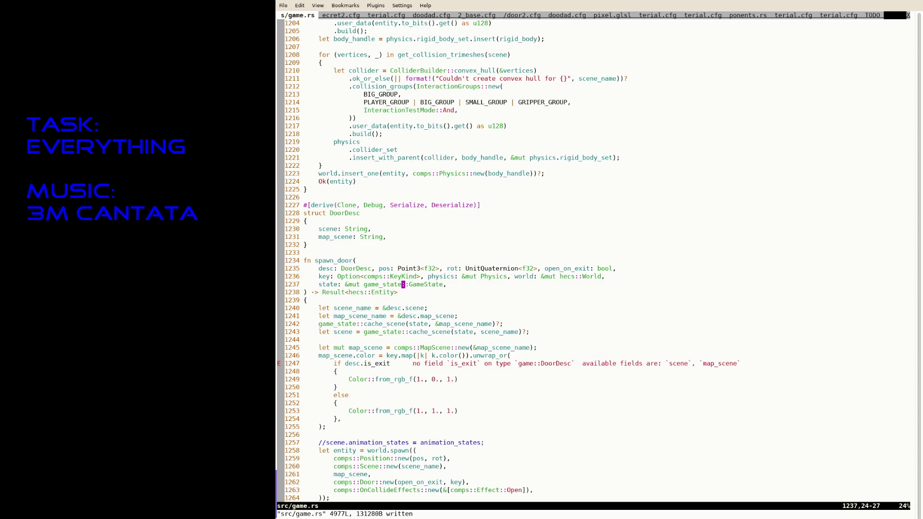
pyautogui.write('ois_exit: bool')
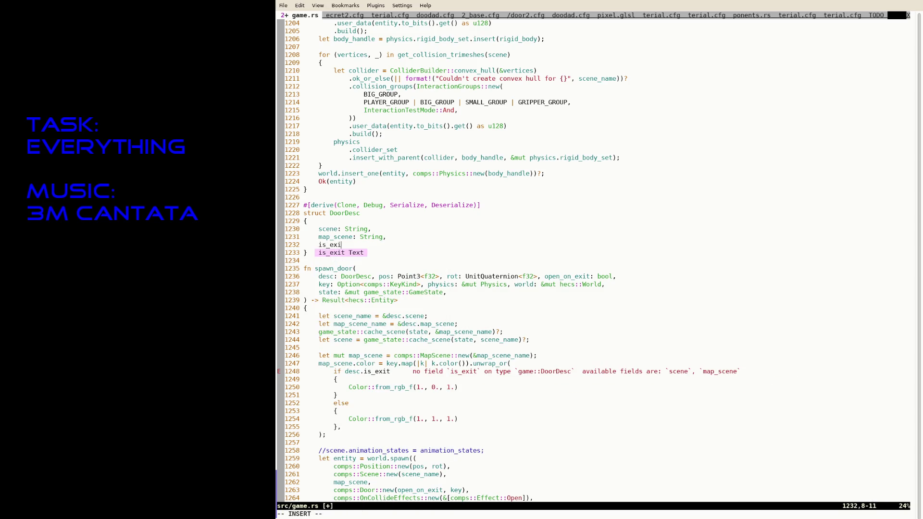
pyautogui.press('Escape')
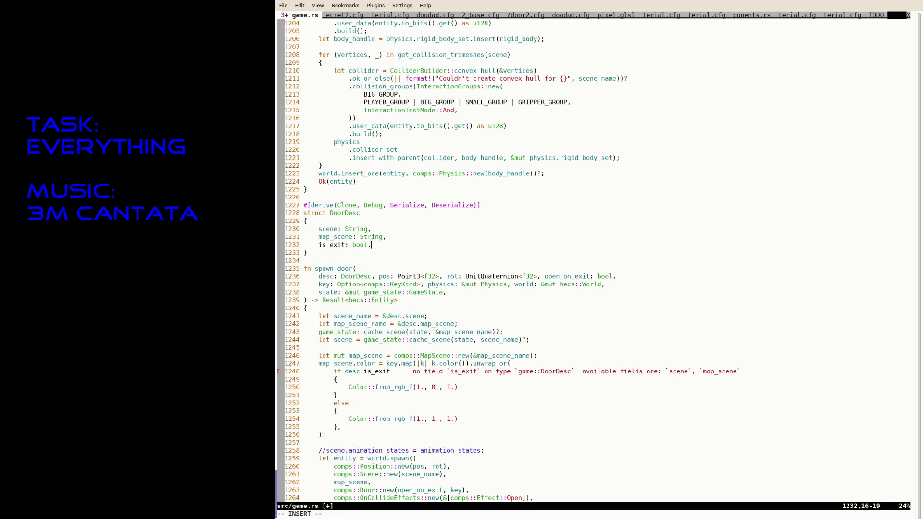
pyautogui.write('O#[d')
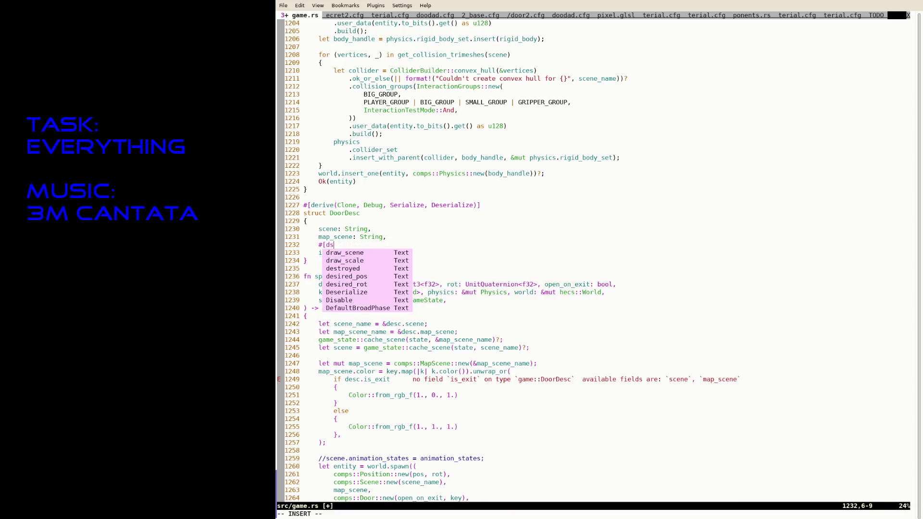
pyautogui.press('BackSpace')
pyautogui.write('serde(default)]')
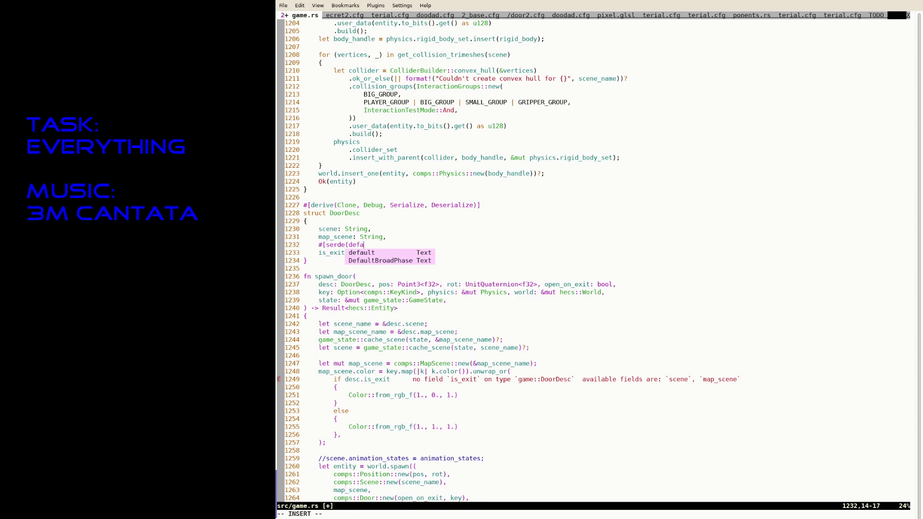
pyautogui.press('Escape')
pyautogui.write(':w')
pyautogui.press('Return')
pyautogui.hotkey('ctrl', 'z')
pyautogui.press('Up')
pyautogui.press('Up')
pyautogui.press('Return')
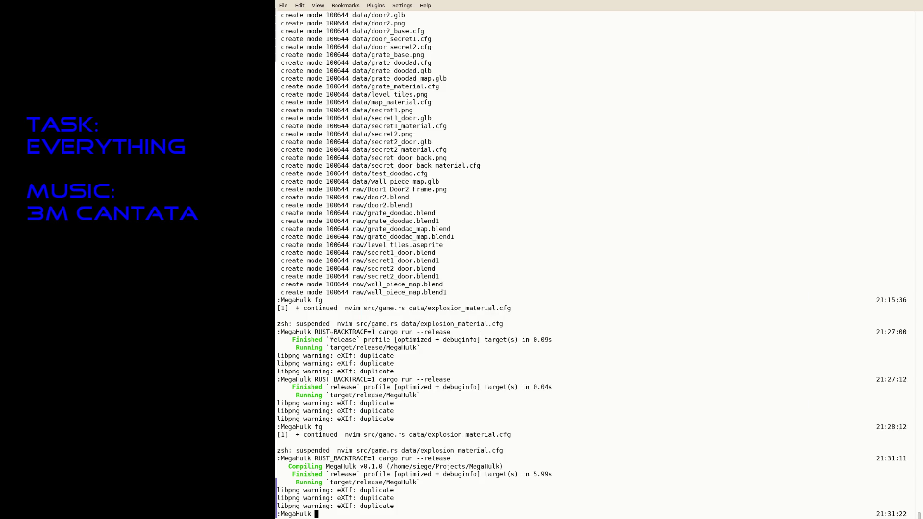
# Add an is_exit = true line to data/door2.cfg, save it, and rerun cargo run --release.
pyautogui.write('fg')
pyautogui.press('Return')
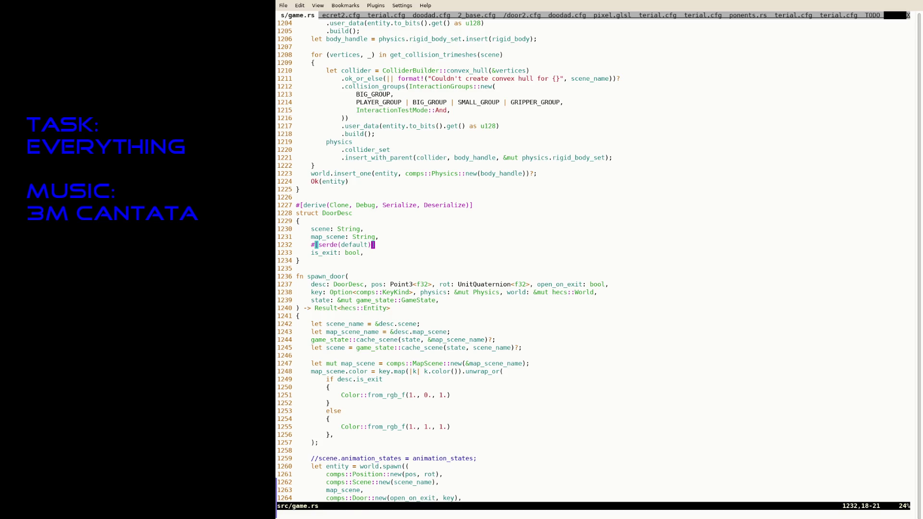
pyautogui.hotkey('ctrl', 'pagedown')
pyautogui.hotkey('ctrl', 'pagedown')
pyautogui.hotkey('ctrl', 'pagedown')
pyautogui.press('o')
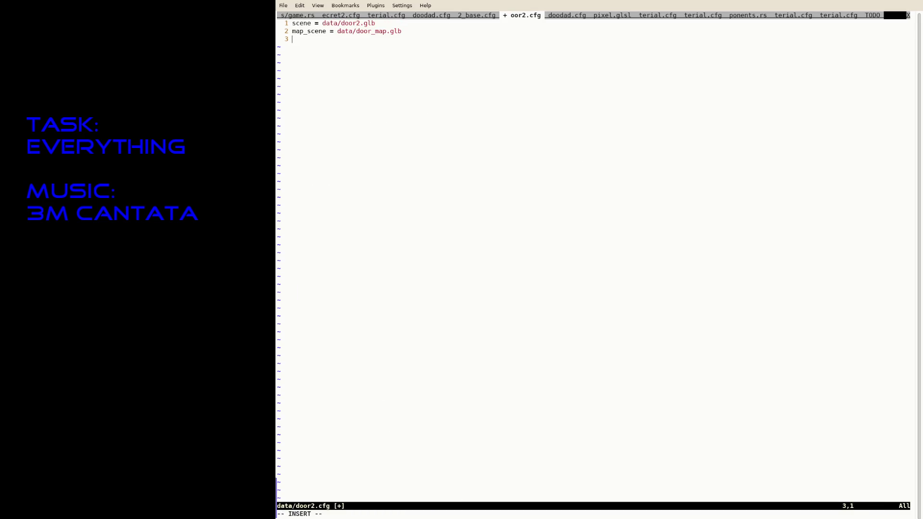
pyautogui.write('is_exit = true')
pyautogui.press('Escape')
pyautogui.write(':w')
pyautogui.press('Return')
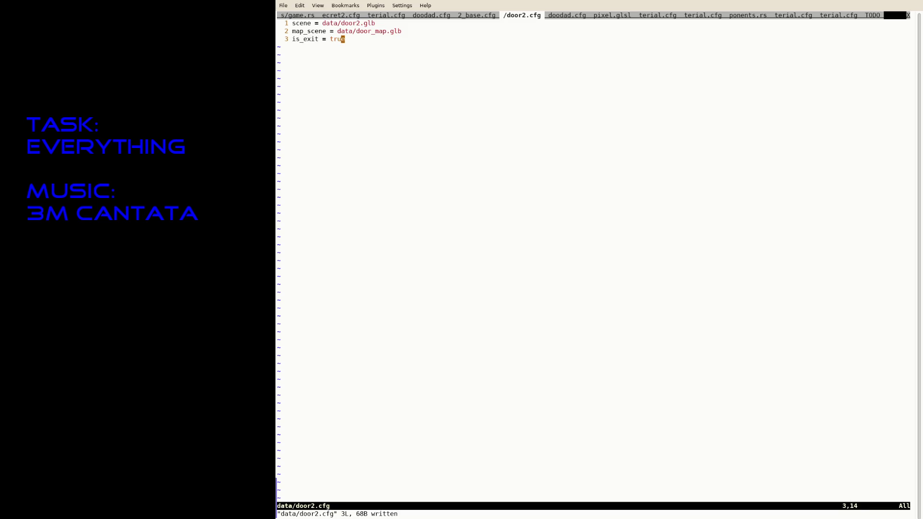
pyautogui.hotkey('ctrl', 'z')
pyautogui.press('Up')
pyautogui.press('Return')
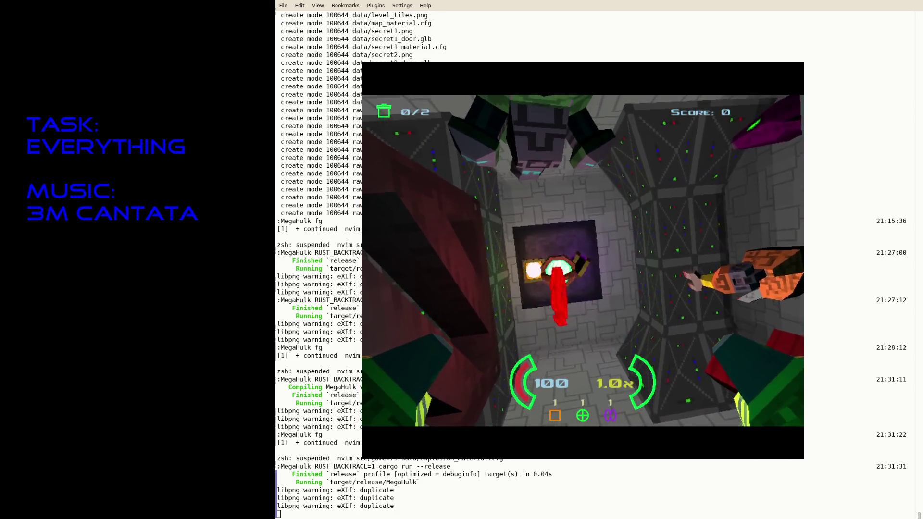
# Quit the game and run cargo fmt on the project from the shell.
pyautogui.press('Escape')
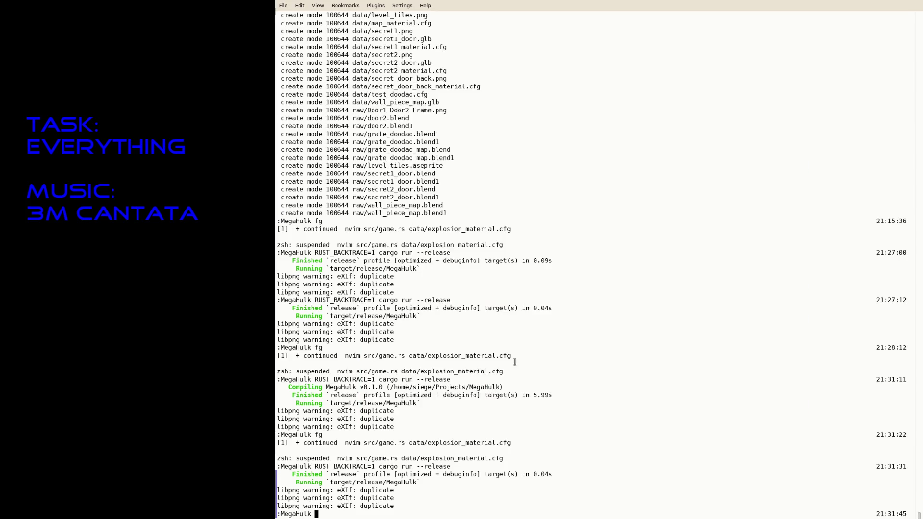
pyautogui.write('fg')
pyautogui.press('Return')
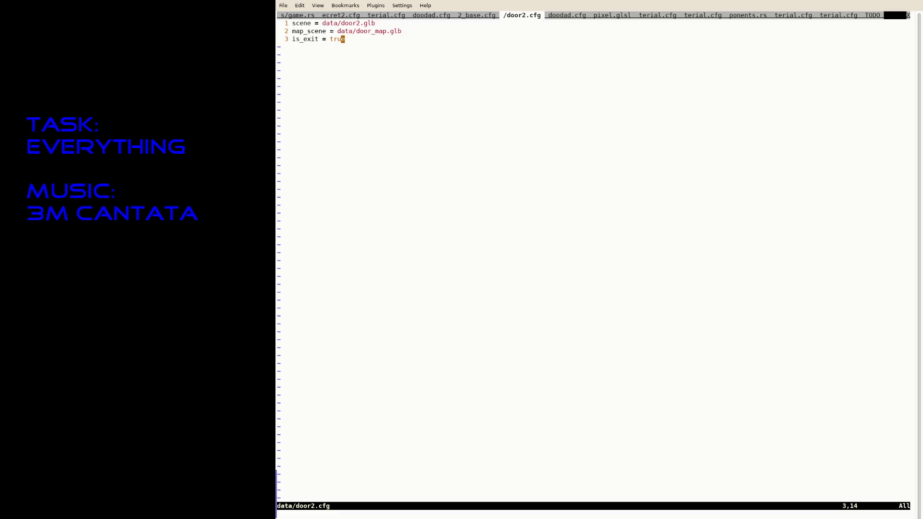
pyautogui.hotkey('ctrl', 'z')
pyautogui.write('cargo fmt')
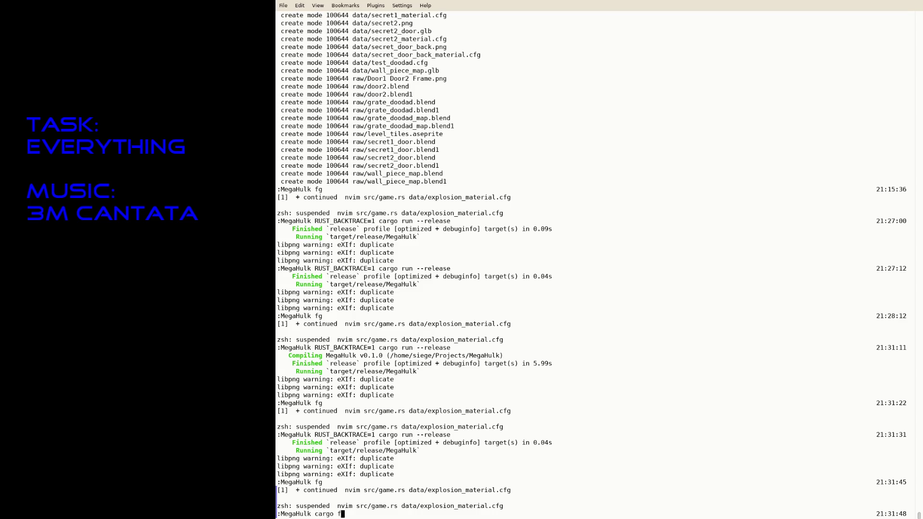
pyautogui.press('Return')
# Stage all changes and commit them with the message 'Add light doodad'.
pyautogui.write('git add .')
pyautogui.press('Return')
pyautogui.write('git commit -a -m "')
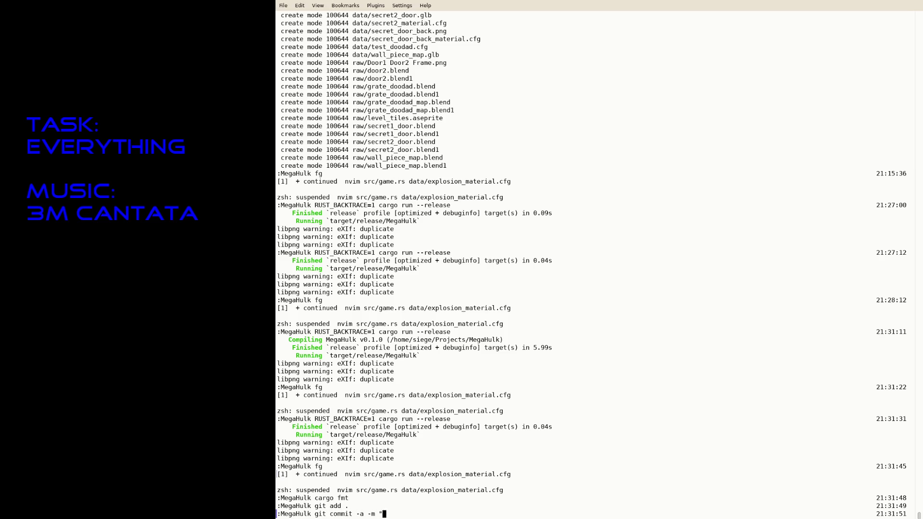
pyautogui.write('Add light doodad"')
pyautogui.press('Return')
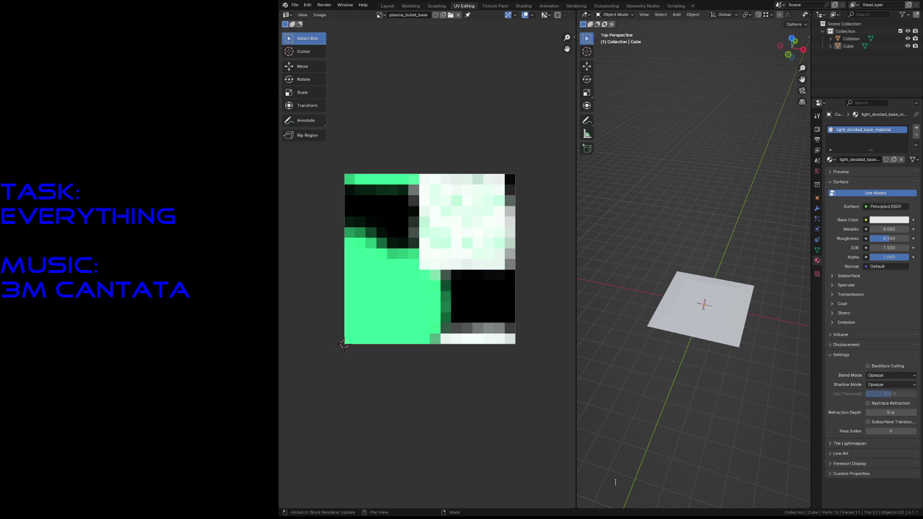
# Start a new Blender file from the General template.
pyautogui.click(294, 4)
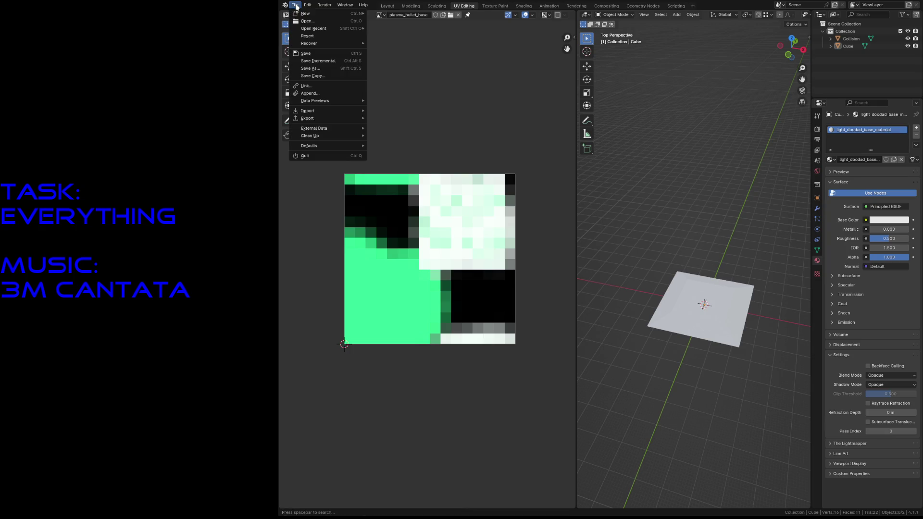
pyautogui.moveTo(308, 15)
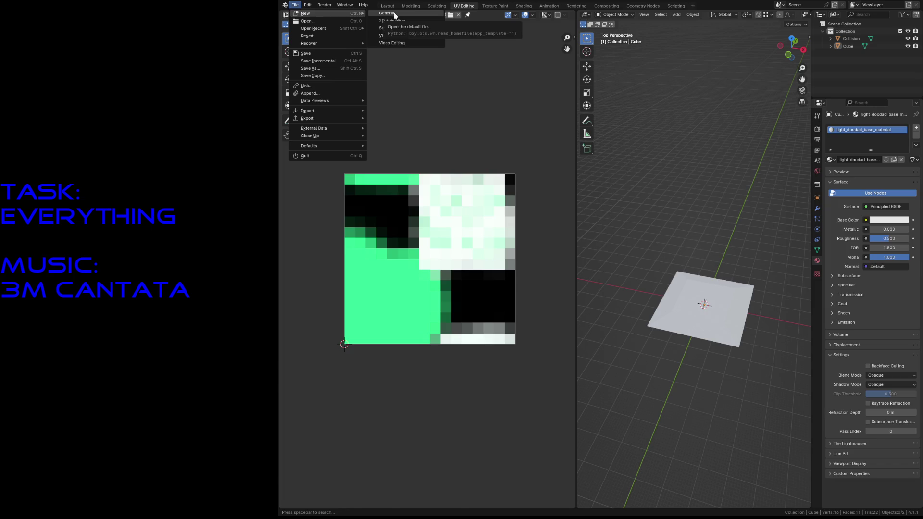
pyautogui.click(393, 14)
# Delete the default camera, cube and light, then save the file as level3.blend.
pyautogui.press('a')
pyautogui.press('x')
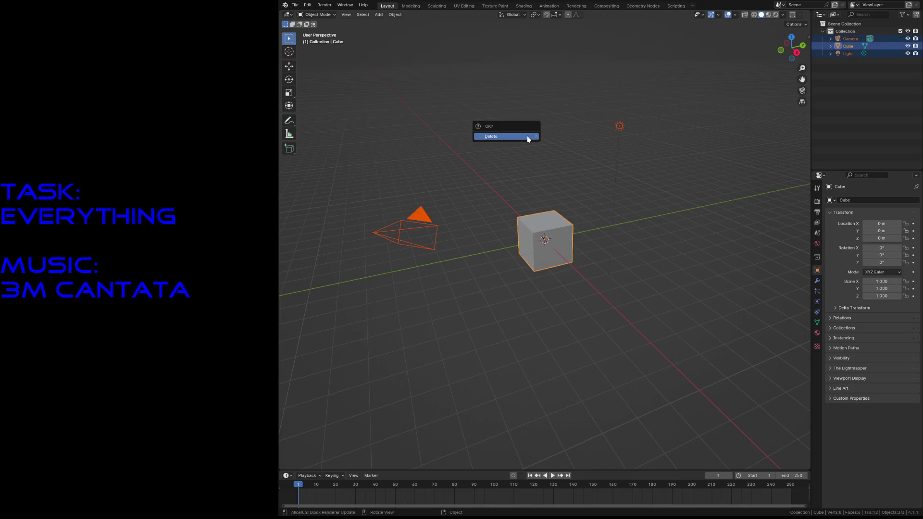
pyautogui.click(527, 140)
pyautogui.hotkey('shift', 'a')
pyautogui.moveTo(527, 139)
pyautogui.press('Escape')
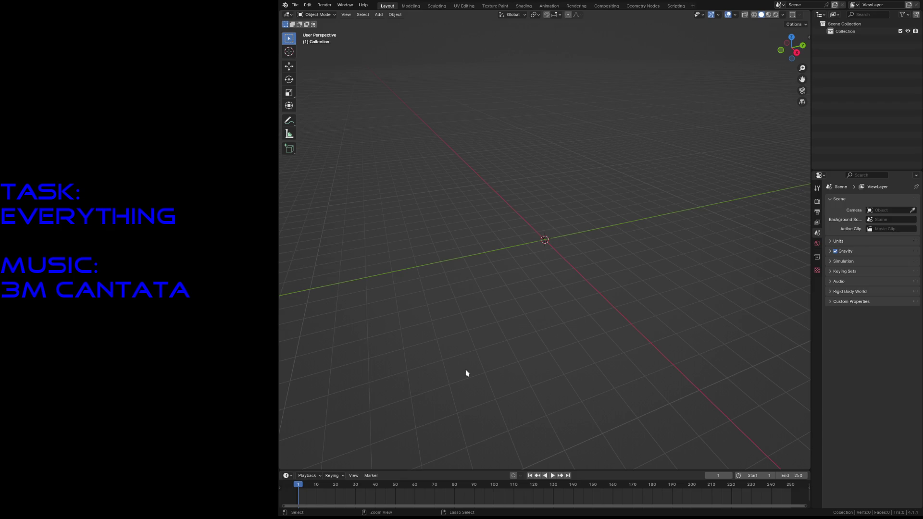
pyautogui.hotkey('ctrl', 's')
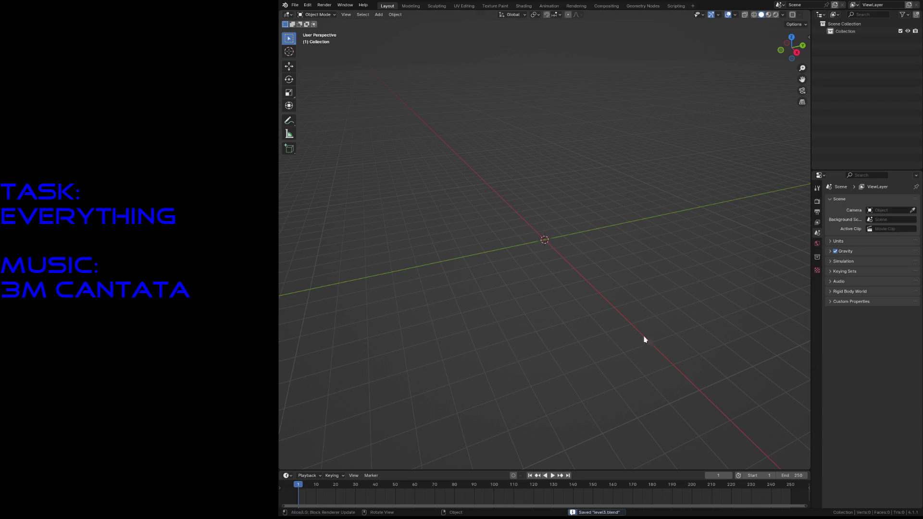
# Add a mesh cube to the empty scene.
pyautogui.hotkey('shift', '`')
pyautogui.press('Escape')
pyautogui.hotkey('shift', 'a')
pyautogui.moveTo(607, 190)
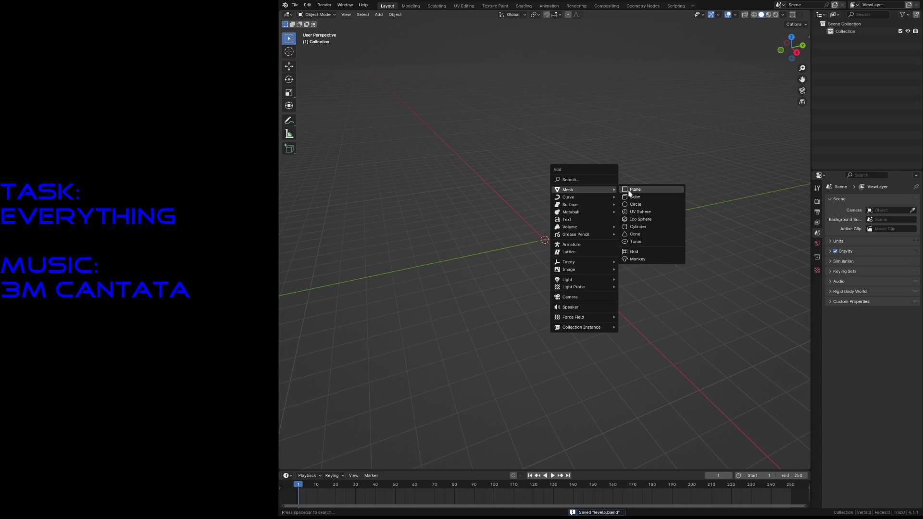
pyautogui.click(634, 197)
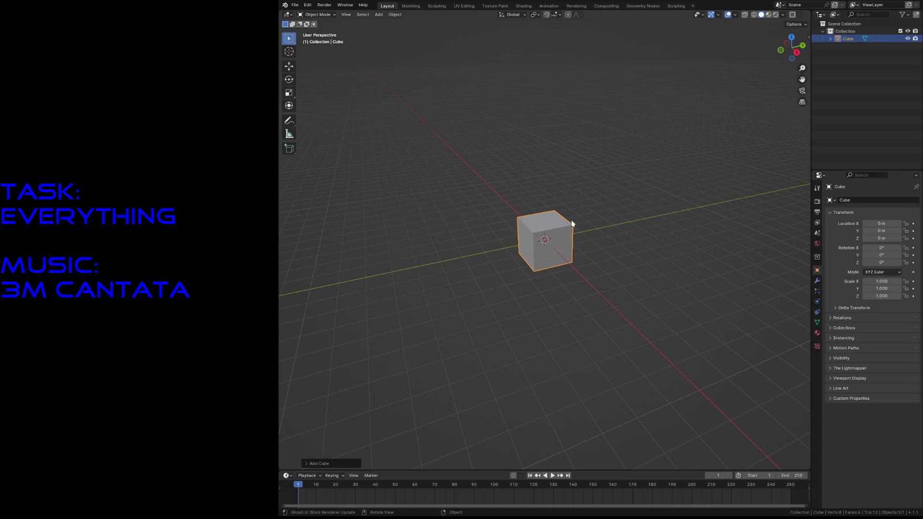
# Rename the cube to Level, save, and show its Material properties.
pyautogui.doubleClick(847, 39)
pyautogui.write('Level')
pyautogui.press('Return')
pyautogui.hotkey('ctrl', 's')
pyautogui.click(537, 142)
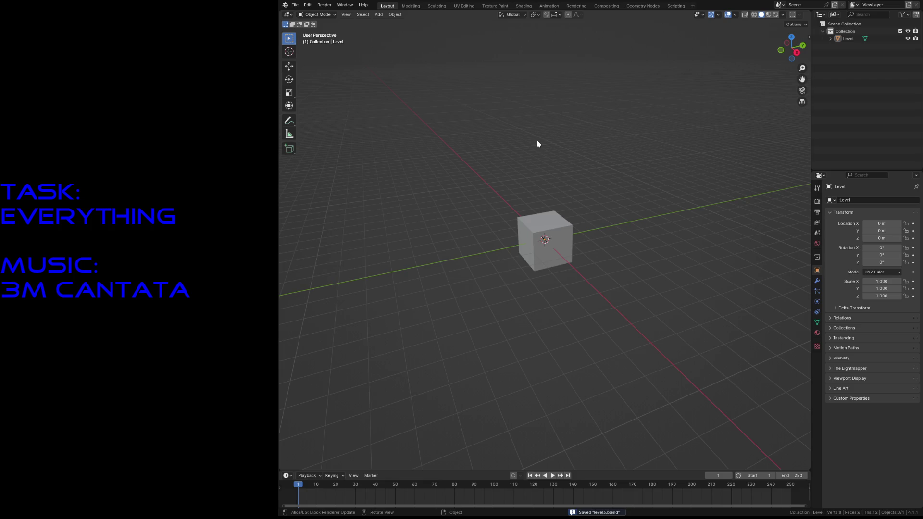
pyautogui.click(549, 223)
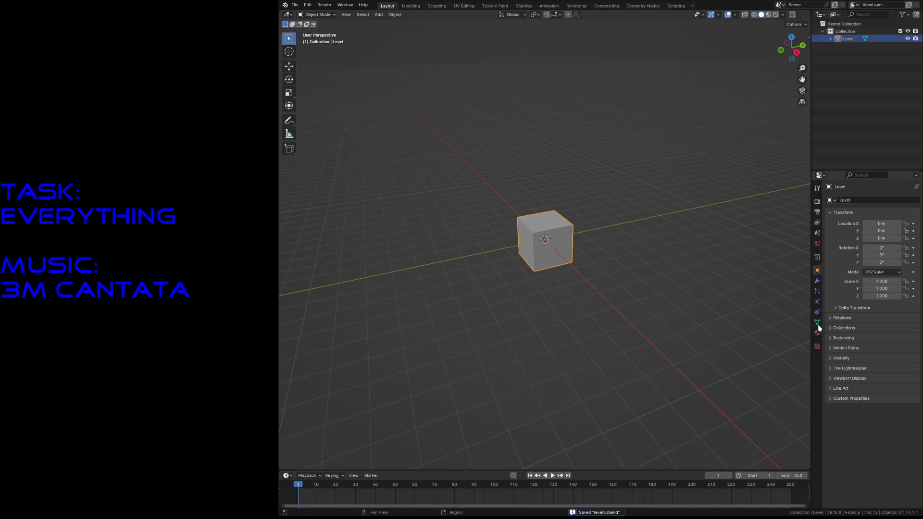
pyautogui.click(817, 333)
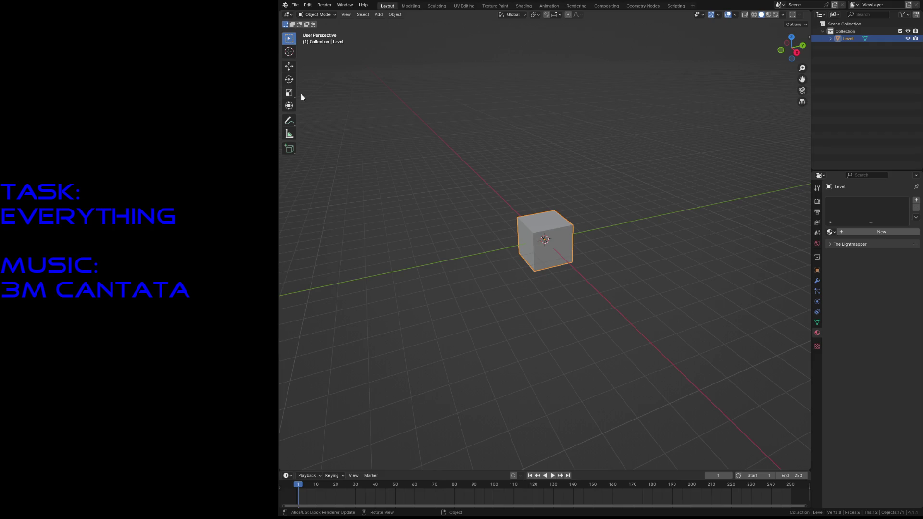
# Remove the Level cube's existing material slot in Object Mode.
pyautogui.press('Tab')
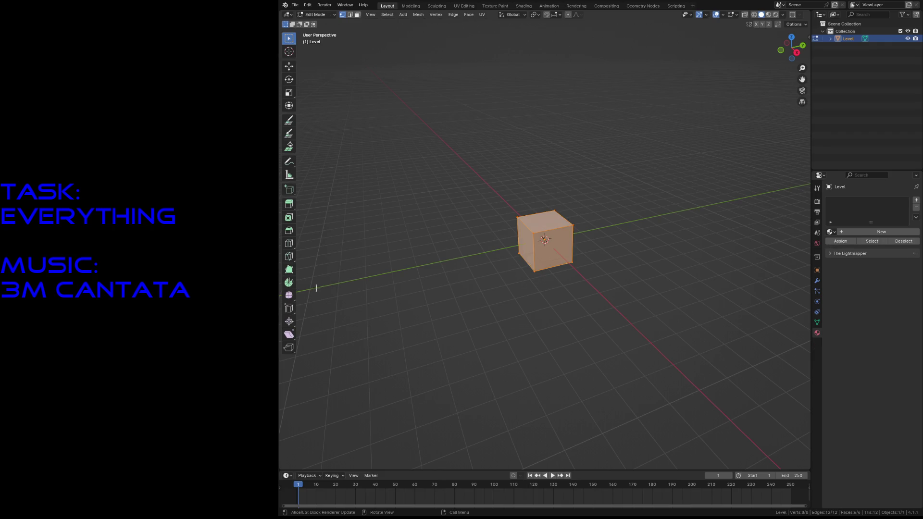
pyautogui.hotkey('alt', 'a')
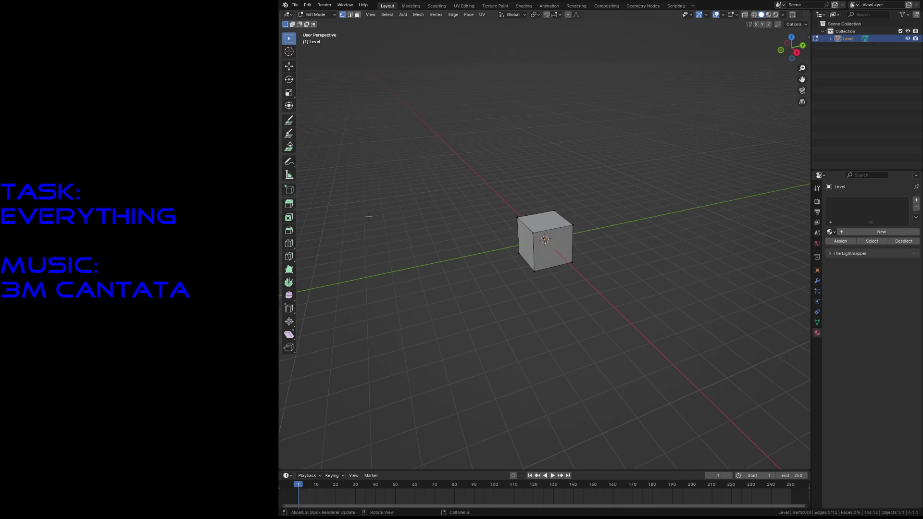
pyautogui.click(289, 122)
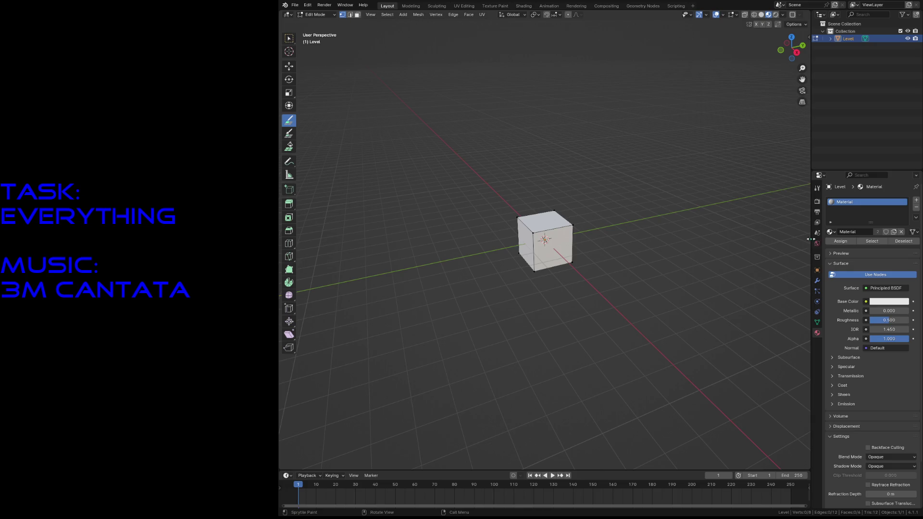
pyautogui.doubleClick(848, 200)
pyautogui.press('Return')
pyautogui.click(916, 207)
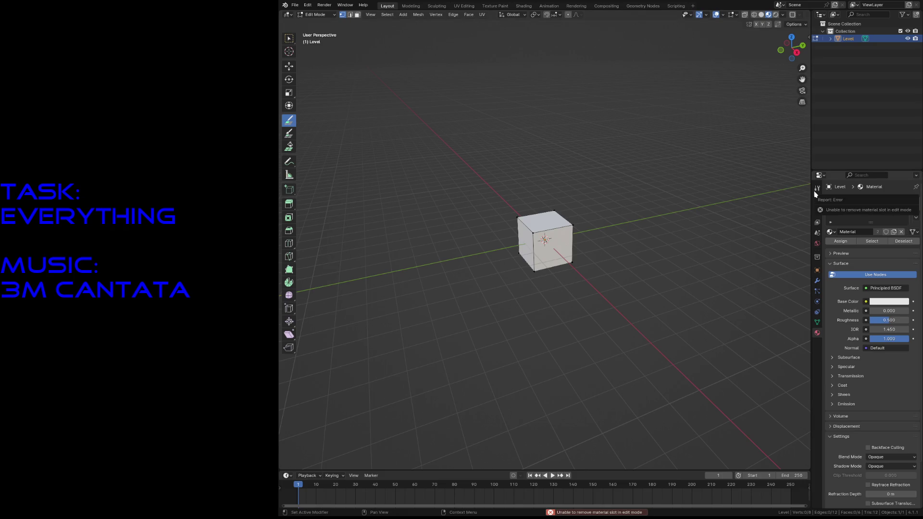
pyautogui.press('Tab')
pyautogui.click(916, 208)
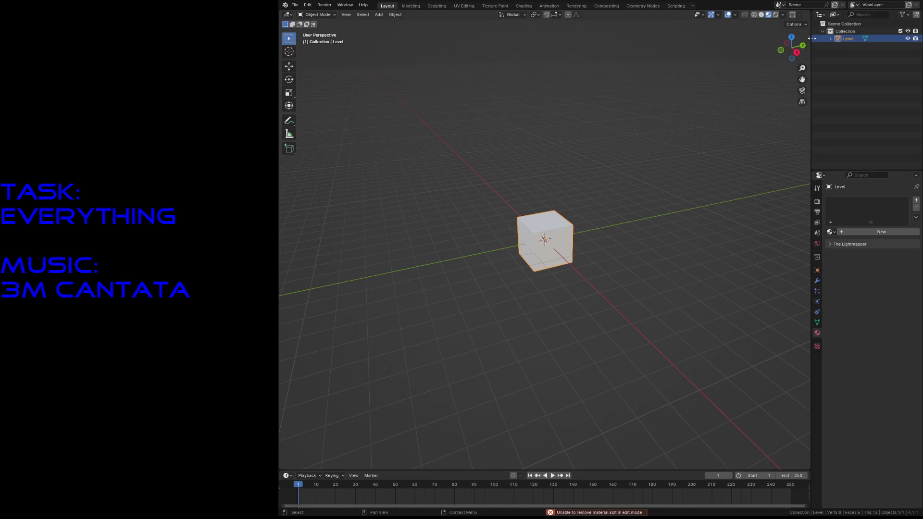
# Load the level_tiles tileset from the Sprytile sidebar tab and view the textured cube.
pyautogui.click(809, 38)
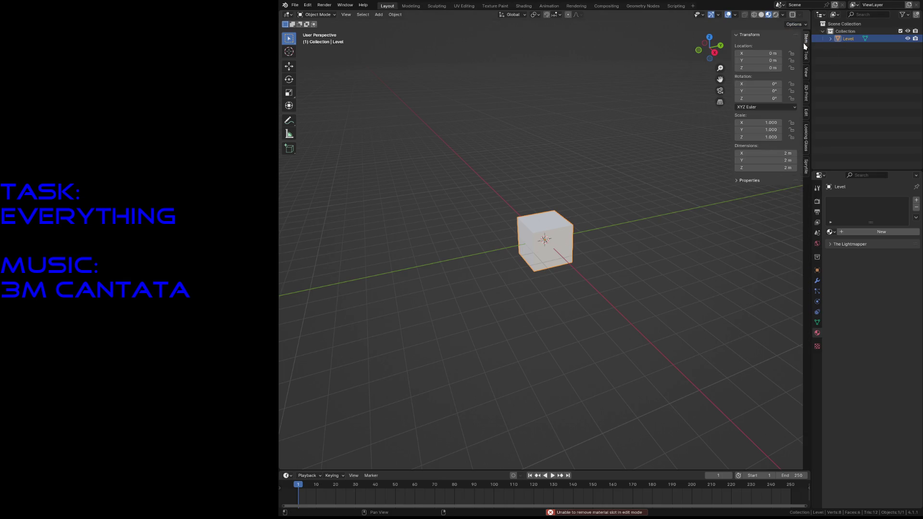
pyautogui.click(806, 166)
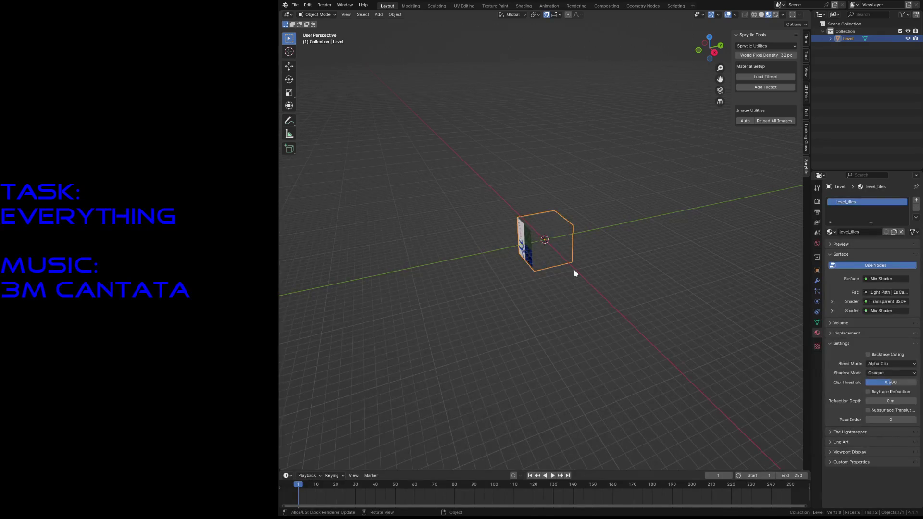
pyautogui.hotkey('shift', '`')
pyautogui.press('w')
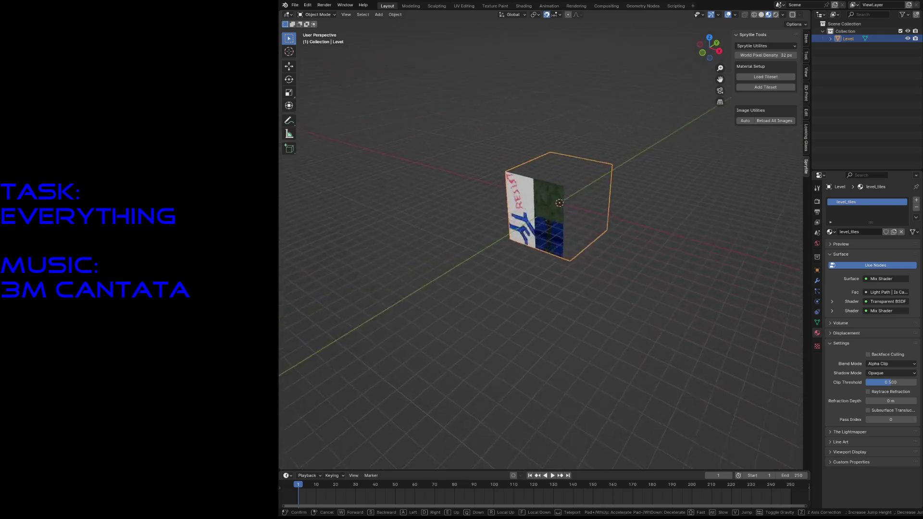
pyautogui.press('s')
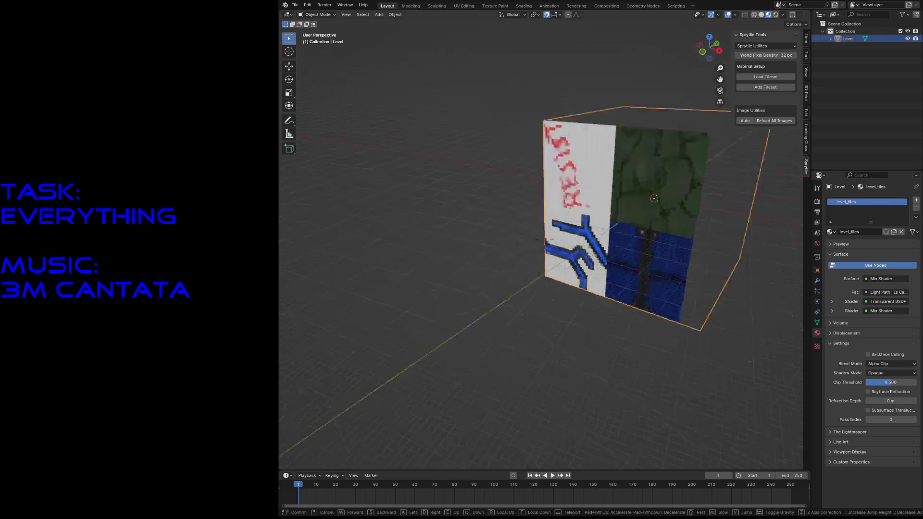
pyautogui.click(575, 270)
pyautogui.press('Tab')
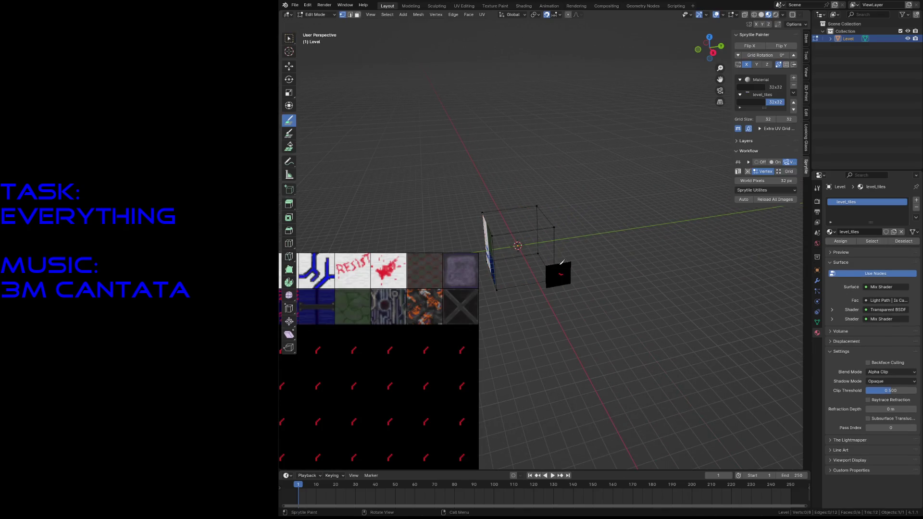
# Delete all faces of the Level mesh.
pyautogui.press('a')
pyautogui.press('x')
pyautogui.click(560, 267)
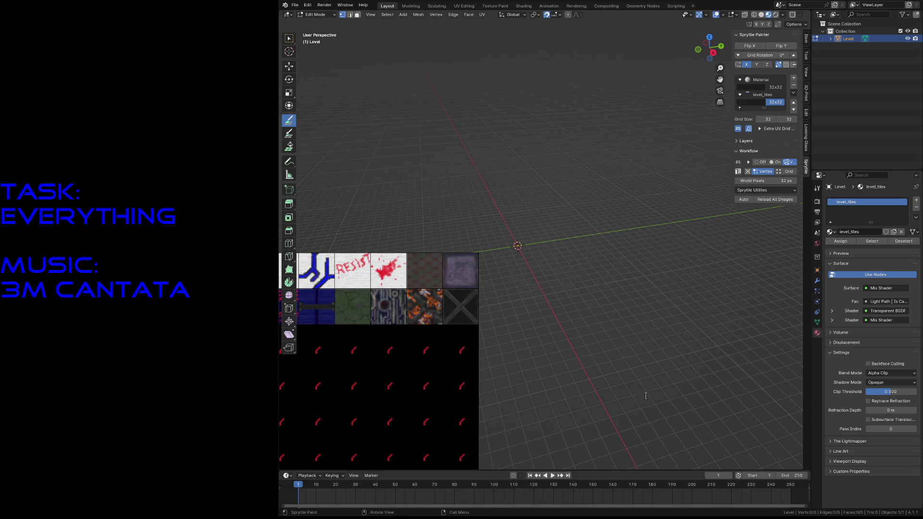
# Enlarge the tile palette, paint a black tile onto the empty level, then pick another tile.
pyautogui.moveTo(390, 310); pyautogui.dragTo(496, 231, button='middle')
pyautogui.scroll(-5, 496, 231)
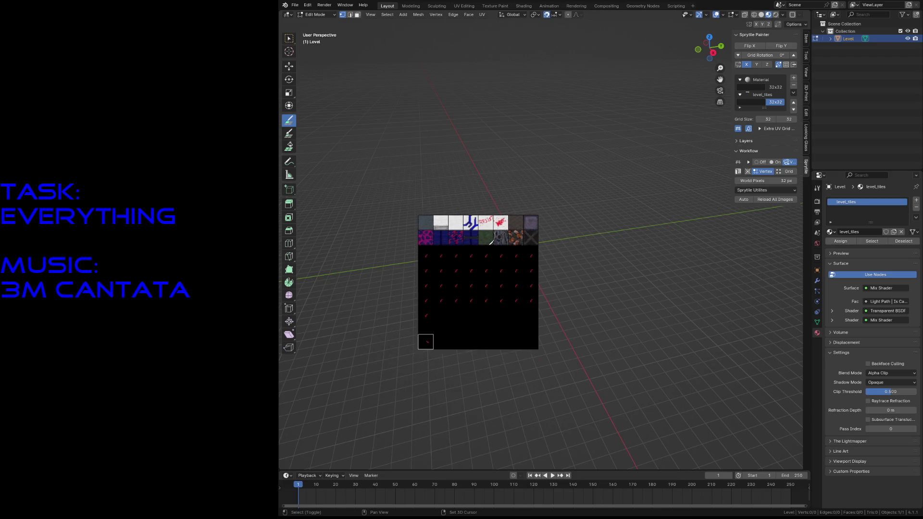
pyautogui.scroll(3, 478, 259)
pyautogui.scroll(-3, 476, 270)
pyautogui.click(515, 245)
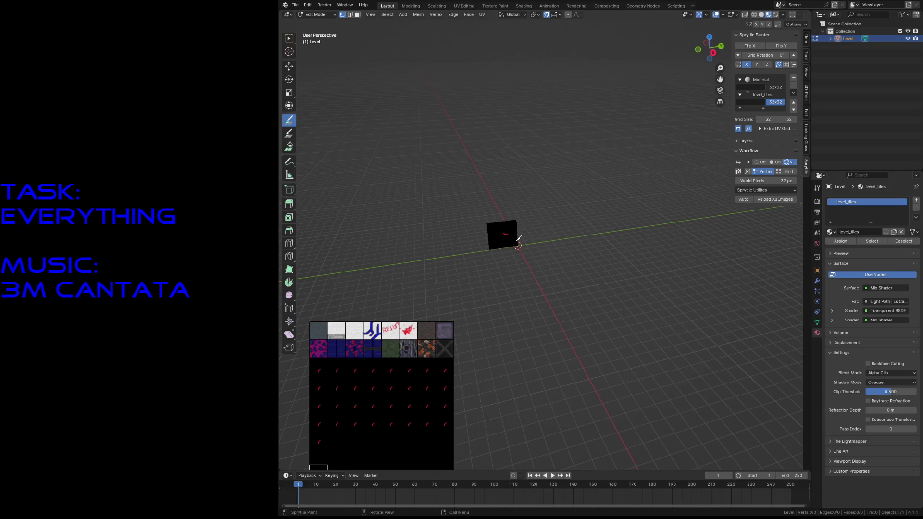
pyautogui.hotkey('shift', '`')
pyautogui.press('w')
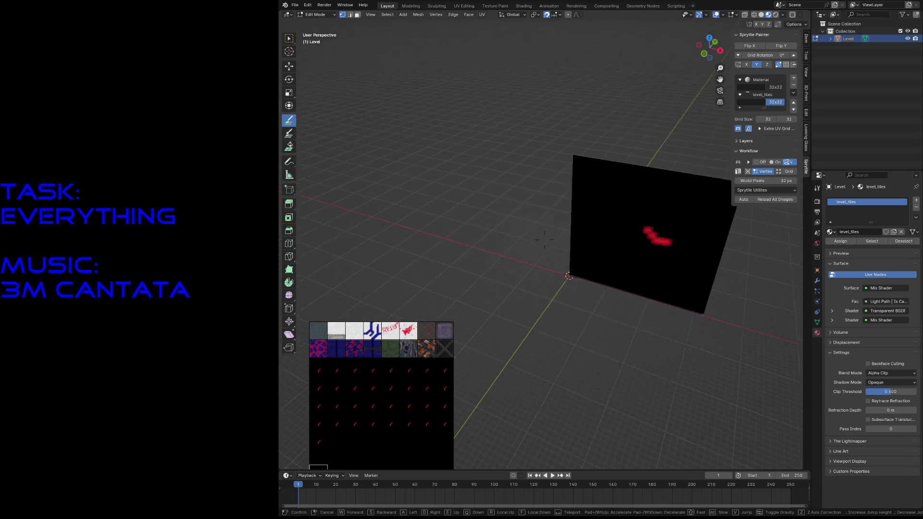
pyautogui.press('s')
pyautogui.click(519, 237)
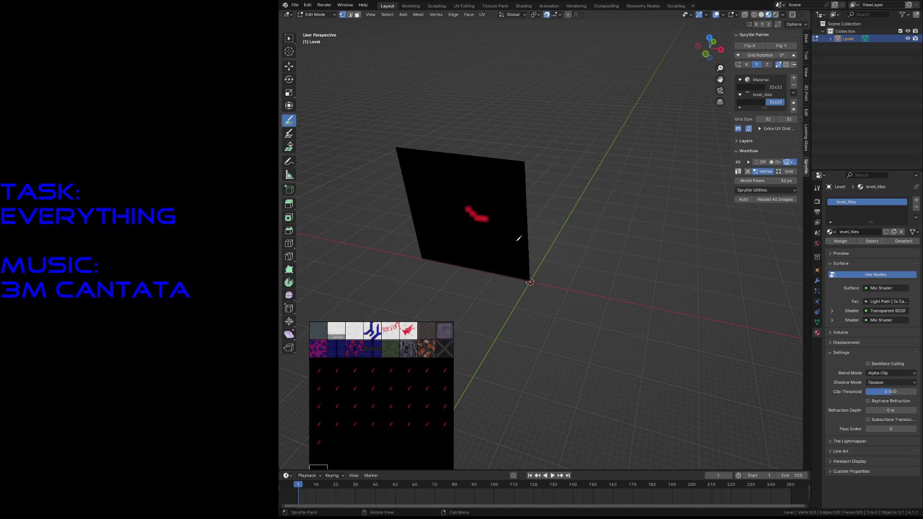
pyautogui.moveTo(521, 215); pyautogui.dragTo(516, 251, button='middle')
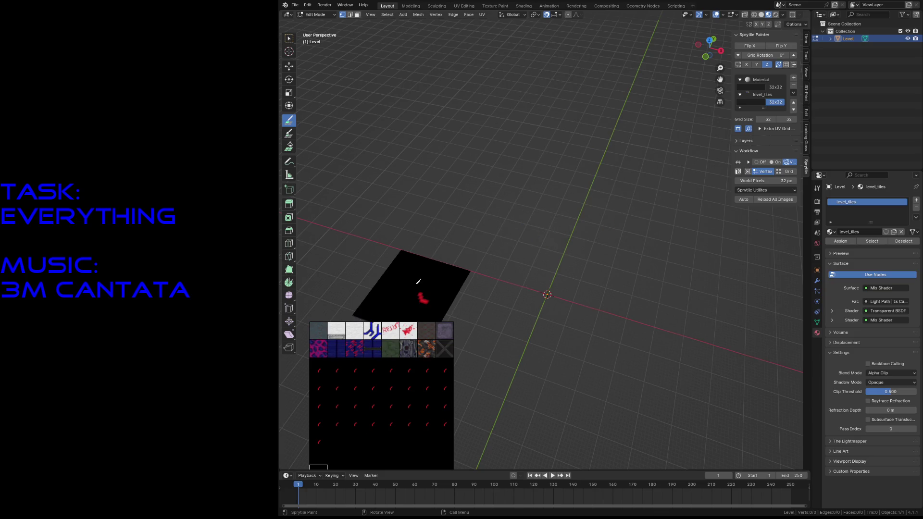
pyautogui.click(426, 330)
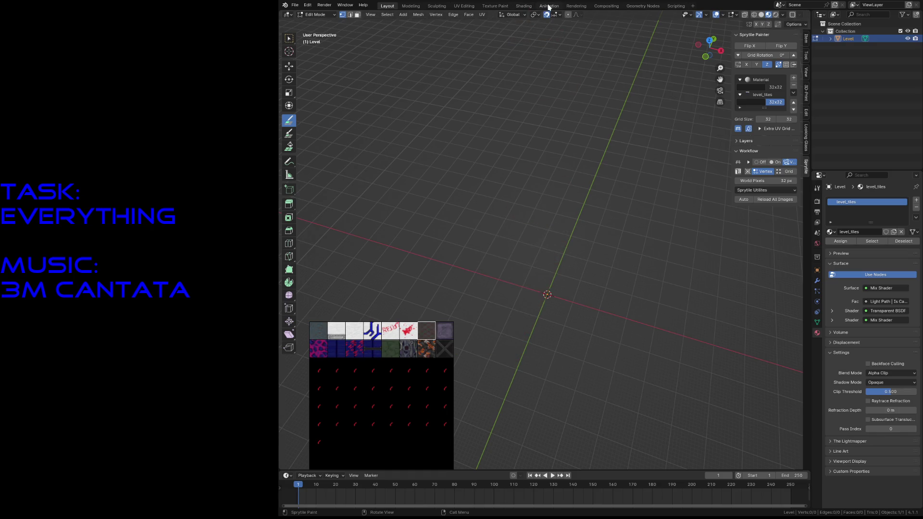
# Inspect the level_tiles shader nodes and Closest-filtered texture in the Shading workspace.
pyautogui.click(523, 6)
pyautogui.moveTo(482, 402); pyautogui.dragTo(619, 374, button='middle')
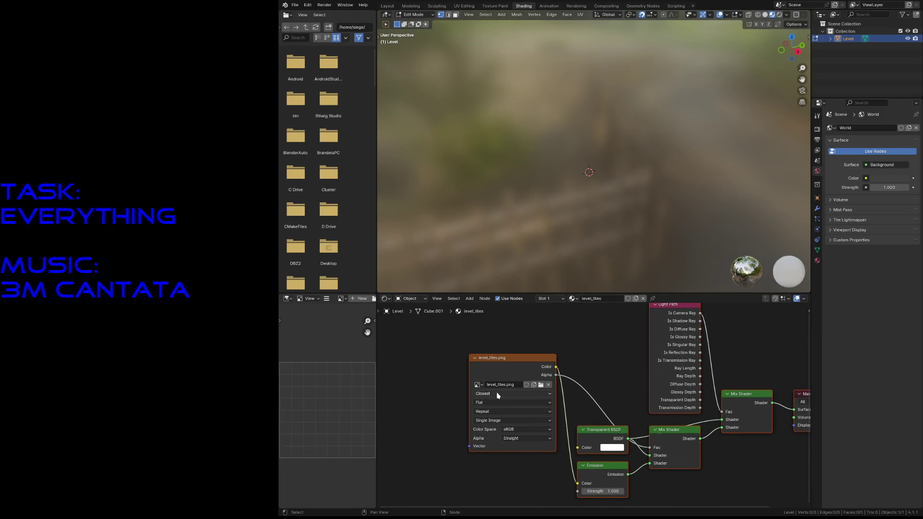
pyautogui.click(389, 6)
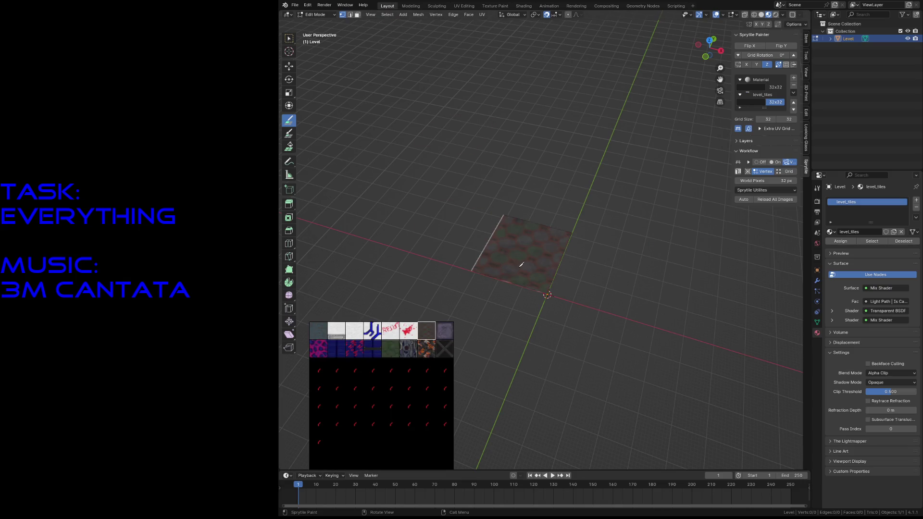